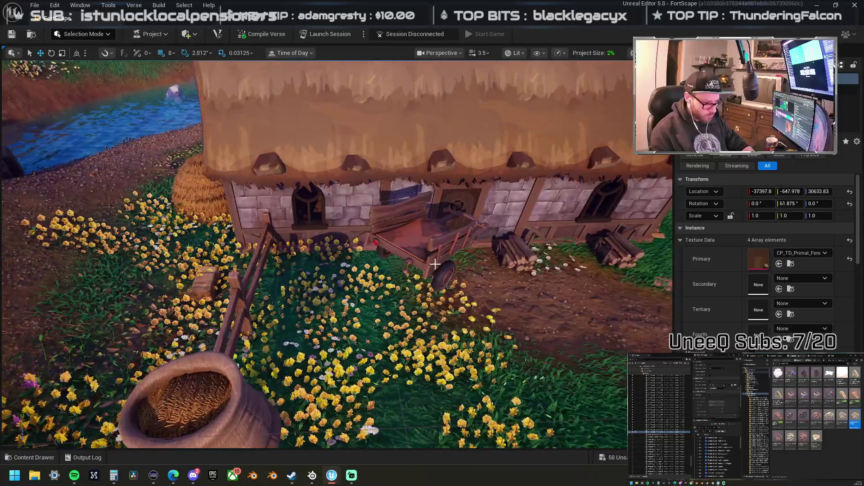
Step: Select the cart in the flower bed and turn the view toward the fence and sack
{"action": "left_click", "coordinate": [437, 249]}
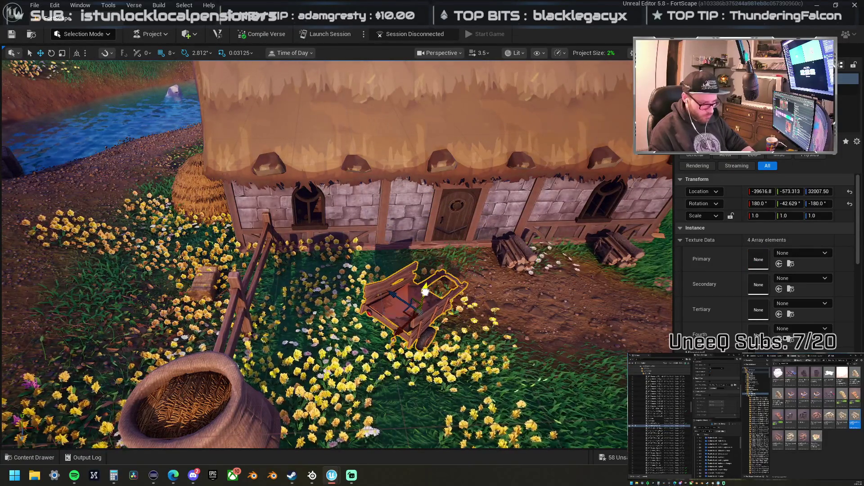
{"action": "left_click_drag", "start_coordinate": [357, 309], "coordinate": [354, 258]}
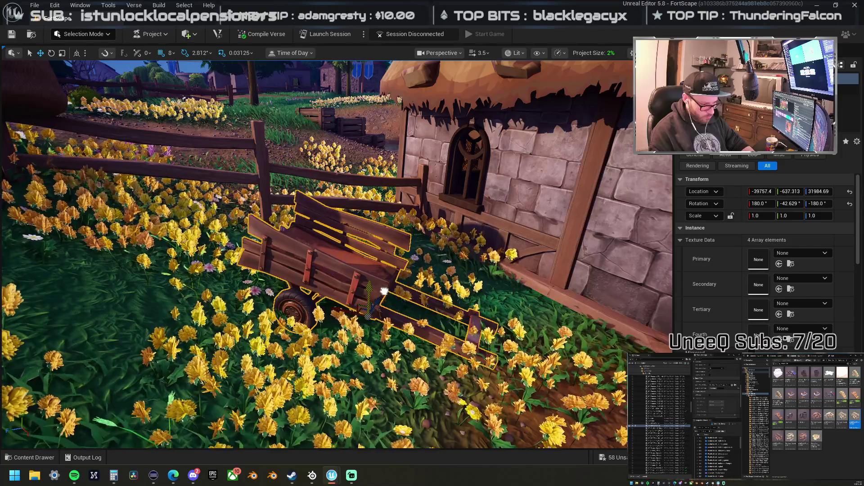
{"action": "left_click_drag", "start_coordinate": [376, 279], "coordinate": [223, 198]}
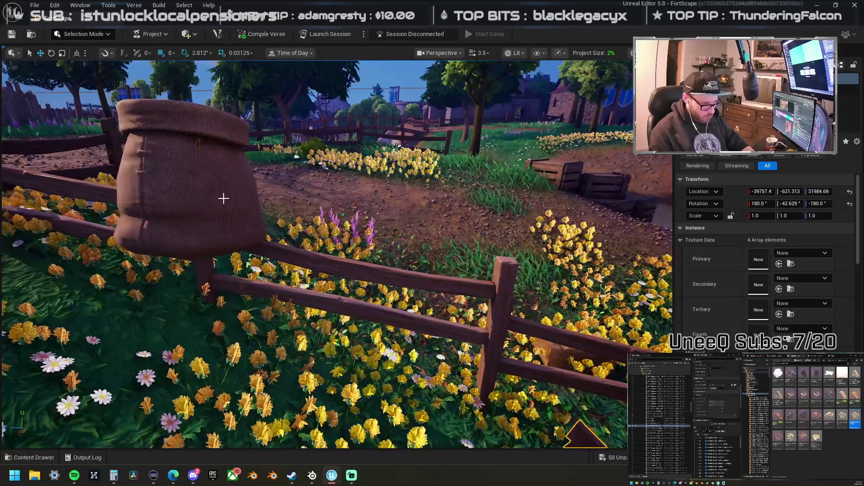
Step: Move the sack beside a fence post, then focus the view on the box by the haystack
{"action": "left_click", "coordinate": [201, 192]}
{"action": "left_click_drag", "start_coordinate": [190, 147], "coordinate": [190, 173]}
{"action": "left_click_drag", "start_coordinate": [198, 141], "coordinate": [286, 232]}
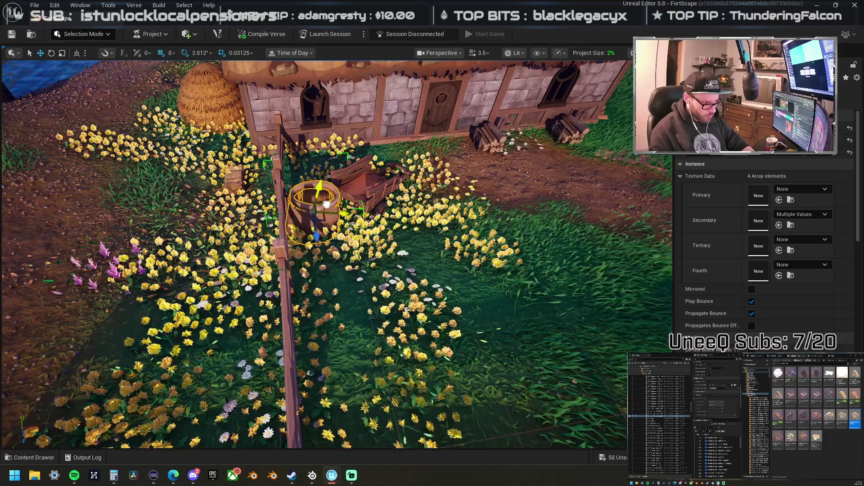
{"action": "double_click", "coordinate": [846, 78]}
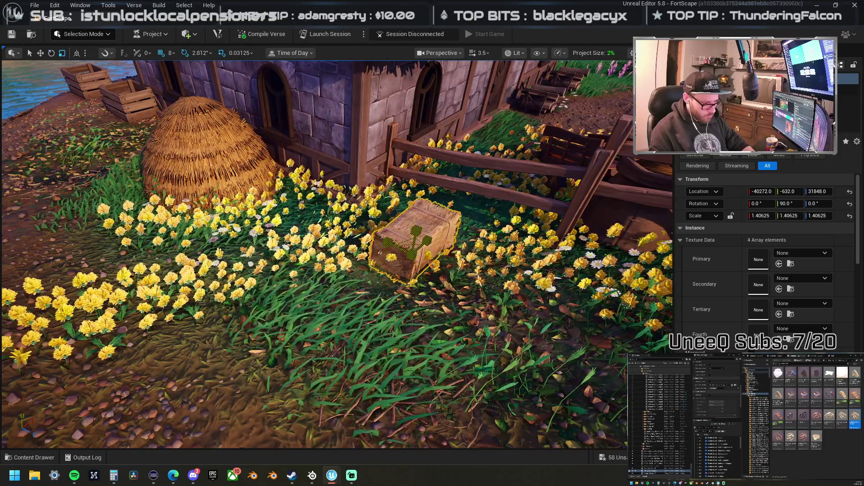
{"action": "left_click_drag", "start_coordinate": [420, 250], "coordinate": [417, 245]}
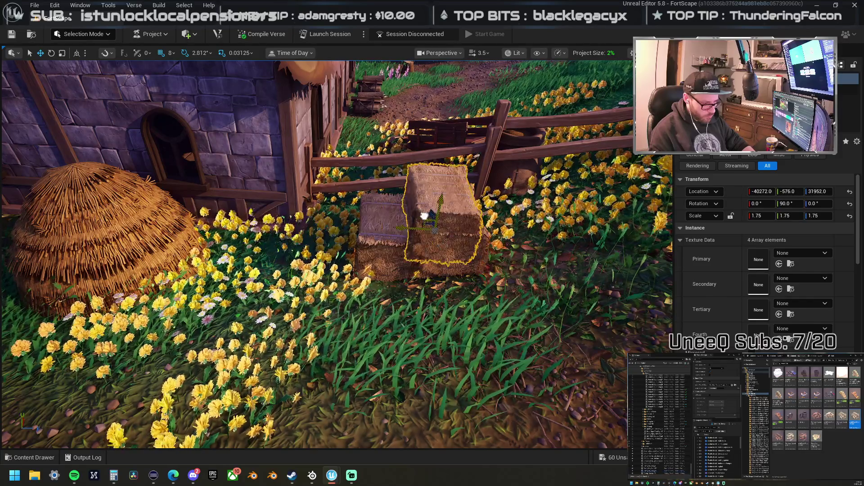
Step: Orbit out above the yard to view the house from the water-wheel side, then clear the selection
{"action": "left_click_drag", "start_coordinate": [379, 199], "coordinate": [375, 222]}
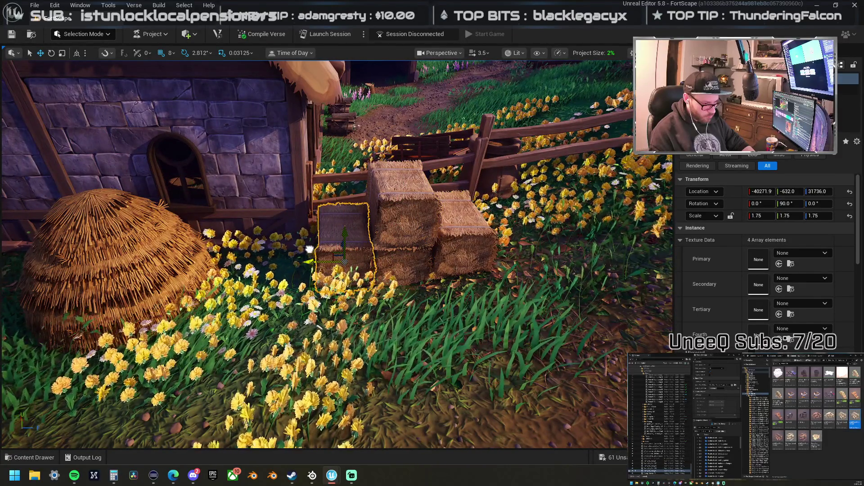
{"action": "left_click_drag", "start_coordinate": [309, 249], "coordinate": [309, 270]}
{"action": "mouse_move", "coordinate": [355, 242]}
{"action": "left_mouse_down"}
{"action": "mouse_move", "coordinate": [387, 245]}
{"action": "mouse_move", "coordinate": [360, 243]}
{"action": "left_mouse_up"}
{"action": "key", "text": "Escape"}
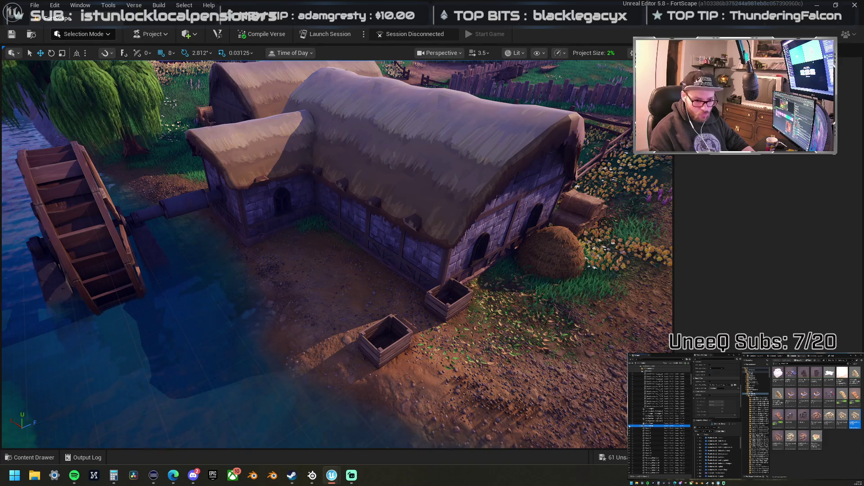
Step: Unhide the cottage's hidden blockout pieces in the Outliner
{"action": "left_click", "coordinate": [630, 426]}
{"action": "scroll", "coordinate": [337, 254], "scroll_direction": "up", "scroll_amount": 3}
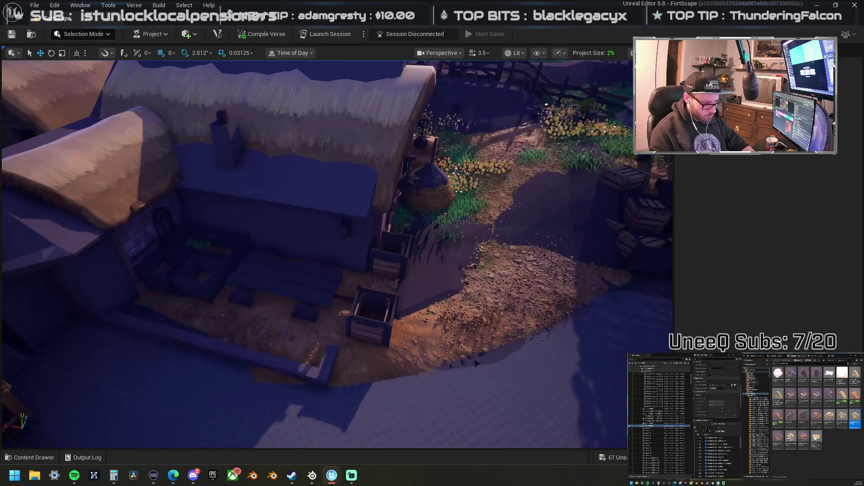
{"action": "scroll", "coordinate": [337, 254], "scroll_direction": "up", "scroll_amount": 5}
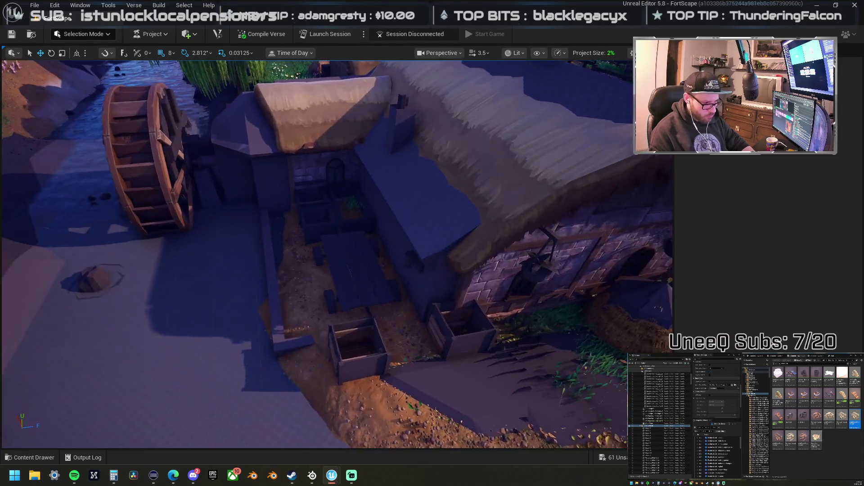
{"action": "scroll", "coordinate": [337, 254], "scroll_direction": "up", "scroll_amount": 3}
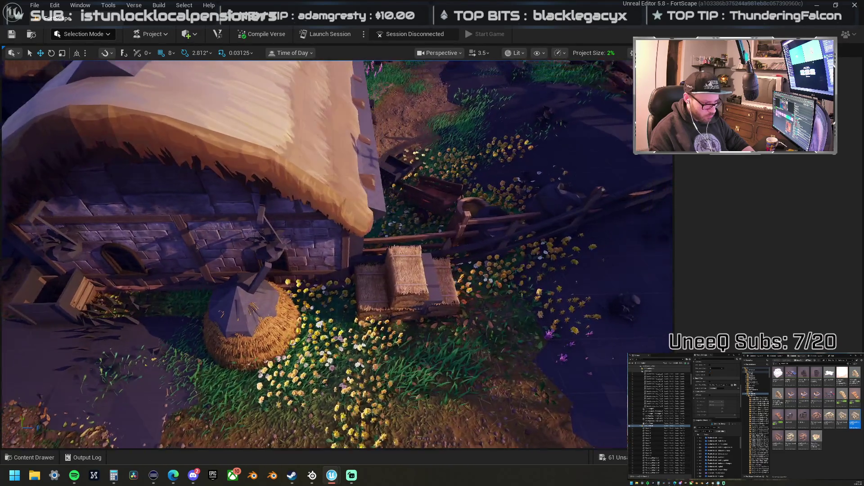
Step: Inspect the wheelbarrow by the cottage, then toggle the roof and well thatch visibility off and on
{"action": "left_click", "coordinate": [387, 202]}
{"action": "mouse_move", "coordinate": [387, 202]}
{"action": "left_mouse_down"}
{"action": "mouse_move", "coordinate": [580, 201]}
{"action": "mouse_move", "coordinate": [297, 268]}
{"action": "mouse_move", "coordinate": [247, 264]}
{"action": "left_mouse_up"}
{"action": "key", "text": "d"}
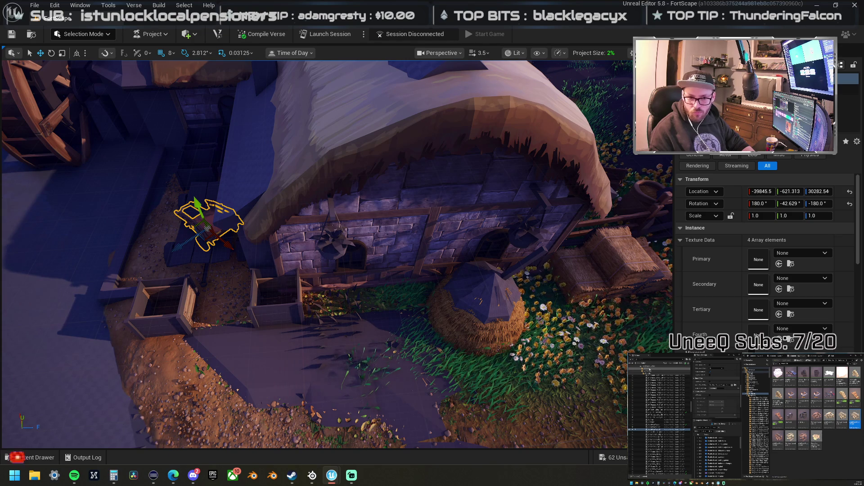
{"action": "key", "text": "Escape"}
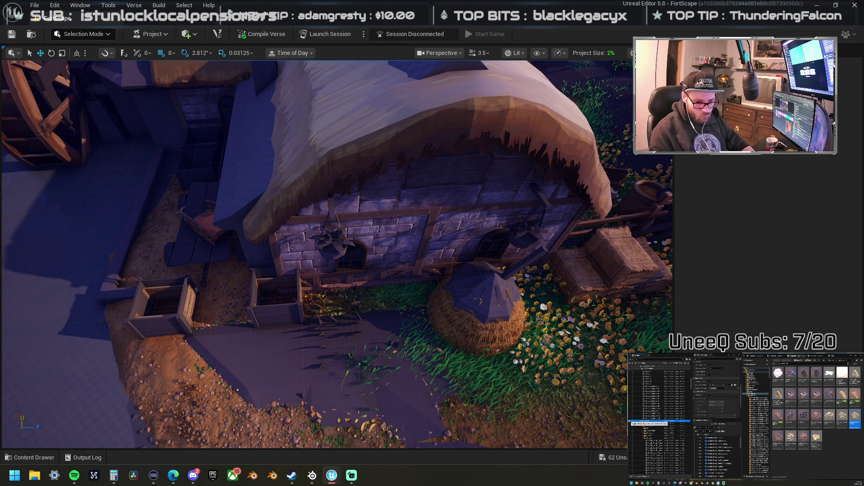
{"action": "left_click", "coordinate": [631, 421]}
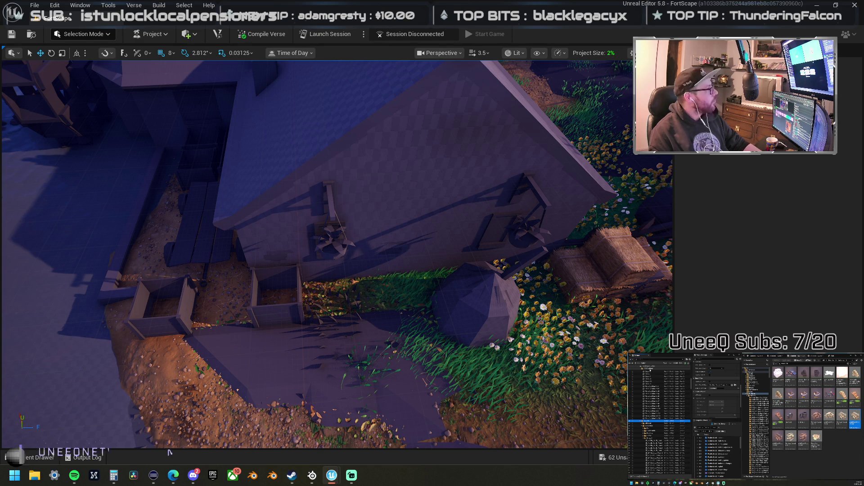
{"action": "left_click", "coordinate": [631, 422]}
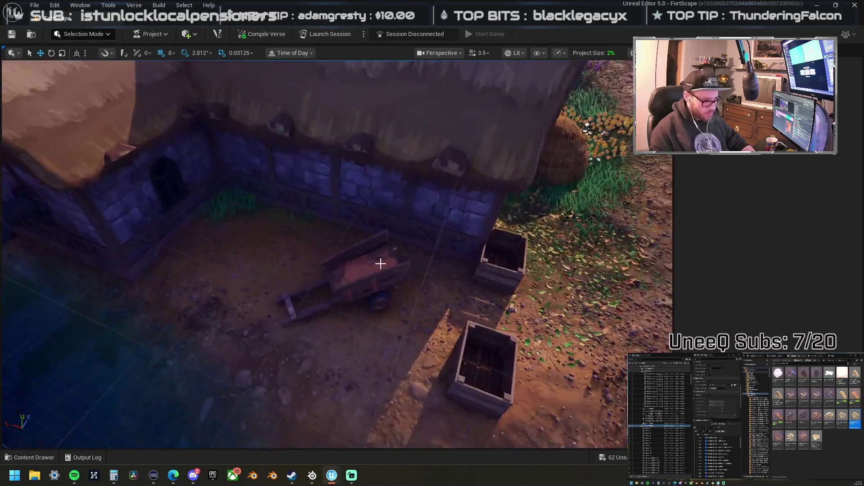
Step: Rotate the hand cart so it lies alongside the cottage's back wall
{"action": "left_click", "coordinate": [356, 305]}
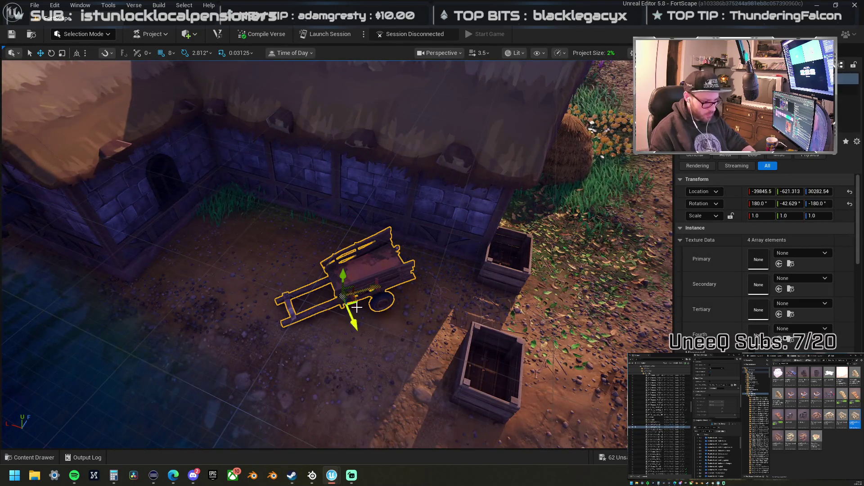
{"action": "key", "text": "e"}
{"action": "mouse_move", "coordinate": [344, 333]}
{"action": "left_mouse_down"}
{"action": "mouse_move", "coordinate": [401, 324]}
{"action": "mouse_move", "coordinate": [353, 255]}
{"action": "mouse_move", "coordinate": [363, 254]}
{"action": "mouse_move", "coordinate": [355, 270]}
{"action": "mouse_move", "coordinate": [337, 261]}
{"action": "mouse_move", "coordinate": [372, 255]}
{"action": "left_mouse_up"}
{"action": "key", "text": "w"}
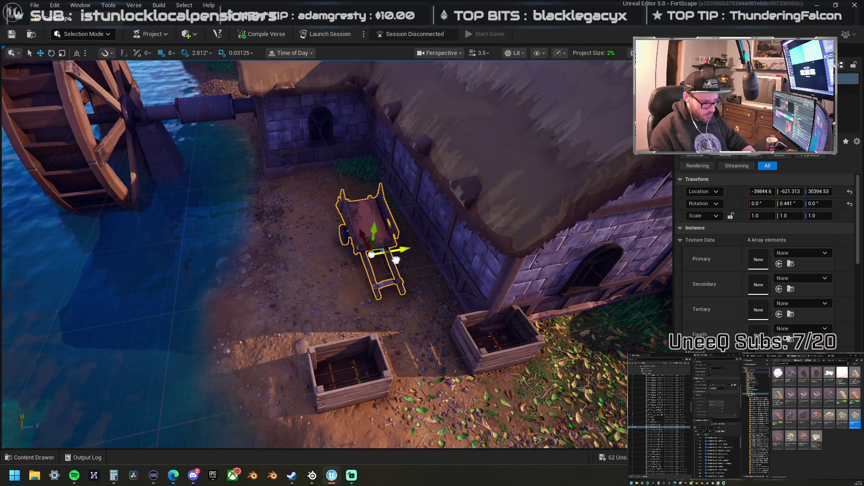
Step: Move the crate near the cart leftward along the wall and raise it into place
{"action": "left_click", "coordinate": [359, 355]}
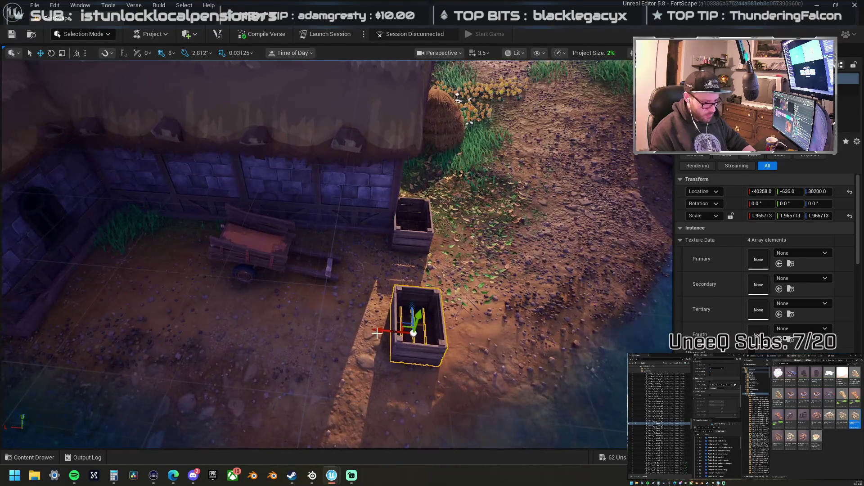
{"action": "mouse_move", "coordinate": [365, 331]}
{"action": "left_mouse_down"}
{"action": "mouse_move", "coordinate": [16, 293]}
{"action": "mouse_move", "coordinate": [25, 292]}
{"action": "left_mouse_up"}
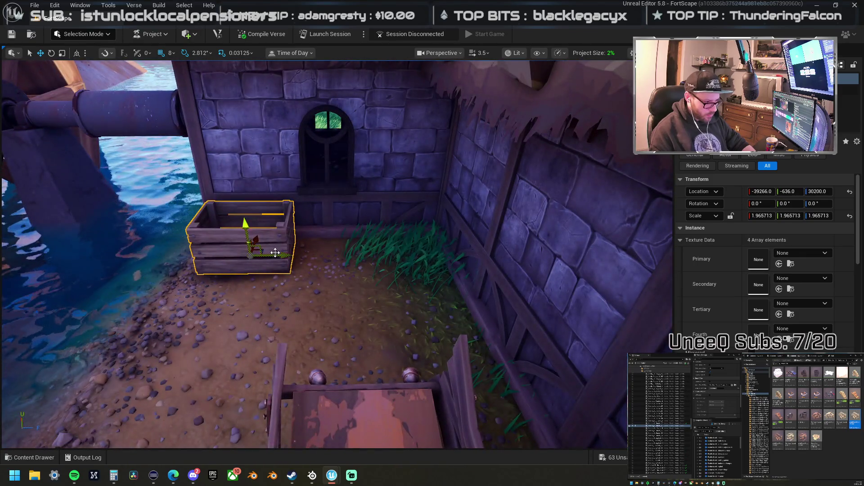
{"action": "mouse_move", "coordinate": [247, 220]}
{"action": "left_mouse_down"}
{"action": "mouse_move", "coordinate": [324, 257]}
{"action": "mouse_move", "coordinate": [417, 277]}
{"action": "mouse_move", "coordinate": [374, 270]}
{"action": "left_mouse_up"}
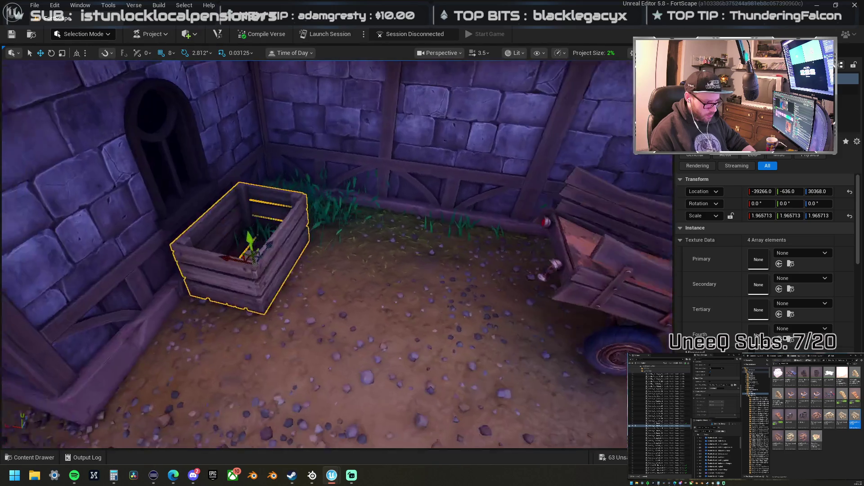
{"action": "mouse_move", "coordinate": [299, 260]}
{"action": "left_mouse_down"}
{"action": "mouse_move", "coordinate": [288, 225]}
{"action": "mouse_move", "coordinate": [302, 200]}
{"action": "mouse_move", "coordinate": [288, 270]}
{"action": "left_mouse_up"}
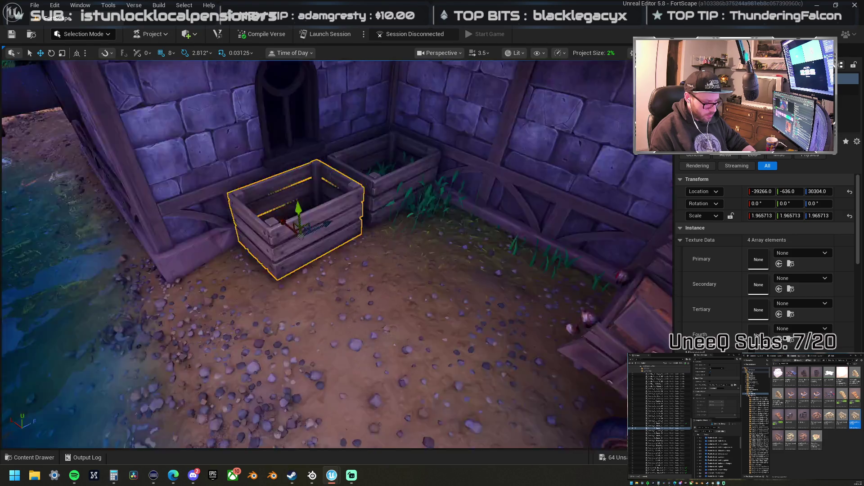
Step: Tilt the crate by about -5.6 degrees
{"action": "key", "text": "e"}
{"action": "left_click_drag", "start_coordinate": [357, 271], "coordinate": [360, 265]}
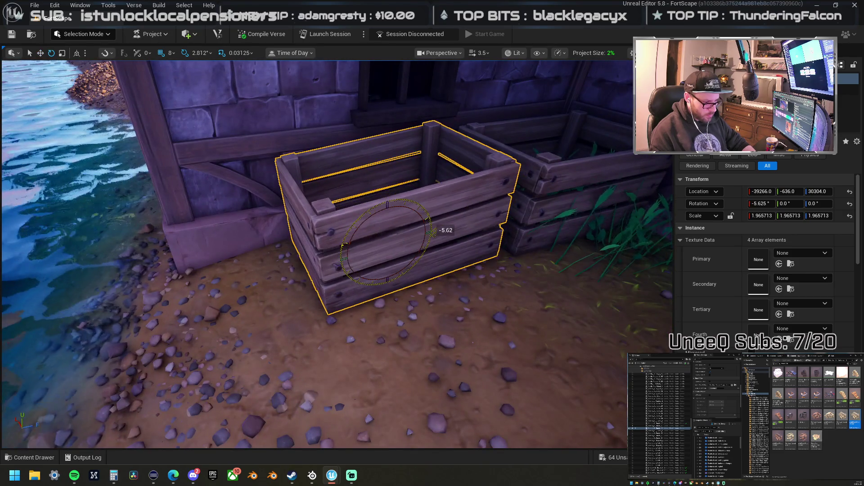
{"action": "key", "text": "w"}
{"action": "scroll", "coordinate": [328, 214], "scroll_direction": "down", "scroll_amount": 5}
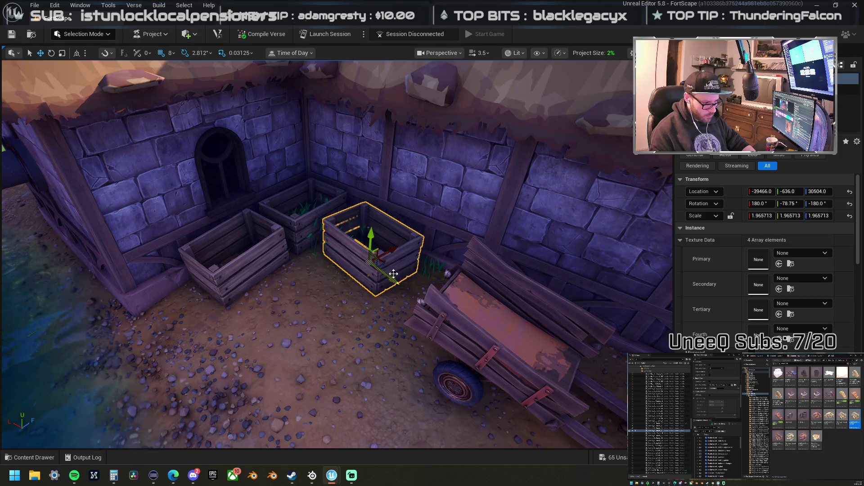
{"action": "scroll", "coordinate": [387, 254], "scroll_direction": "down", "scroll_amount": 5}
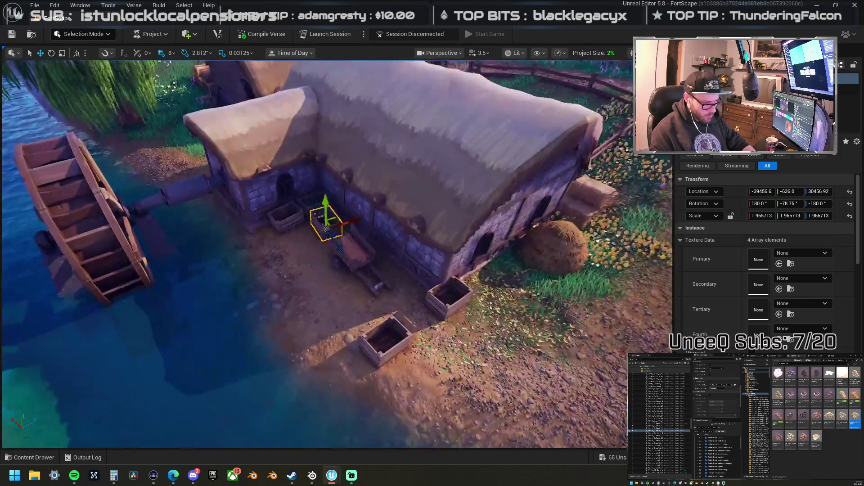
Step: Select the barrel between the buildings and frame it in the viewport
{"action": "scroll", "coordinate": [337, 254], "scroll_direction": "down", "scroll_amount": 5}
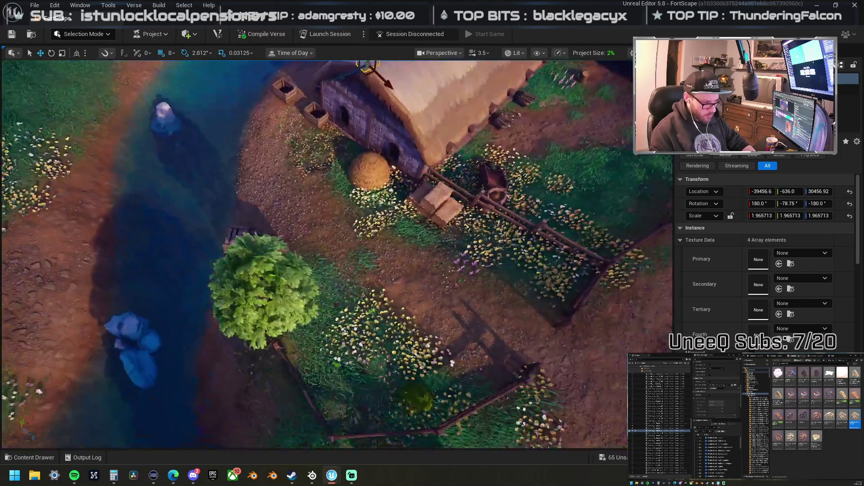
{"action": "scroll", "coordinate": [338, 254], "scroll_direction": "down", "scroll_amount": 5}
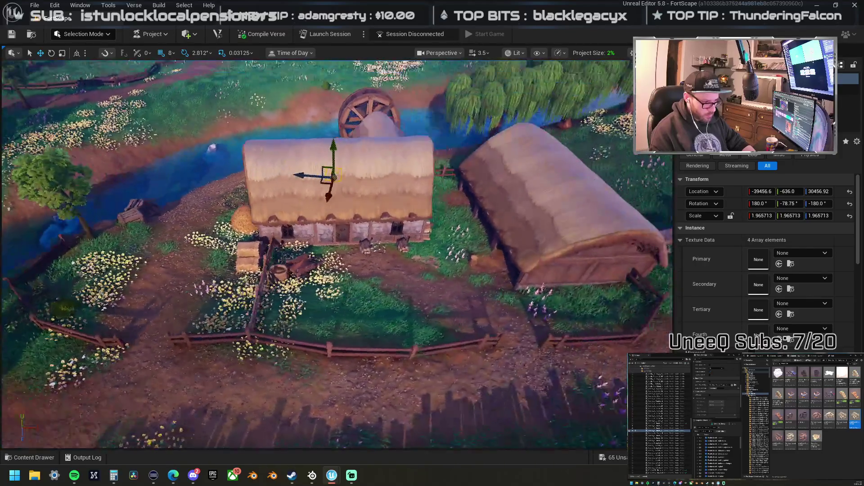
{"action": "scroll", "coordinate": [337, 254], "scroll_direction": "up", "scroll_amount": 5}
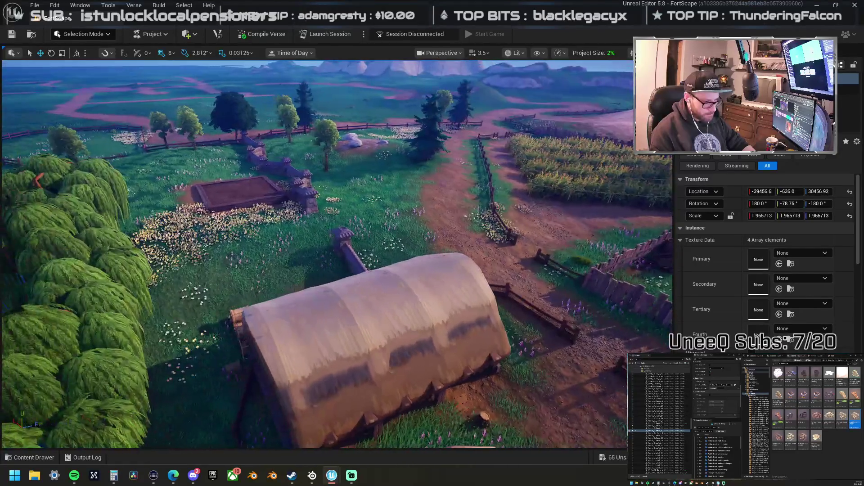
{"action": "scroll", "coordinate": [338, 254], "scroll_direction": "up", "scroll_amount": 5}
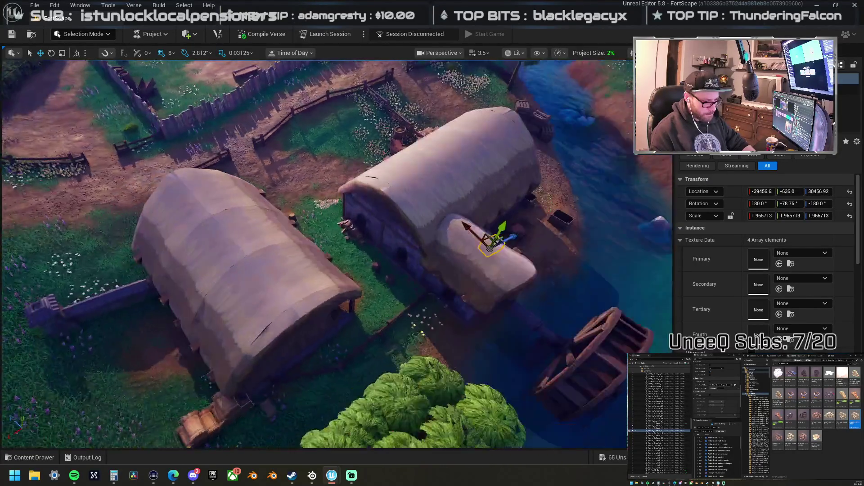
{"action": "scroll", "coordinate": [371, 297], "scroll_direction": "up", "scroll_amount": 5}
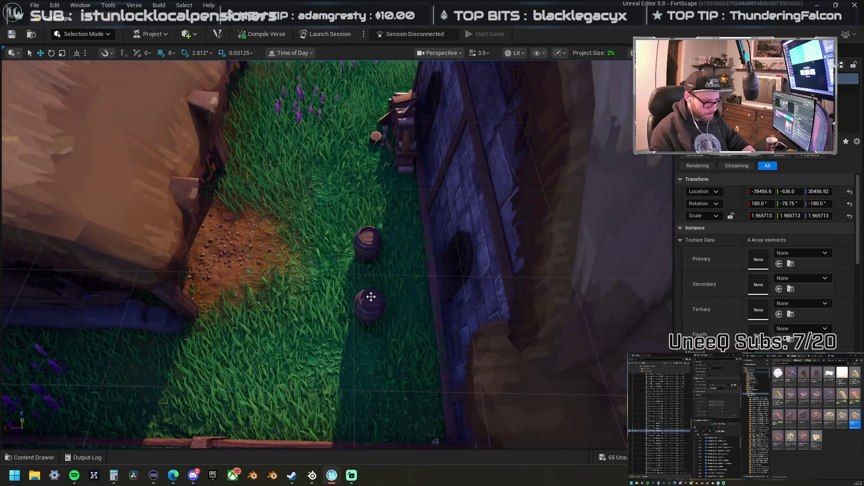
{"action": "left_click", "coordinate": [371, 296]}
{"action": "key", "text": "f"}
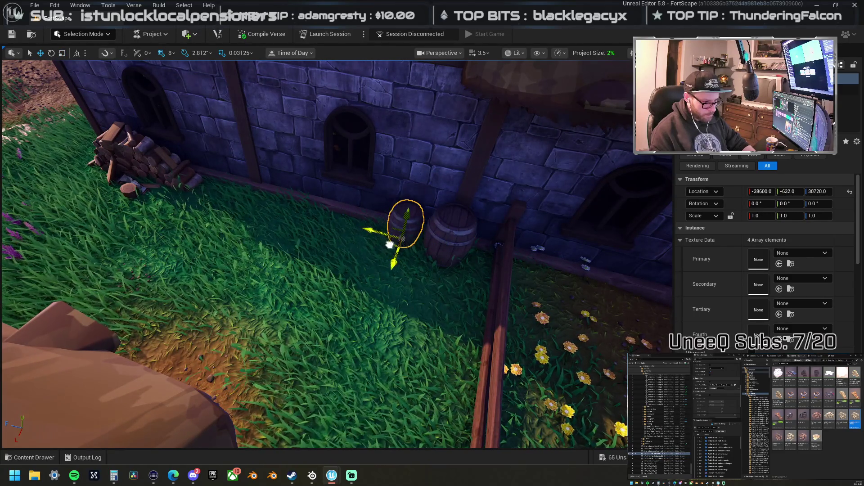
Step: Pull the view back to look down the alley and open the editor mode dropdown
{"action": "mouse_move", "coordinate": [392, 246]}
{"action": "left_mouse_down"}
{"action": "mouse_move", "coordinate": [293, 315]}
{"action": "mouse_move", "coordinate": [80, 42]}
{"action": "left_mouse_up"}
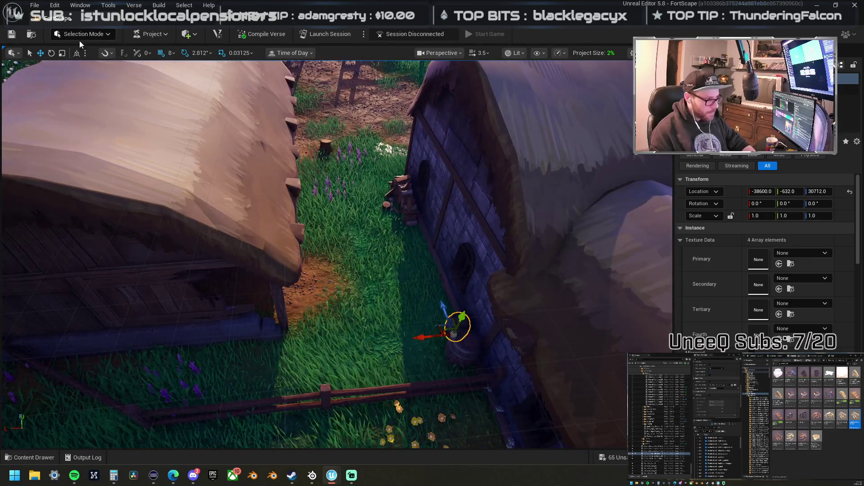
{"action": "left_click", "coordinate": [146, 34]}
{"action": "left_click", "coordinate": [83, 34]}
Step: Enter Landscape Mode's Paint tool and pick a ground layer as the paint target
{"action": "left_click", "coordinate": [95, 54]}
{"action": "left_click", "coordinate": [95, 54]}
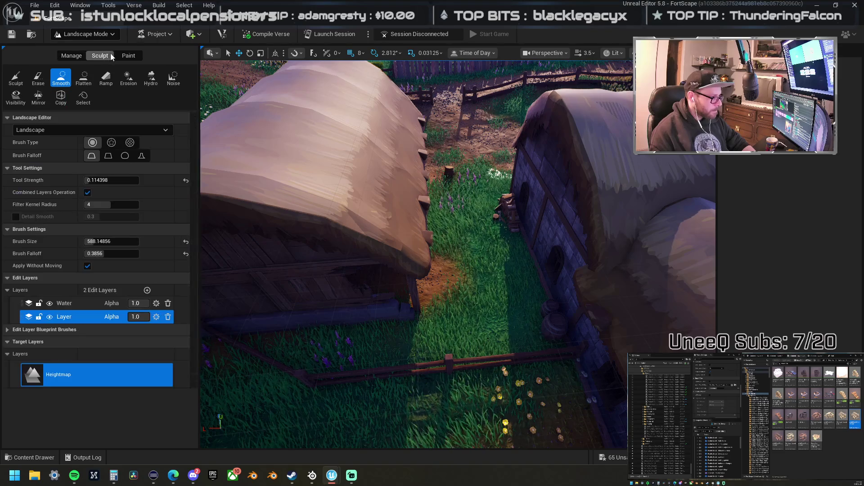
{"action": "left_click", "coordinate": [128, 55]}
{"action": "left_click", "coordinate": [75, 395]}
Step: Orbit around the house to its side wall and switch the brush to Smooth
{"action": "mouse_move", "coordinate": [504, 285]}
{"action": "left_mouse_down"}
{"action": "mouse_move", "coordinate": [523, 284]}
{"action": "mouse_move", "coordinate": [494, 272]}
{"action": "left_mouse_up"}
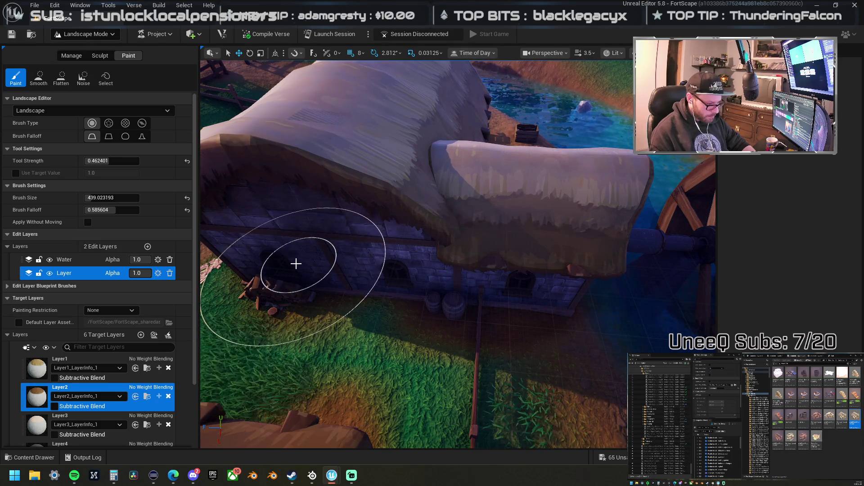
{"action": "left_click_drag", "start_coordinate": [287, 269], "coordinate": [449, 258]}
{"action": "mouse_move", "coordinate": [472, 310]}
{"action": "left_mouse_down"}
{"action": "mouse_move", "coordinate": [488, 251]}
{"action": "mouse_move", "coordinate": [498, 245]}
{"action": "mouse_move", "coordinate": [427, 243]}
{"action": "mouse_move", "coordinate": [450, 229]}
{"action": "left_mouse_up"}
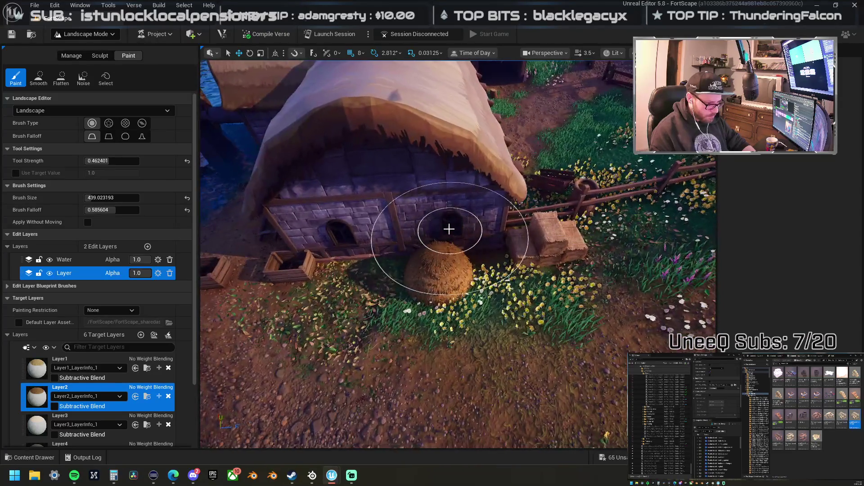
{"action": "mouse_move", "coordinate": [376, 231]}
{"action": "left_mouse_down"}
{"action": "mouse_move", "coordinate": [427, 247]}
{"action": "mouse_move", "coordinate": [456, 239]}
{"action": "left_mouse_up"}
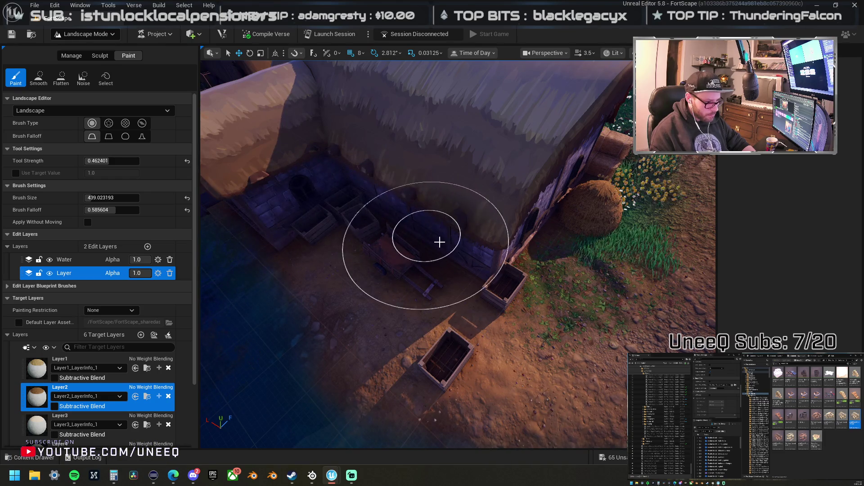
{"action": "left_click_drag", "start_coordinate": [446, 243], "coordinate": [459, 245]}
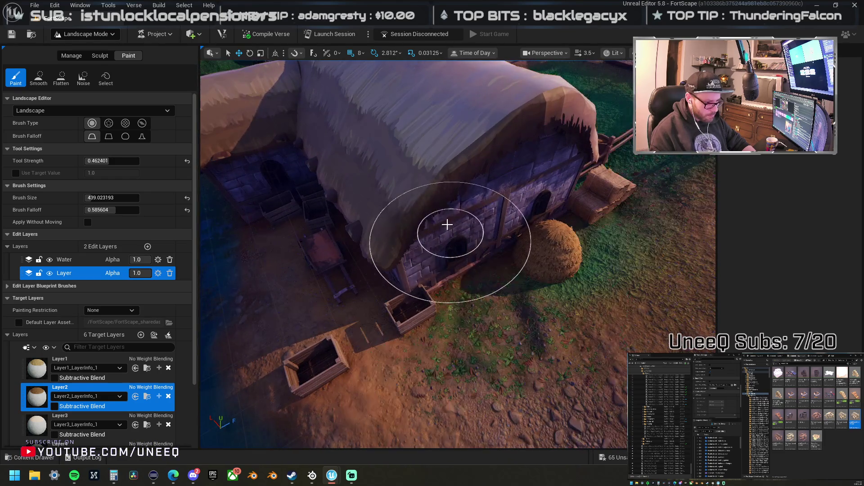
{"action": "scroll", "coordinate": [447, 225], "scroll_direction": "up", "scroll_amount": 5}
{"action": "scroll", "coordinate": [495, 302], "scroll_direction": "up", "scroll_amount": 3}
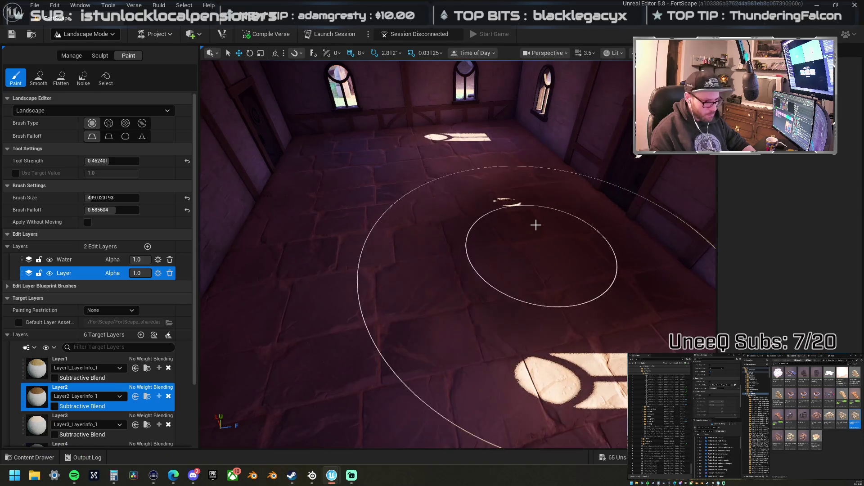
{"action": "scroll", "coordinate": [492, 244], "scroll_direction": "down", "scroll_amount": 5}
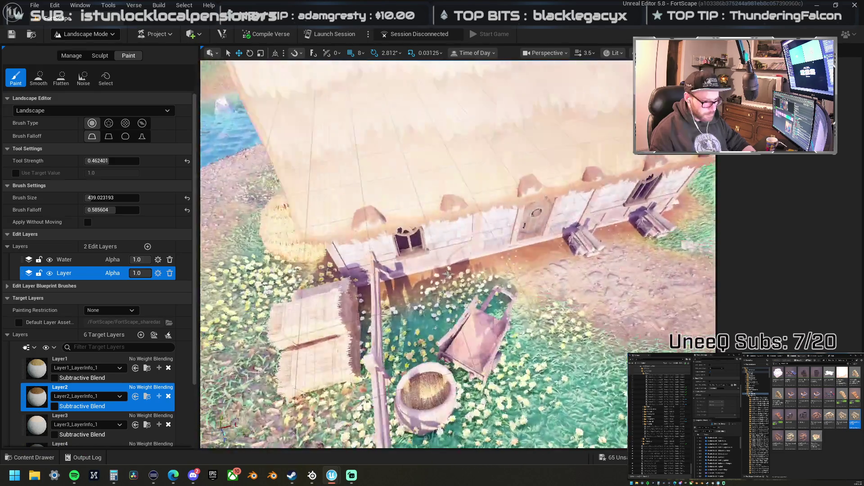
{"action": "scroll", "coordinate": [496, 279], "scroll_direction": "down", "scroll_amount": 2}
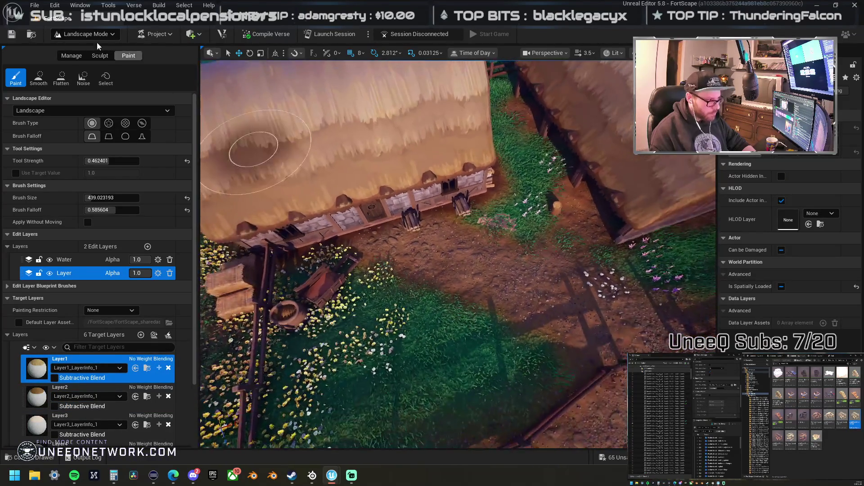
{"action": "left_click", "coordinate": [40, 78]}
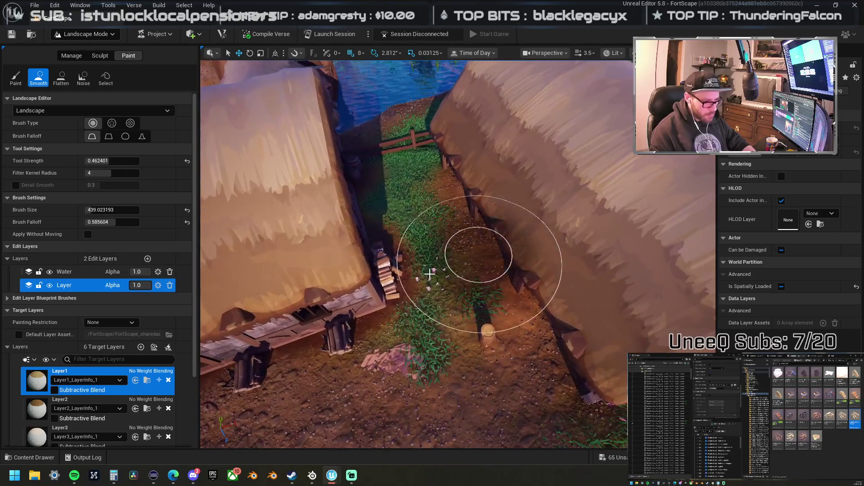
Step: Paint Layer1 dirt over the grass in the alley between the buildings
{"action": "left_click", "coordinate": [14, 79]}
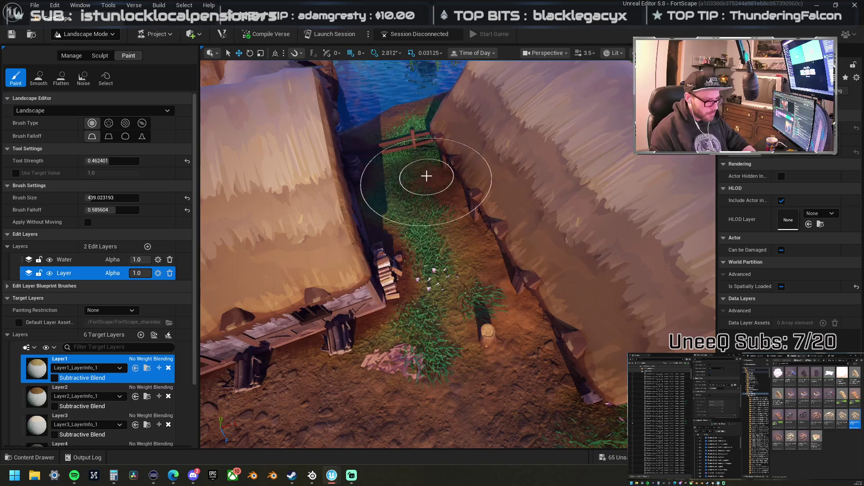
{"action": "left_click_drag", "start_coordinate": [479, 291], "coordinate": [495, 300]}
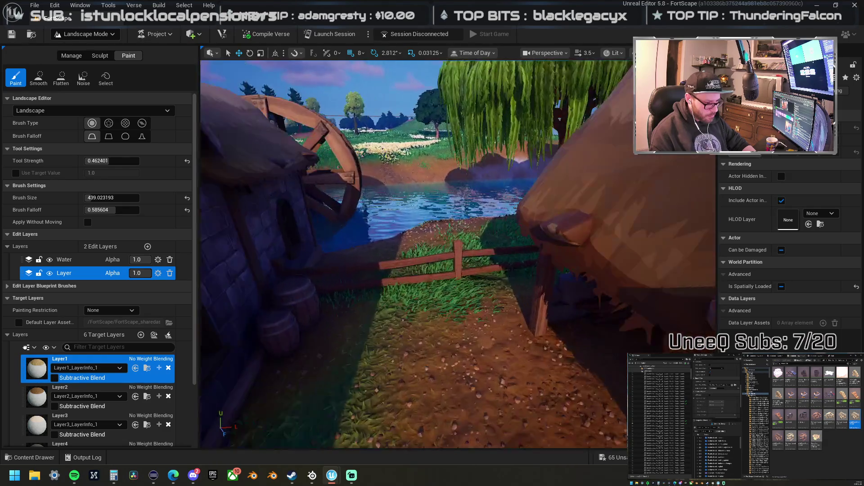
{"action": "scroll", "coordinate": [458, 255], "scroll_direction": "down", "scroll_amount": 5}
{"action": "scroll", "coordinate": [458, 255], "scroll_direction": "up", "scroll_amount": 10}
{"action": "scroll", "coordinate": [458, 254], "scroll_direction": "down", "scroll_amount": 5}
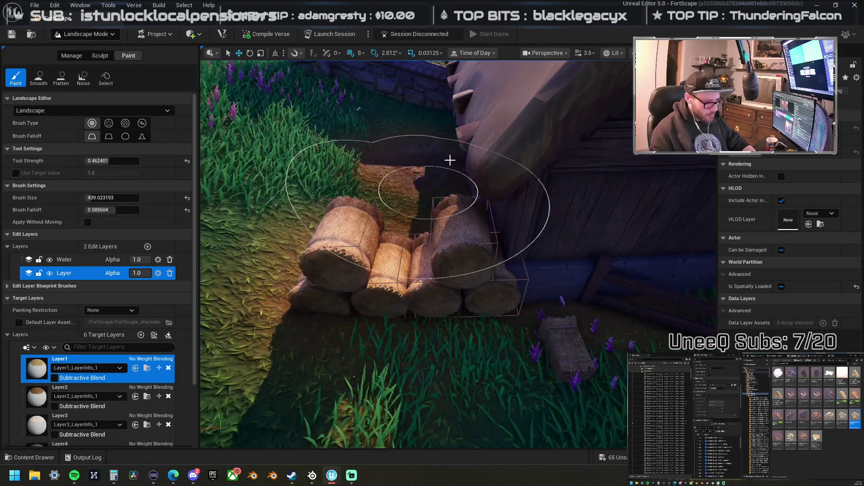
{"action": "scroll", "coordinate": [429, 193], "scroll_direction": "down", "scroll_amount": 5}
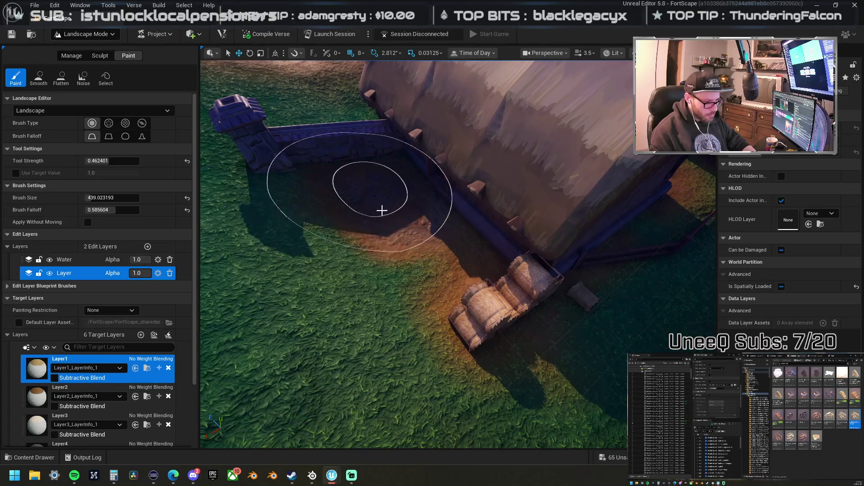
Step: Leave landscape editing and return to Selection Mode
{"action": "scroll", "coordinate": [428, 240], "scroll_direction": "up", "scroll_amount": 5}
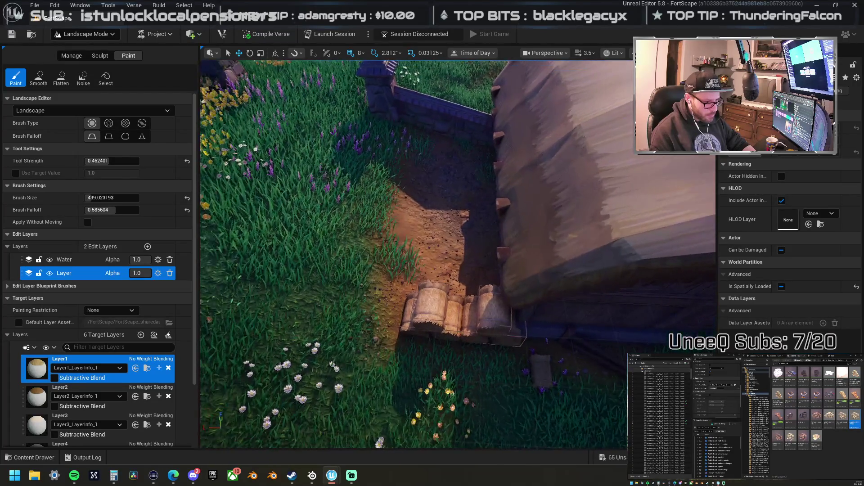
{"action": "scroll", "coordinate": [356, 200], "scroll_direction": "down", "scroll_amount": 5}
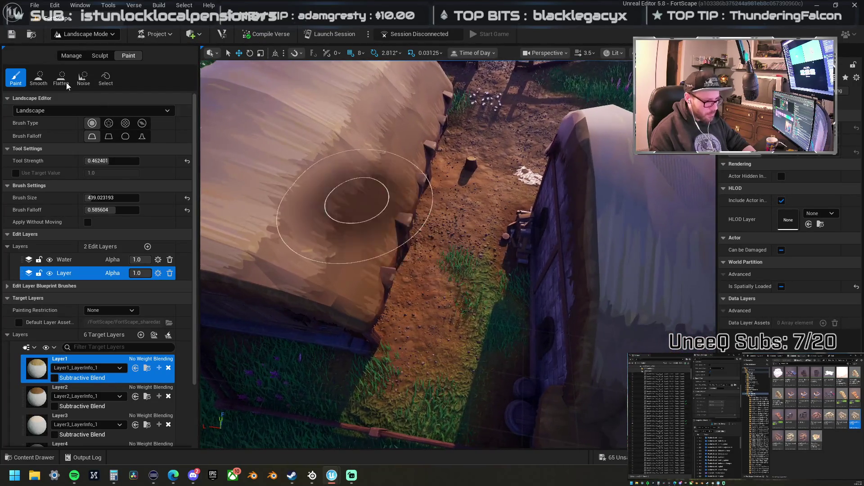
{"action": "left_click", "coordinate": [86, 34]}
{"action": "left_click", "coordinate": [79, 49]}
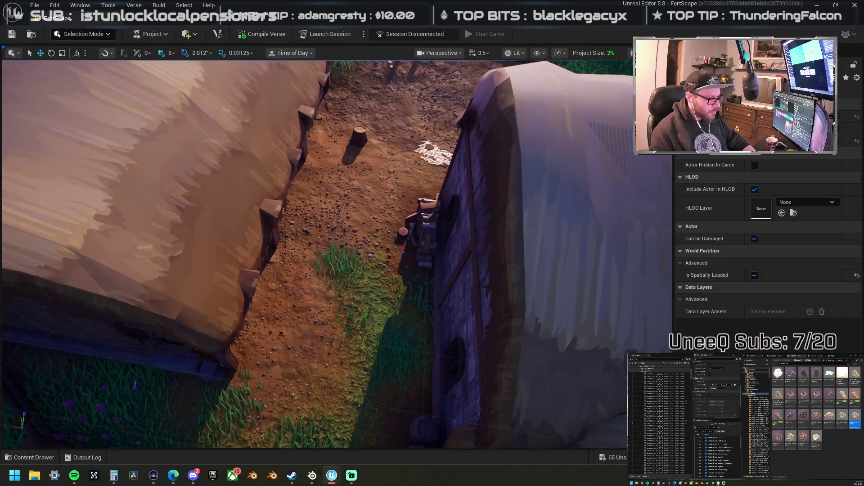
Step: Move the pair of hay bales up onto the top of the stack
{"action": "key", "text": "f"}
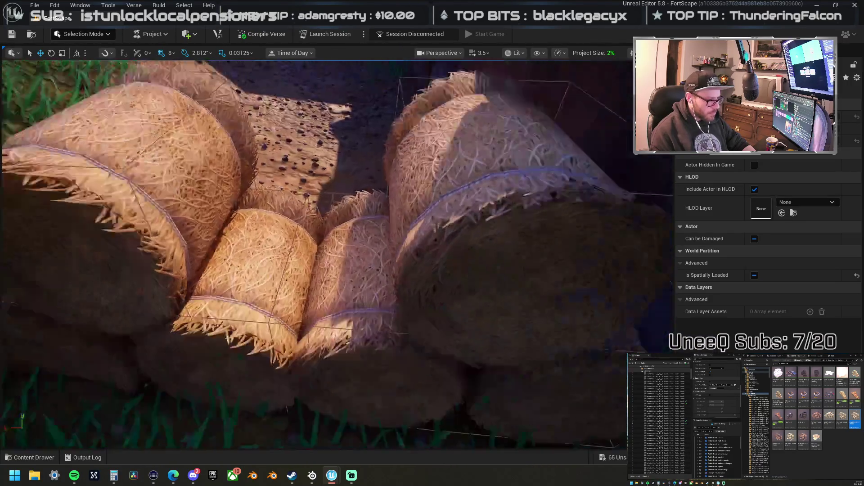
{"action": "scroll", "coordinate": [363, 251], "scroll_direction": "down", "scroll_amount": 5}
{"action": "left_click", "coordinate": [388, 295]}
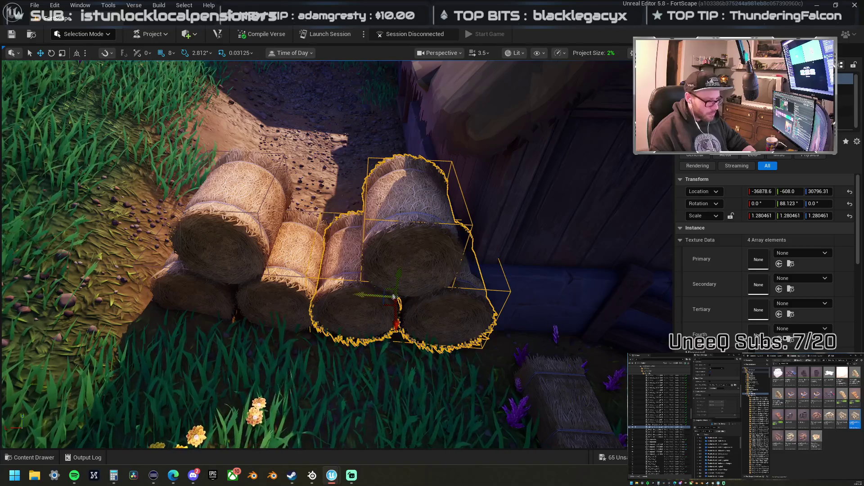
{"action": "mouse_move", "coordinate": [242, 297]}
{"action": "left_mouse_down"}
{"action": "mouse_move", "coordinate": [280, 257]}
{"action": "mouse_move", "coordinate": [354, 232]}
{"action": "left_mouse_up"}
Step: Enlarge the small flat hay bale beside the stack
{"action": "left_click", "coordinate": [543, 386]}
{"action": "key", "text": "f"}
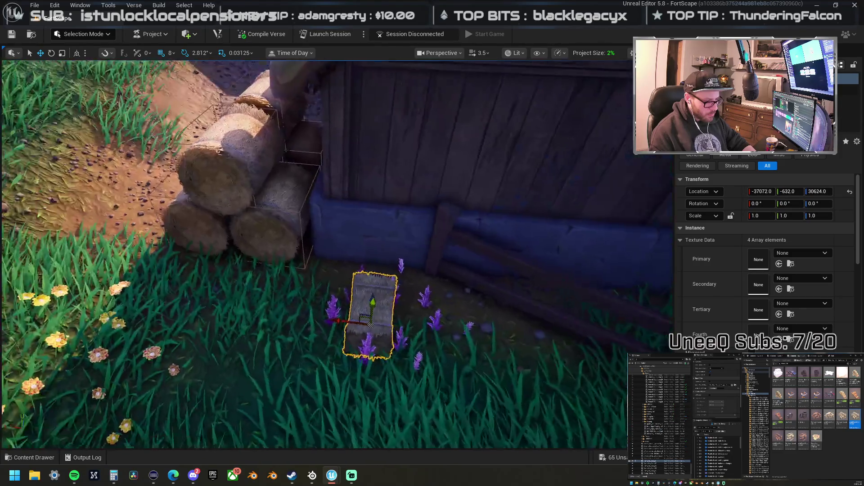
{"action": "mouse_move", "coordinate": [368, 315]}
{"action": "left_mouse_down"}
{"action": "mouse_move", "coordinate": [391, 295]}
{"action": "mouse_move", "coordinate": [336, 297]}
{"action": "mouse_move", "coordinate": [393, 286]}
{"action": "mouse_move", "coordinate": [363, 247]}
{"action": "mouse_move", "coordinate": [357, 253]}
{"action": "mouse_move", "coordinate": [387, 260]}
{"action": "mouse_move", "coordinate": [424, 231]}
{"action": "left_mouse_up"}
{"action": "key", "text": "f"}
{"action": "key", "text": "w"}
{"action": "mouse_move", "coordinate": [381, 318]}
{"action": "left_mouse_down"}
{"action": "mouse_move", "coordinate": [336, 282]}
{"action": "mouse_move", "coordinate": [342, 270]}
{"action": "mouse_move", "coordinate": [336, 315]}
{"action": "mouse_move", "coordinate": [311, 334]}
{"action": "mouse_move", "coordinate": [285, 293]}
{"action": "left_mouse_up"}
Step: Select the small cart and nudge it sideways next to the hay bales
{"action": "left_click", "coordinate": [302, 310]}
{"action": "key", "text": "f"}
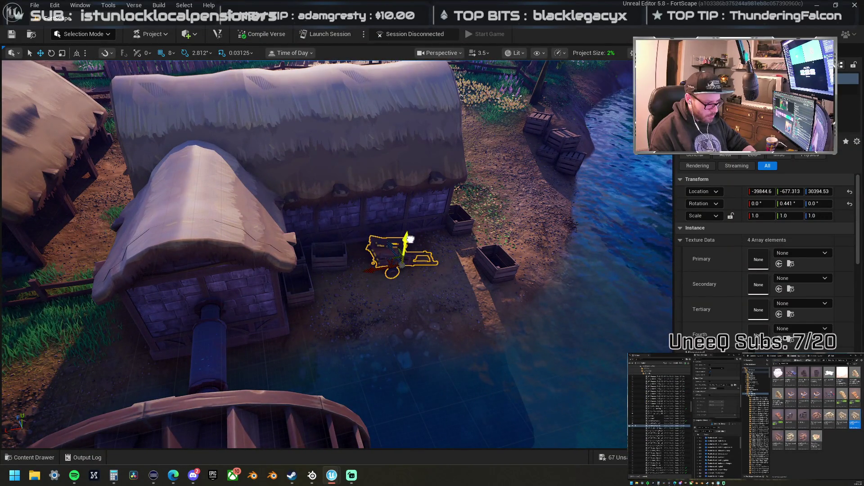
{"action": "mouse_move", "coordinate": [410, 234]}
{"action": "left_mouse_down"}
{"action": "mouse_move", "coordinate": [373, 251]}
{"action": "mouse_move", "coordinate": [385, 250]}
{"action": "mouse_move", "coordinate": [310, 247]}
{"action": "mouse_move", "coordinate": [325, 254]}
{"action": "mouse_move", "coordinate": [310, 246]}
{"action": "mouse_move", "coordinate": [377, 254]}
{"action": "left_mouse_up"}
{"action": "scroll", "coordinate": [382, 243], "scroll_direction": "up", "scroll_amount": 2}
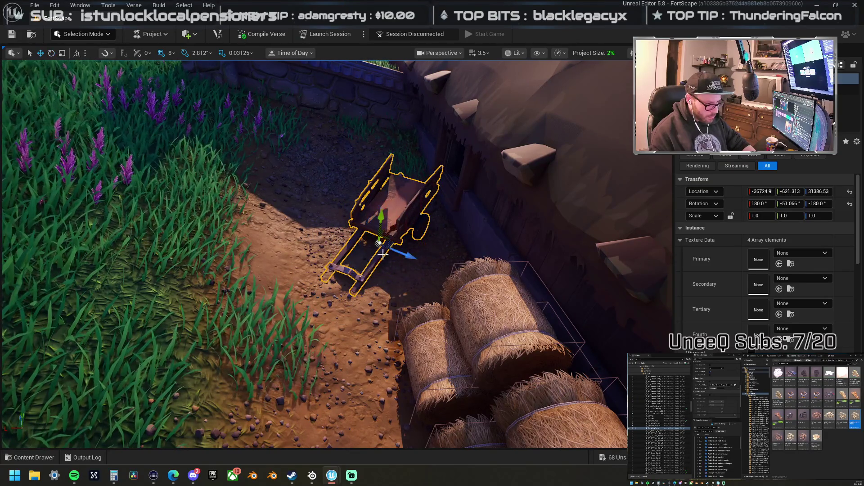
Step: Rotate the cart to tilt it slightly beside the bales
{"action": "scroll", "coordinate": [394, 226], "scroll_direction": "up", "scroll_amount": 6}
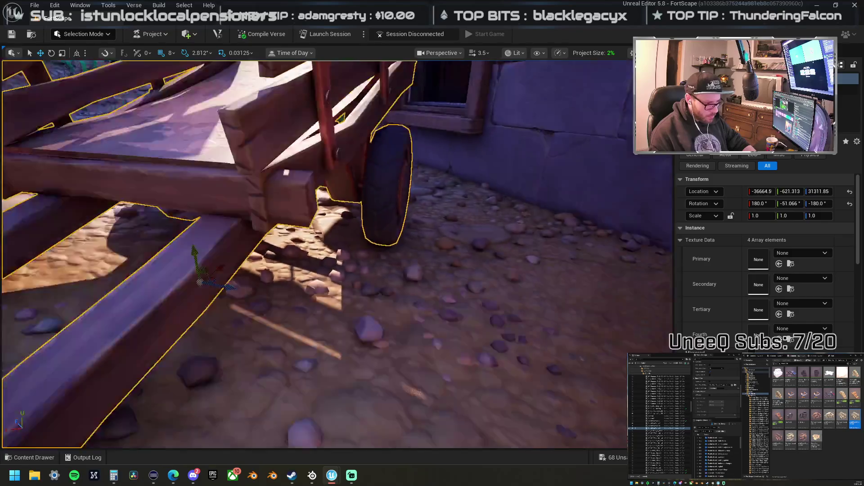
{"action": "scroll", "coordinate": [316, 252], "scroll_direction": "down", "scroll_amount": 6}
{"action": "key", "text": "e"}
{"action": "left_click_drag", "start_coordinate": [316, 225], "coordinate": [323, 213]}
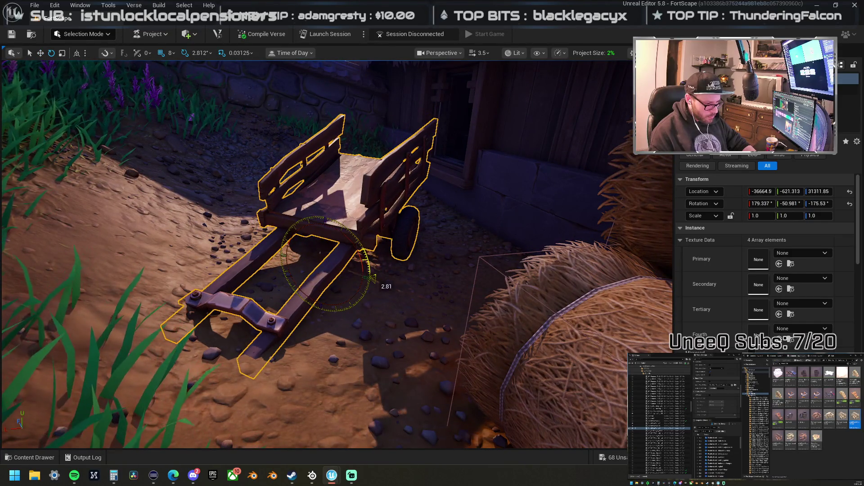
{"action": "scroll", "coordinate": [338, 252], "scroll_direction": "down", "scroll_amount": 8}
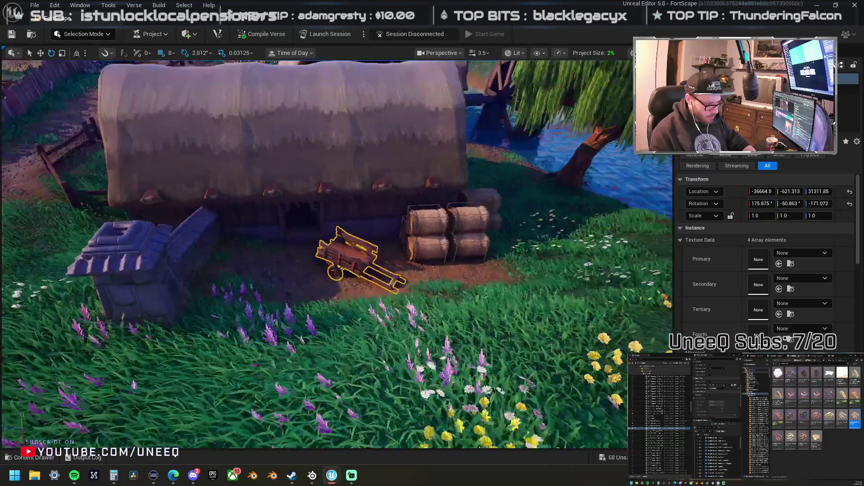
{"action": "scroll", "coordinate": [305, 262], "scroll_direction": "up", "scroll_amount": 6}
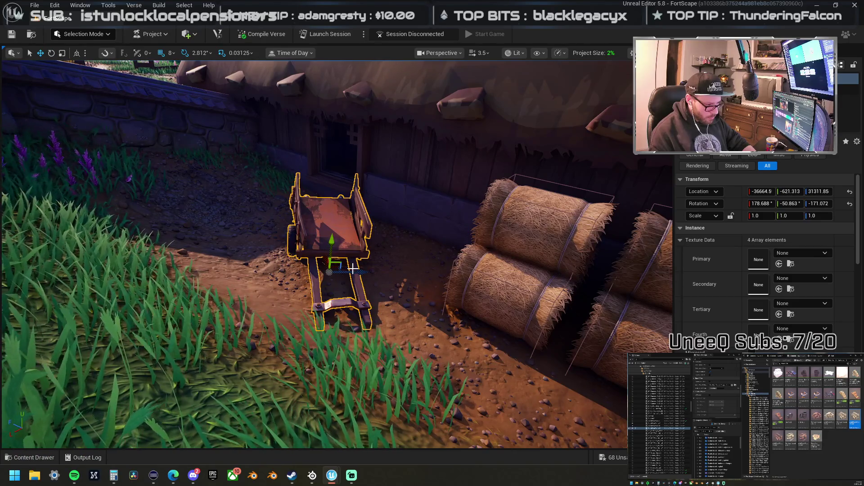
Step: Fly the view across the fields toward the river and pen, then select the landscape
{"action": "scroll", "coordinate": [367, 275], "scroll_direction": "down", "scroll_amount": 8}
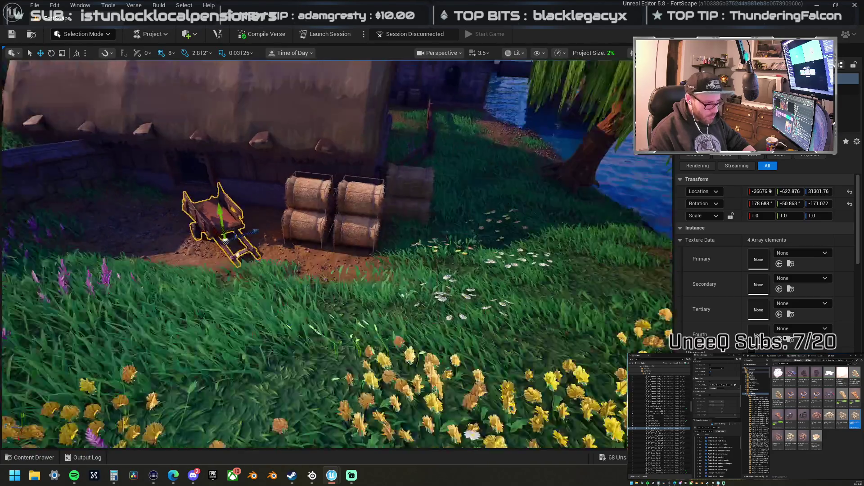
{"action": "scroll", "coordinate": [343, 166], "scroll_direction": "down", "scroll_amount": 10}
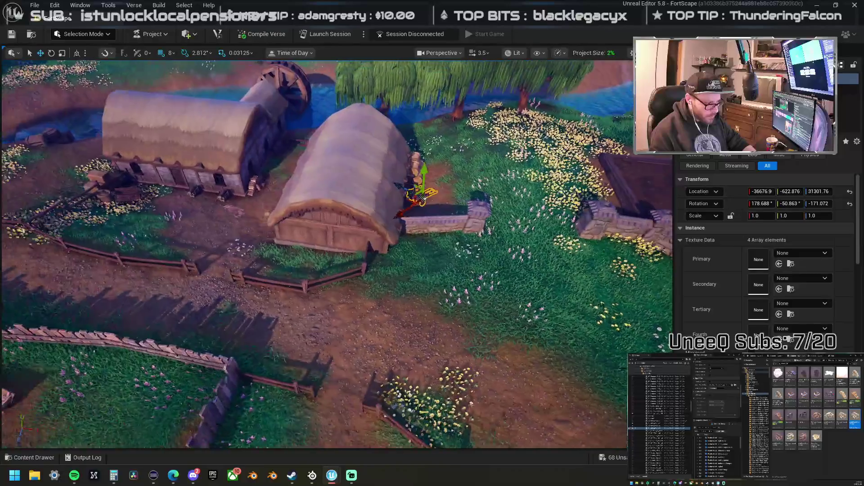
{"action": "scroll", "coordinate": [338, 252], "scroll_direction": "up", "scroll_amount": 10}
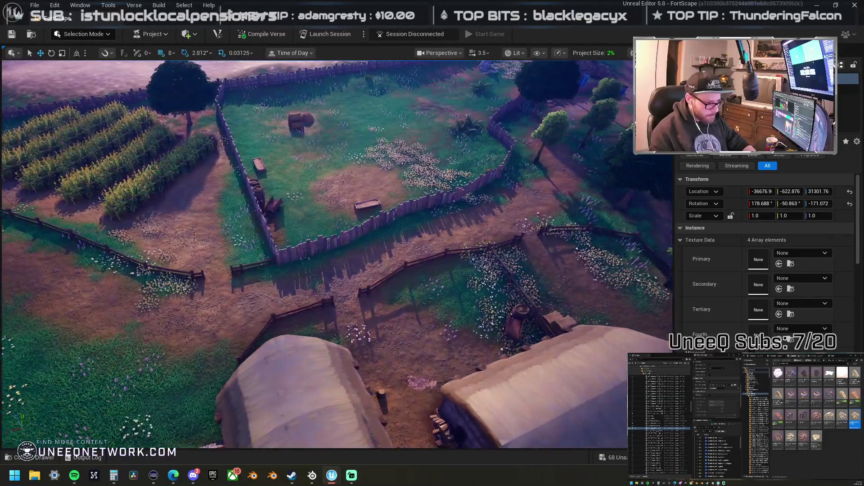
{"action": "left_click_drag", "start_coordinate": [337, 252], "coordinate": [409, 252]}
{"action": "mouse_move", "coordinate": [367, 273]}
{"action": "left_mouse_down"}
{"action": "mouse_move", "coordinate": [342, 271]}
{"action": "mouse_move", "coordinate": [391, 278]}
{"action": "left_mouse_up"}
{"action": "left_click", "coordinate": [257, 208]}
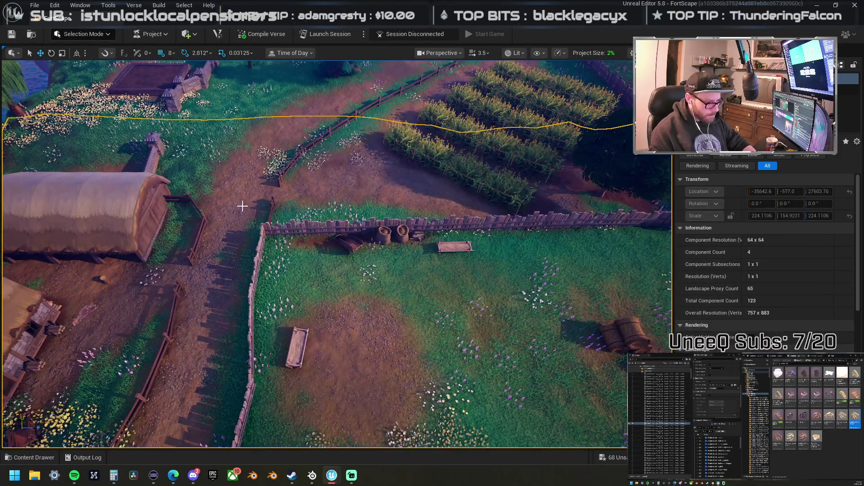
Step: Switch to Landscape Mode and move the view closer to the fenced field
{"action": "left_click", "coordinate": [99, 36]}
{"action": "left_click", "coordinate": [115, 56]}
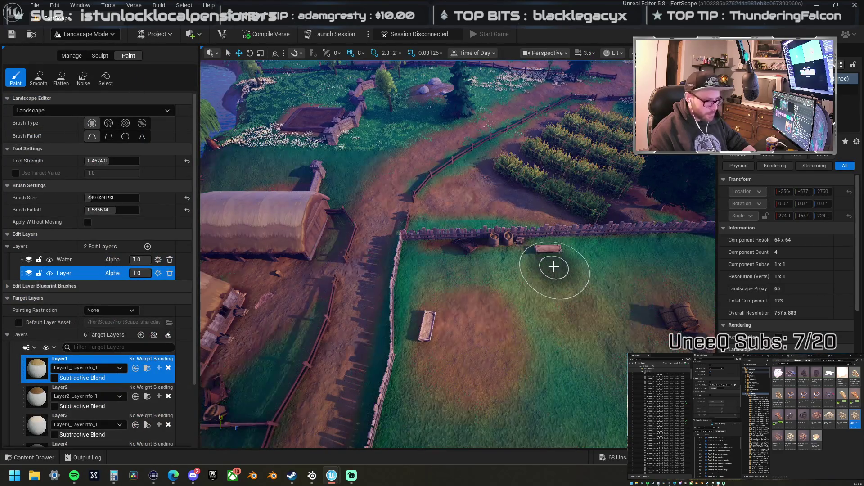
{"action": "left_click_drag", "start_coordinate": [526, 287], "coordinate": [526, 287]}
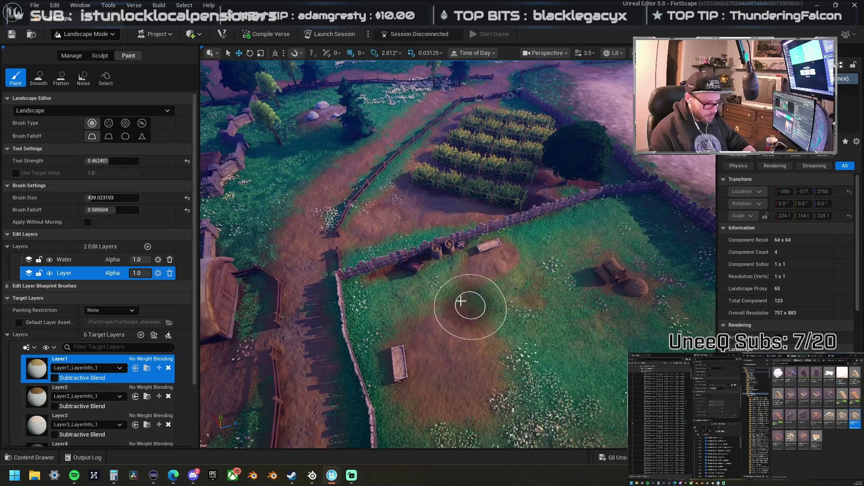
{"action": "left_click_drag", "start_coordinate": [464, 322], "coordinate": [453, 299]}
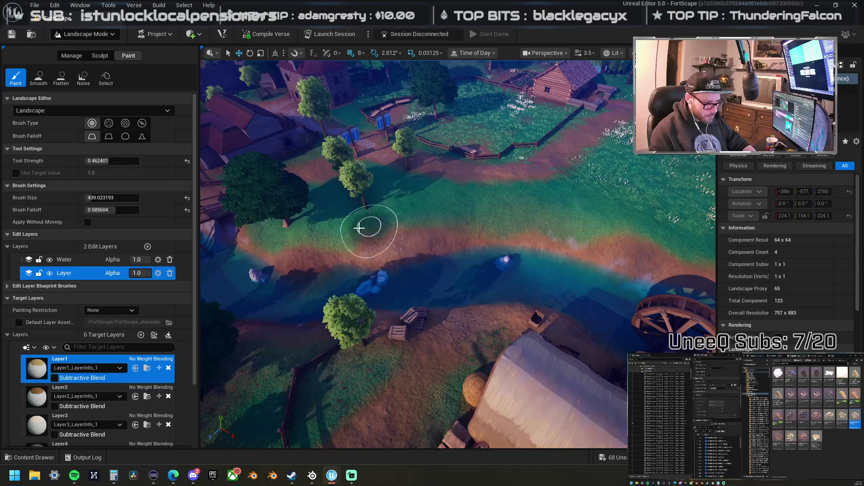
Step: Fly the camera from the river past the cabin and fences to the bridge
{"action": "left_click_drag", "start_coordinate": [461, 218], "coordinate": [420, 216]}
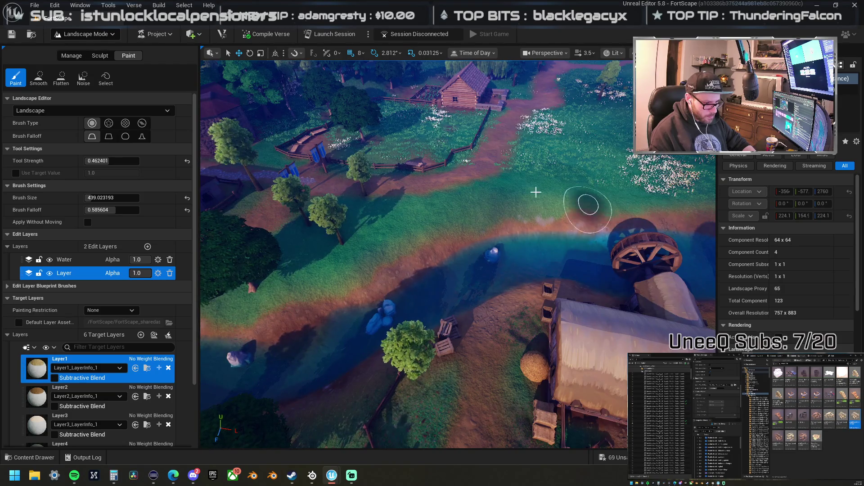
{"action": "left_click_drag", "start_coordinate": [531, 193], "coordinate": [539, 247]}
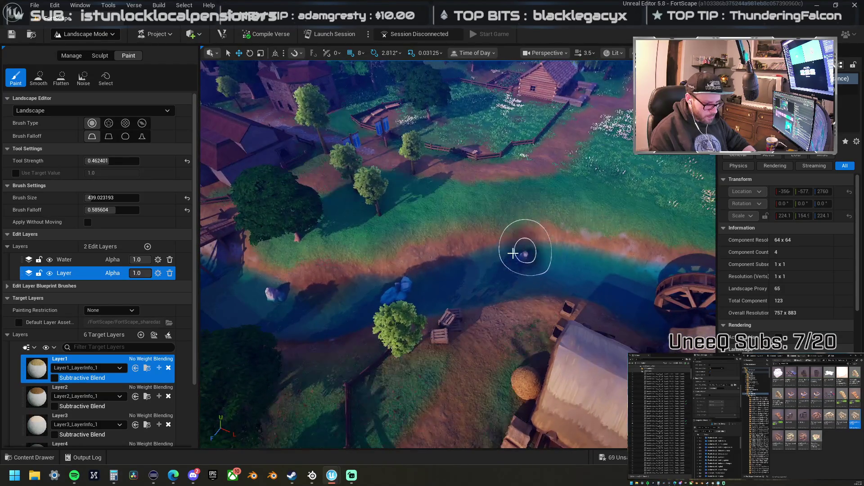
{"action": "left_click_drag", "start_coordinate": [486, 263], "coordinate": [513, 248]}
{"action": "scroll", "coordinate": [485, 264], "scroll_direction": "up", "scroll_amount": 1}
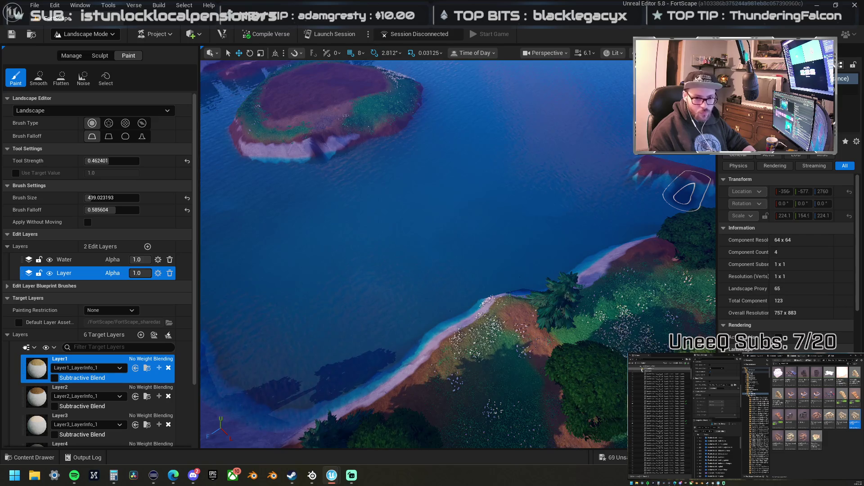
Step: Find the target item in the Outliner folders and run the bottom context-menu action on it
{"action": "left_click", "coordinate": [642, 370]}
{"action": "left_click", "coordinate": [643, 374]}
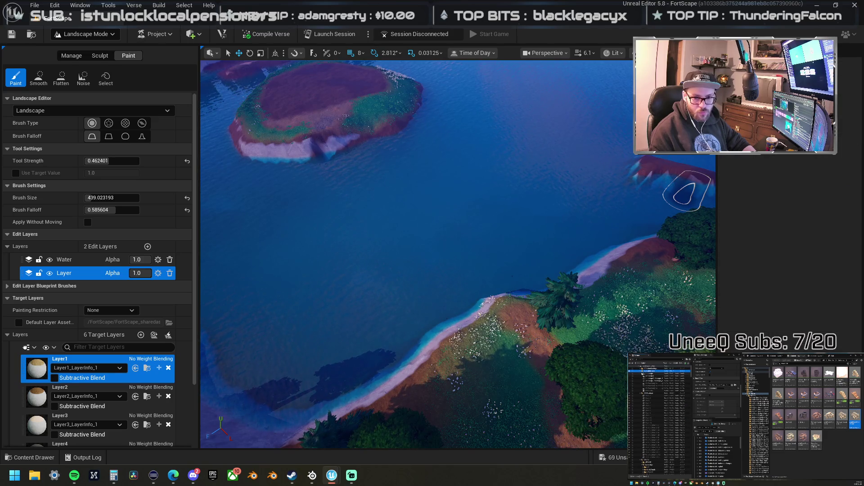
{"action": "left_click", "coordinate": [640, 394]}
{"action": "left_click", "coordinate": [641, 400]}
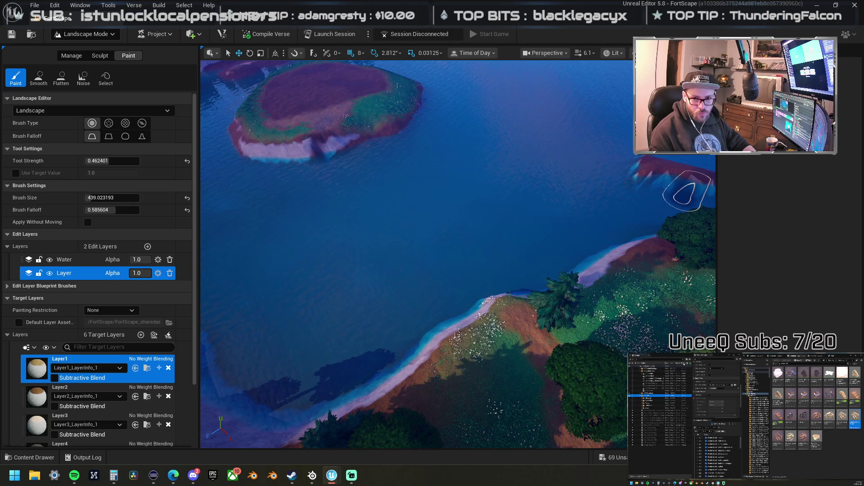
{"action": "left_click", "coordinate": [648, 404]}
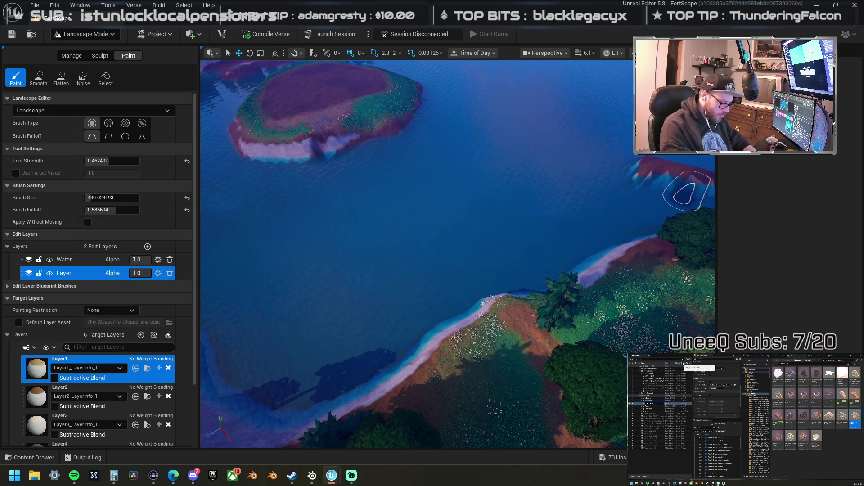
{"action": "left_click", "coordinate": [651, 410]}
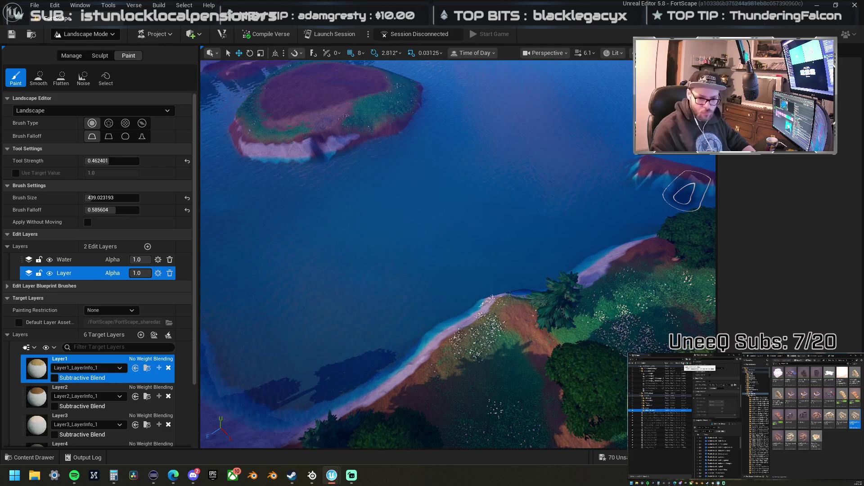
{"action": "right_click", "coordinate": [653, 410]}
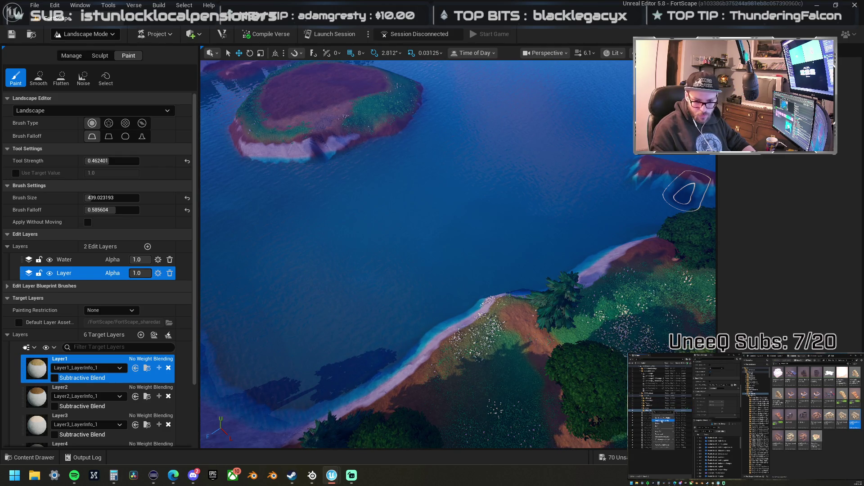
{"action": "left_click", "coordinate": [664, 445]}
Step: Fly the camera to the castle island to frame the tower and stone bridge
{"action": "scroll", "coordinate": [451, 218], "scroll_direction": "down", "scroll_amount": 3}
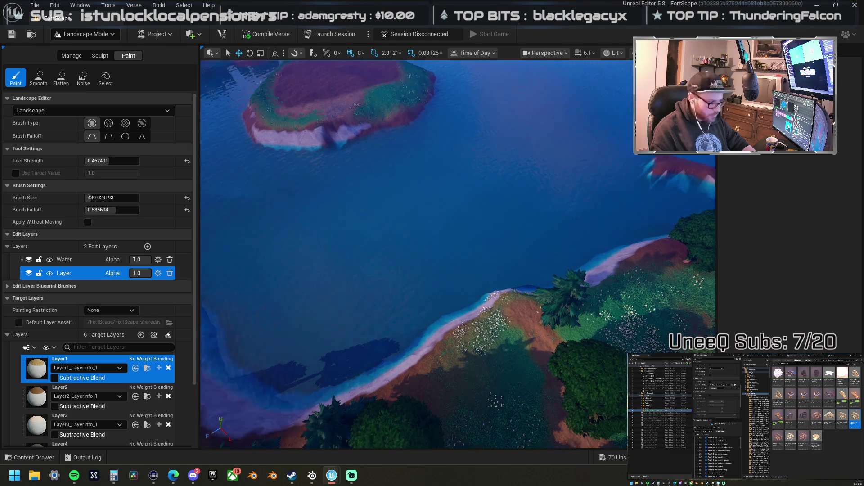
{"action": "key", "text": "f"}
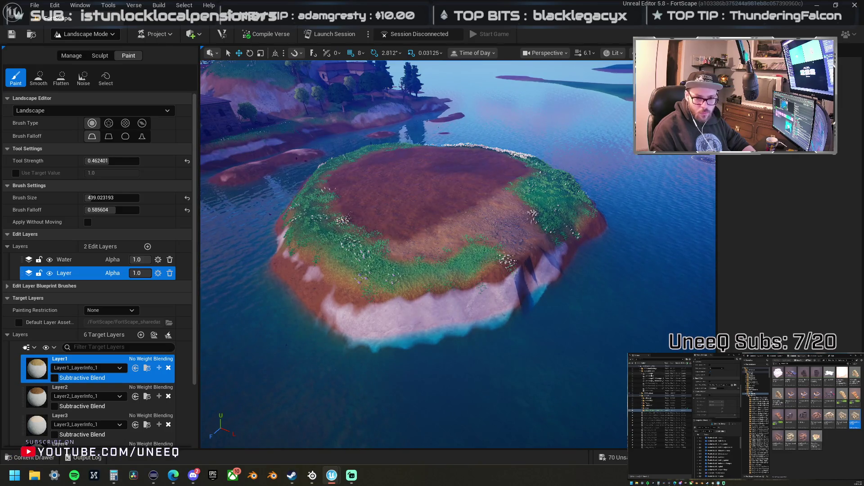
{"action": "key", "text": "f"}
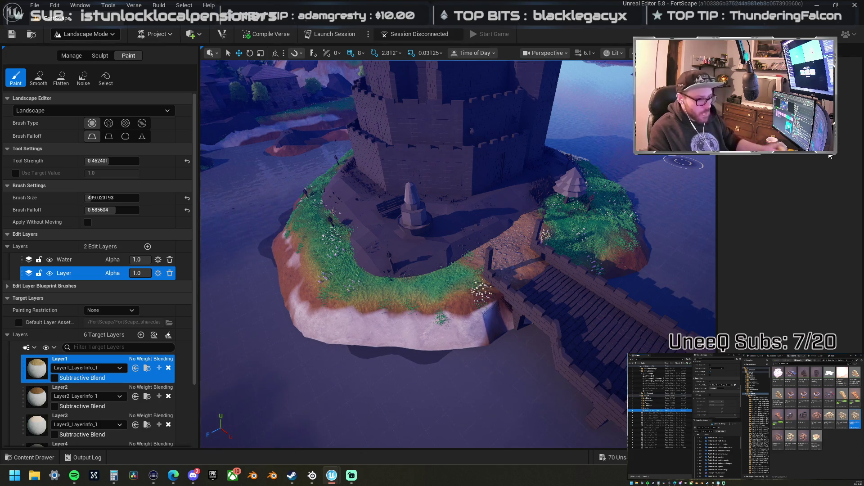
{"action": "left_click", "coordinate": [84, 33]}
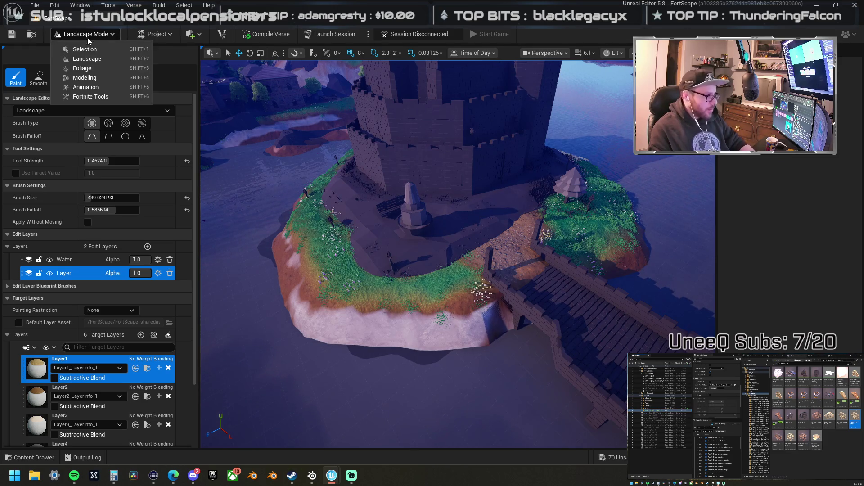
Step: Return to Selection Mode and move the Wind Direction actor onto the castle
{"action": "left_click", "coordinate": [74, 46]}
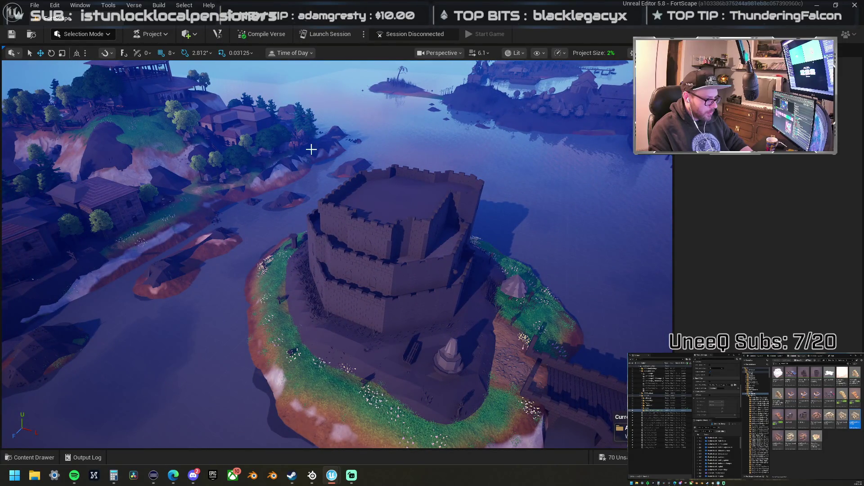
{"action": "left_click", "coordinate": [309, 130]}
{"action": "left_click_drag", "start_coordinate": [295, 146], "coordinate": [423, 255]}
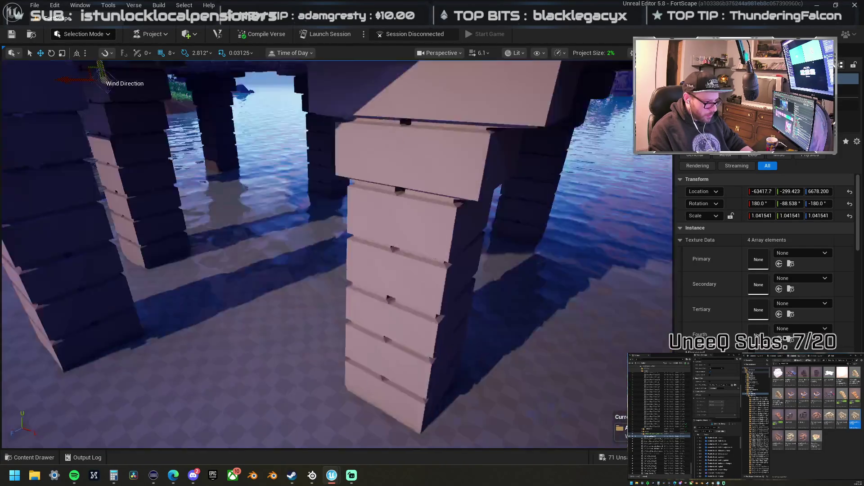
Step: Select a castle wall piece along the bridge and browse to its asset in the Content Browser
{"action": "key", "text": "e"}
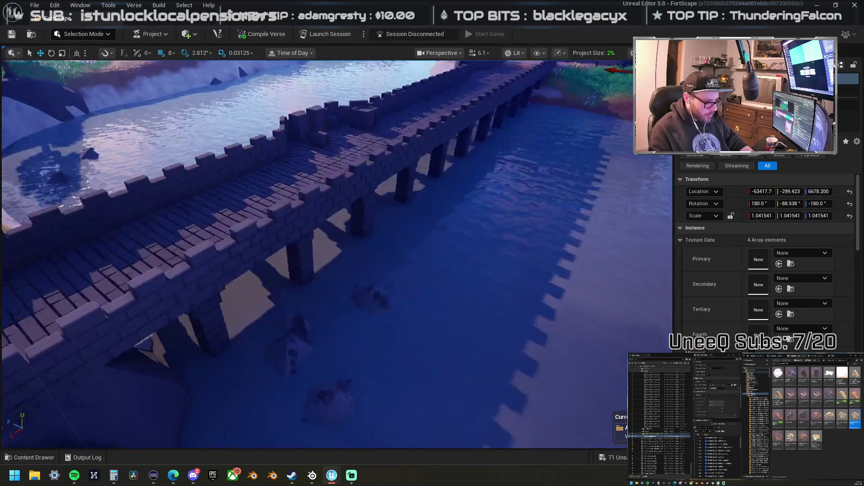
{"action": "key", "text": "w"}
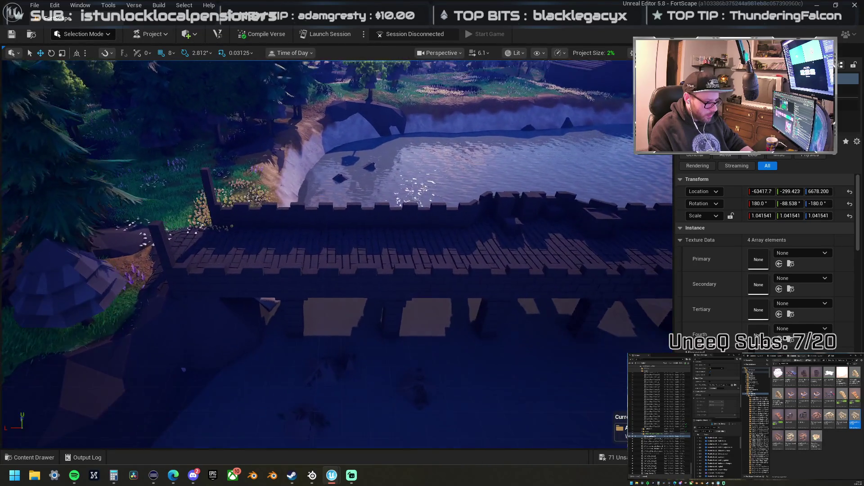
{"action": "key", "text": "e"}
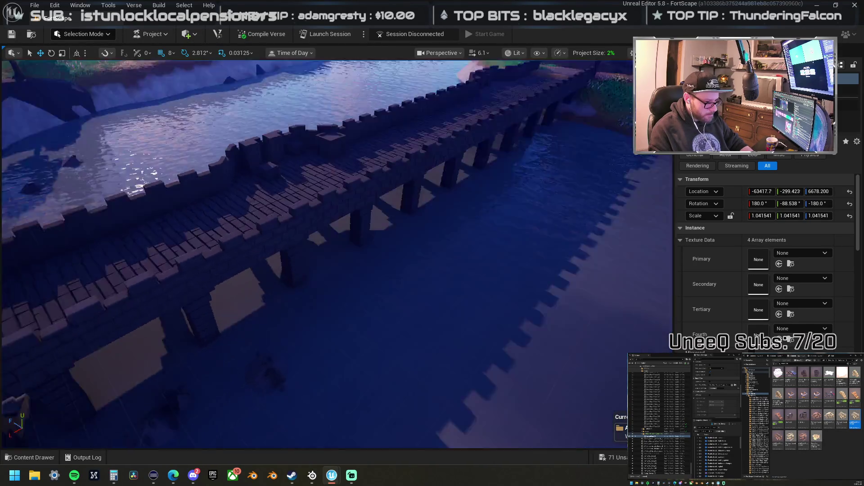
{"action": "key", "text": "s"}
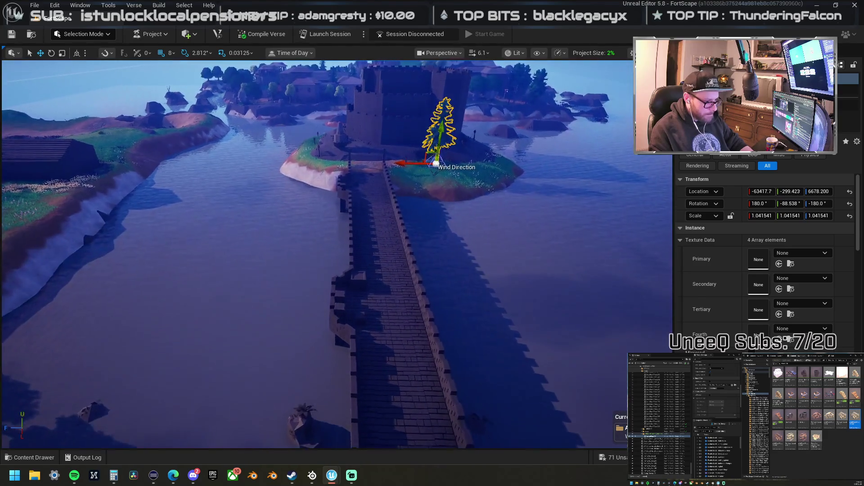
{"action": "key", "text": "w"}
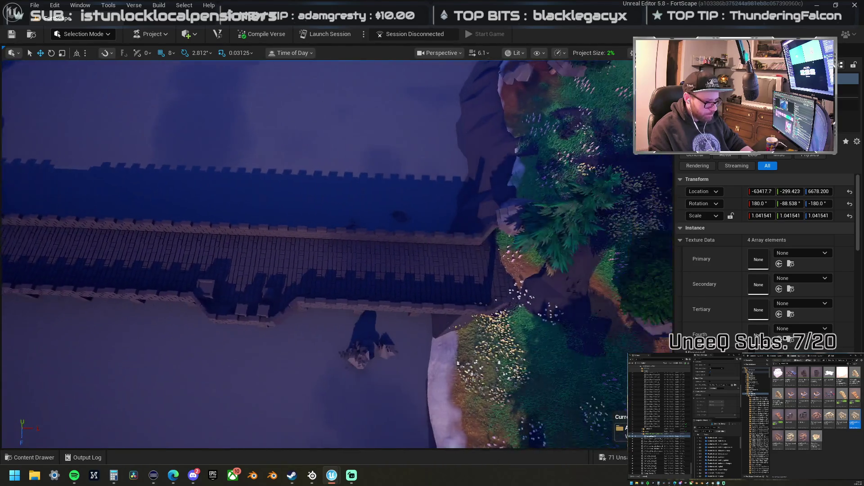
{"action": "key", "text": "w"}
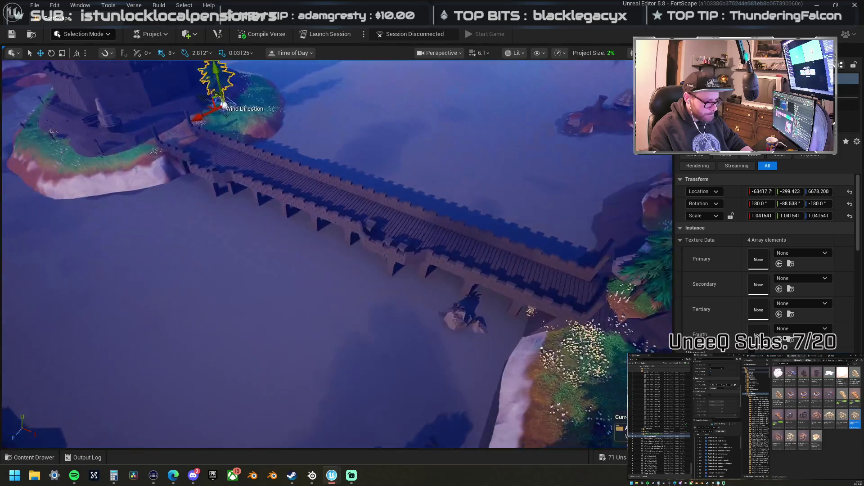
{"action": "key", "text": "w"}
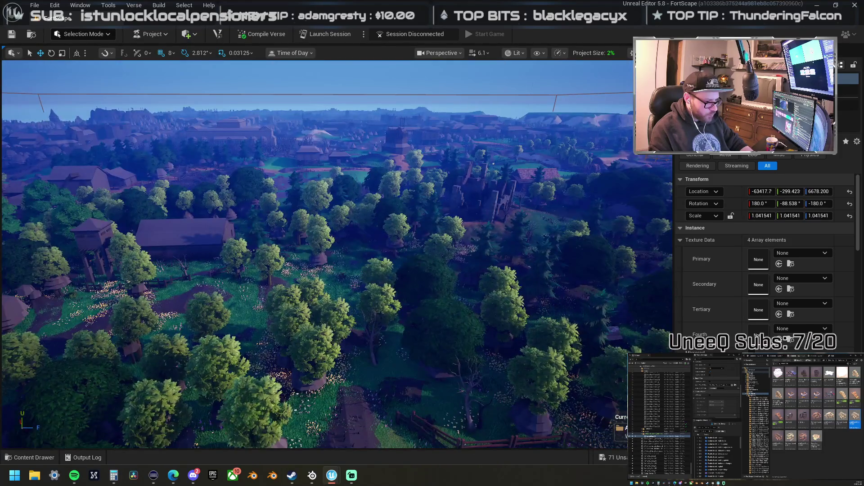
{"action": "left_click", "coordinate": [460, 198]}
{"action": "right_click", "coordinate": [461, 167]}
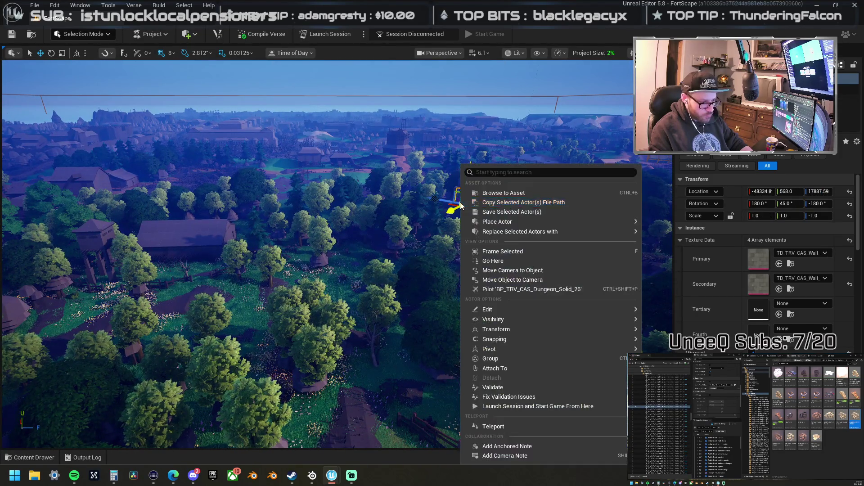
{"action": "left_click", "coordinate": [520, 197]}
{"action": "key", "text": "w"}
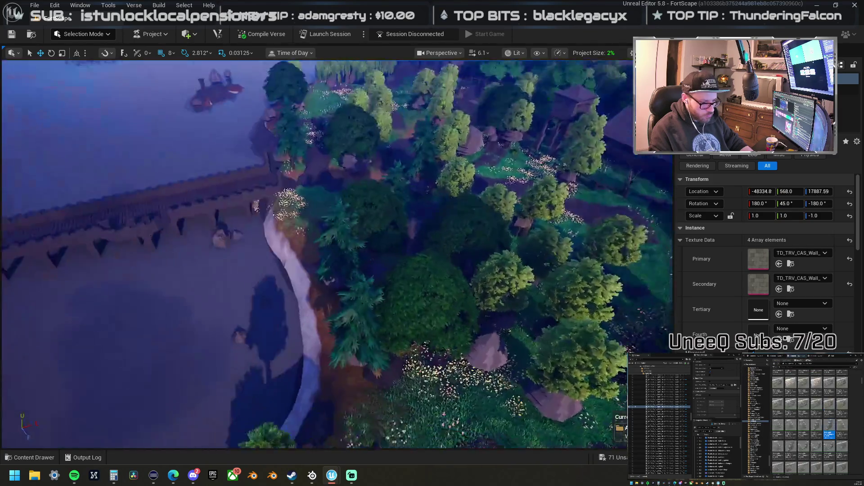
{"action": "key", "text": "w"}
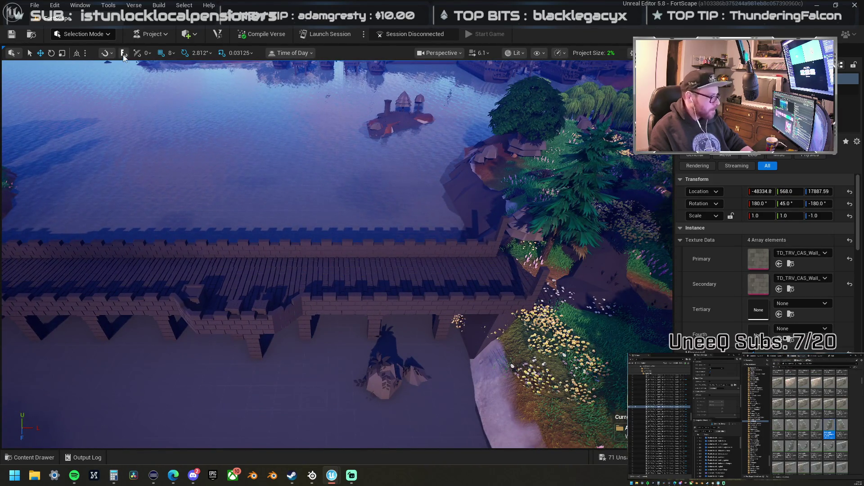
{"action": "scroll", "coordinate": [810, 423], "scroll_direction": "up", "scroll_amount": 3}
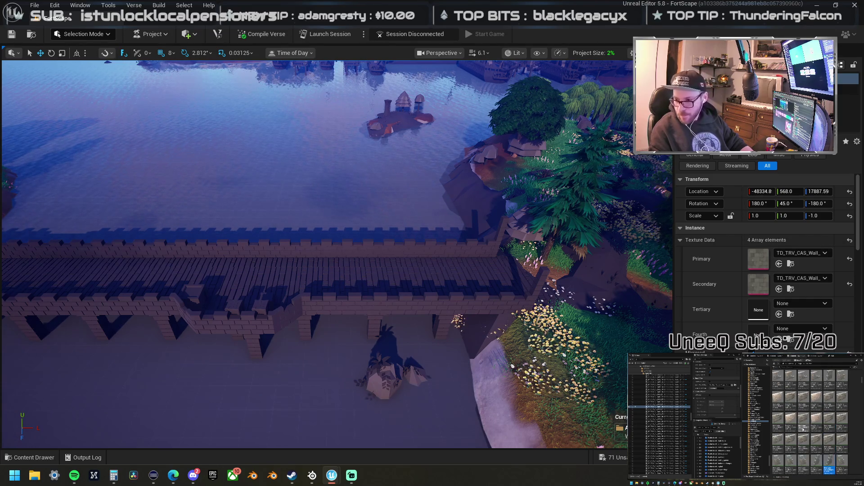
{"action": "scroll", "coordinate": [810, 423], "scroll_direction": "down", "scroll_amount": 3}
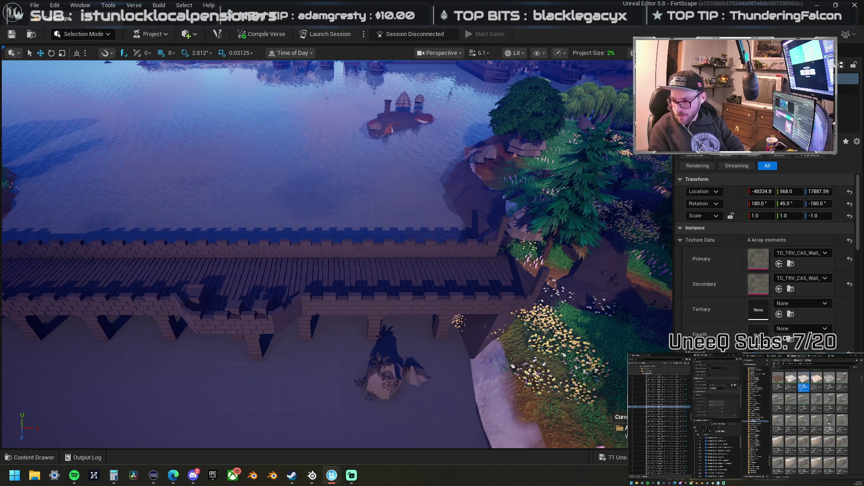
{"action": "scroll", "coordinate": [855, 436], "scroll_direction": "down", "scroll_amount": 5}
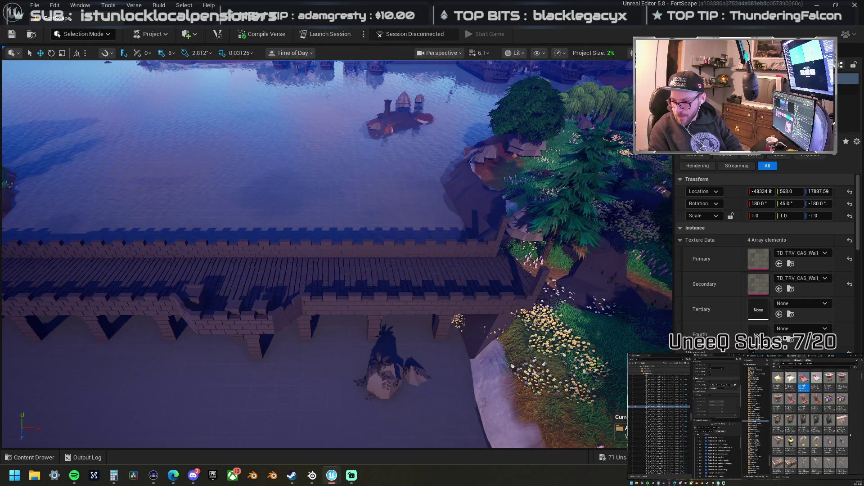
{"action": "scroll", "coordinate": [855, 436], "scroll_direction": "down", "scroll_amount": 3}
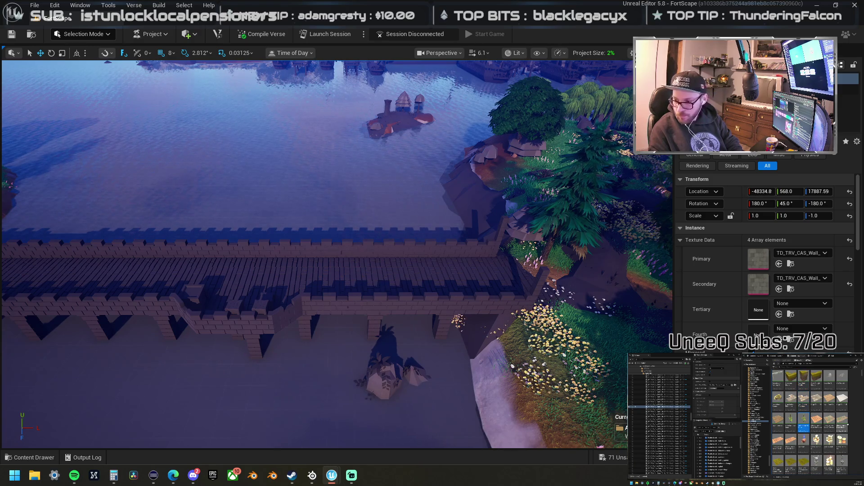
{"action": "scroll", "coordinate": [857, 432], "scroll_direction": "down", "scroll_amount": 3}
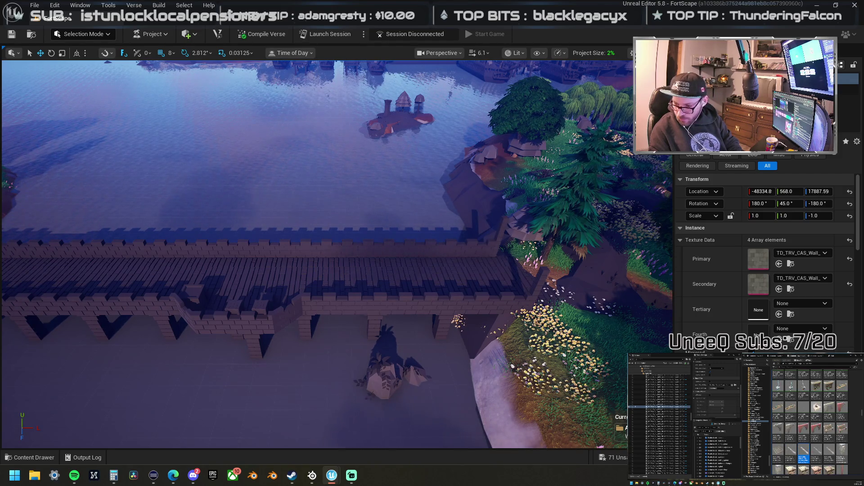
Step: Drop a stone corner piece and a second castle wall piece onto the walkway
{"action": "left_click_drag", "start_coordinate": [863, 288], "coordinate": [419, 283]}
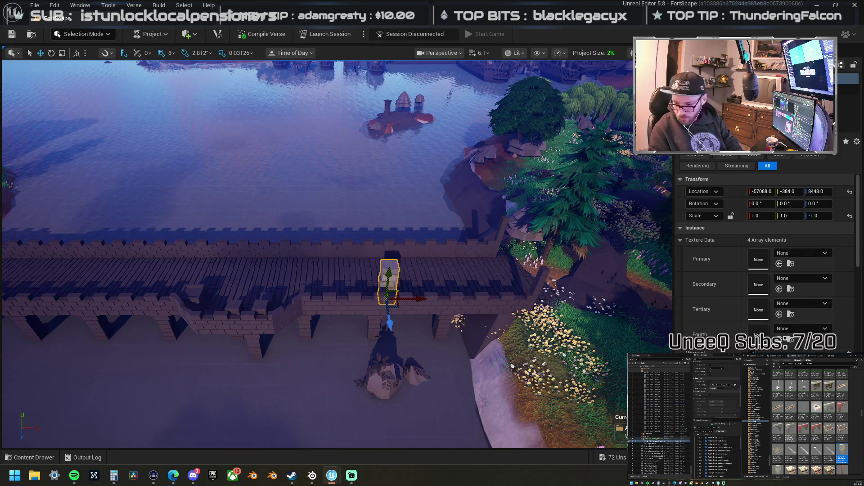
{"action": "scroll", "coordinate": [806, 428], "scroll_direction": "down", "scroll_amount": 3}
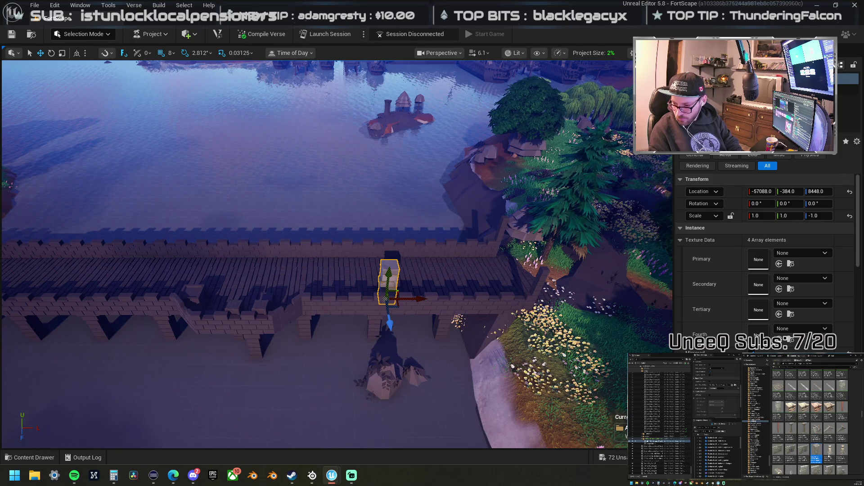
{"action": "mouse_move", "coordinate": [863, 297]}
{"action": "left_mouse_down"}
{"action": "mouse_move", "coordinate": [386, 301]}
{"action": "mouse_move", "coordinate": [387, 290]}
{"action": "mouse_move", "coordinate": [360, 299]}
{"action": "left_mouse_up"}
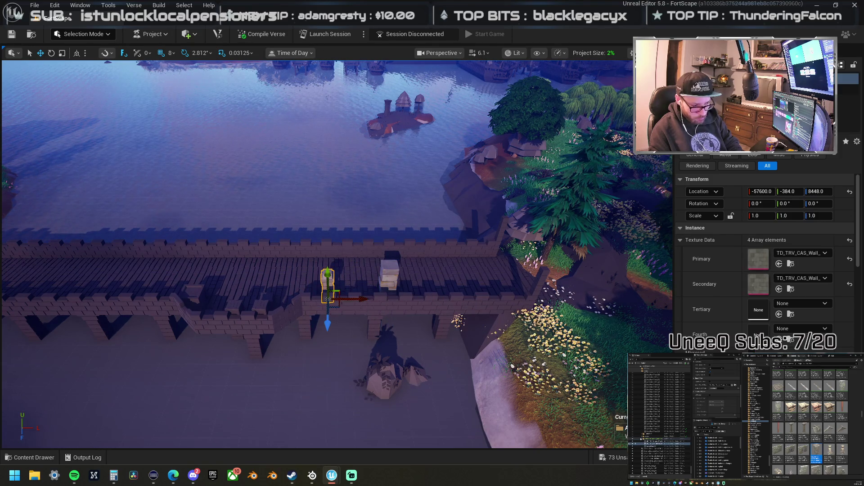
{"action": "scroll", "coordinate": [810, 427], "scroll_direction": "down", "scroll_amount": 1}
{"action": "scroll", "coordinate": [810, 428], "scroll_direction": "down", "scroll_amount": 1}
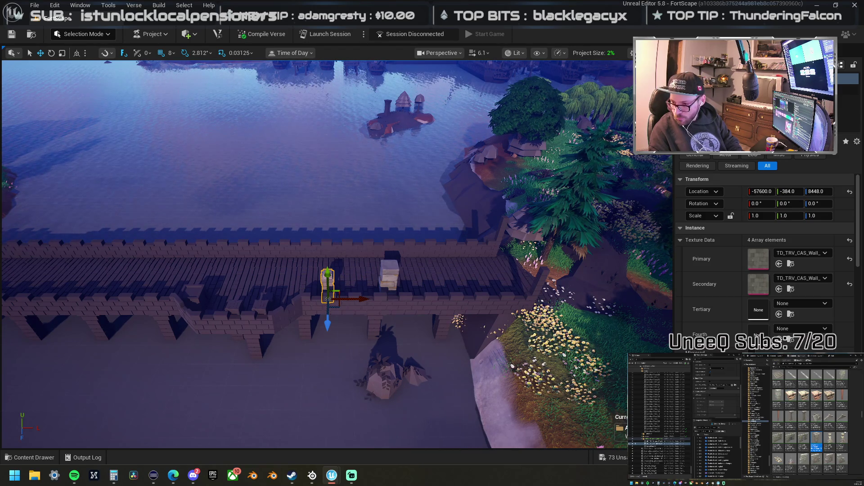
{"action": "scroll", "coordinate": [854, 463], "scroll_direction": "up", "scroll_amount": 1}
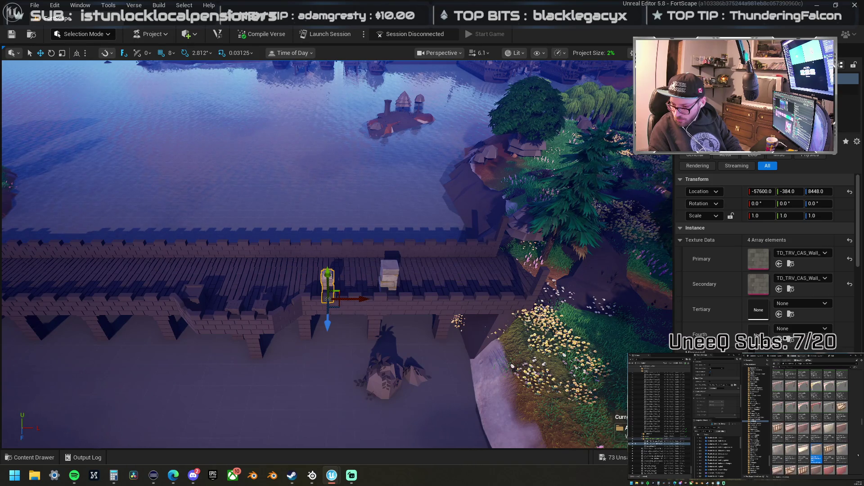
{"action": "scroll", "coordinate": [858, 454], "scroll_direction": "down", "scroll_amount": 4}
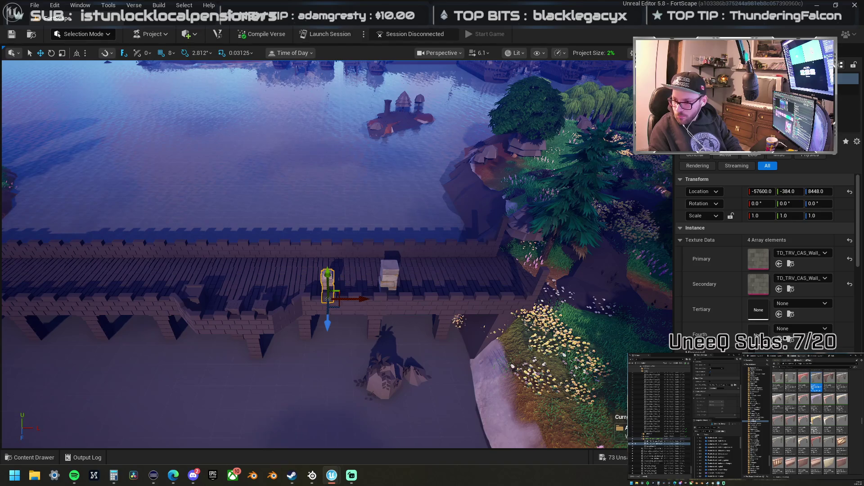
Step: Place a tall upright wall slab near the walkway's left end
{"action": "left_click", "coordinate": [790, 385]}
{"action": "mouse_move", "coordinate": [694, 255]}
{"action": "left_mouse_down"}
{"action": "mouse_move", "coordinate": [282, 281]}
{"action": "mouse_move", "coordinate": [270, 275]}
{"action": "left_mouse_up"}
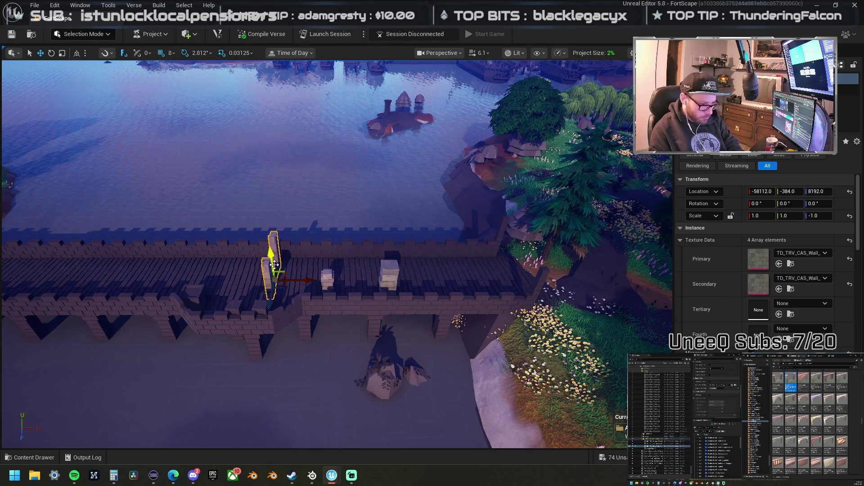
{"action": "scroll", "coordinate": [810, 423], "scroll_direction": "down", "scroll_amount": 5}
{"action": "scroll", "coordinate": [810, 423], "scroll_direction": "down", "scroll_amount": 3}
{"action": "scroll", "coordinate": [810, 423], "scroll_direction": "down", "scroll_amount": 3}
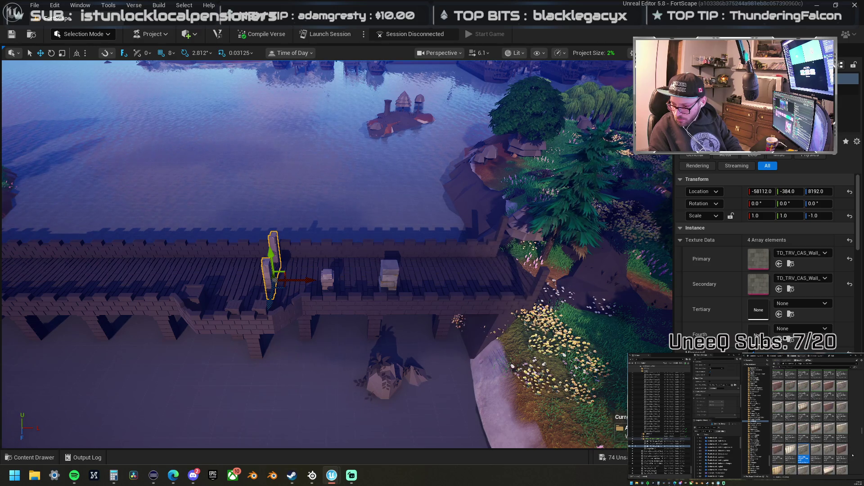
{"action": "scroll", "coordinate": [851, 454], "scroll_direction": "down", "scroll_amount": 3}
{"action": "scroll", "coordinate": [854, 456], "scroll_direction": "down", "scroll_amount": 3}
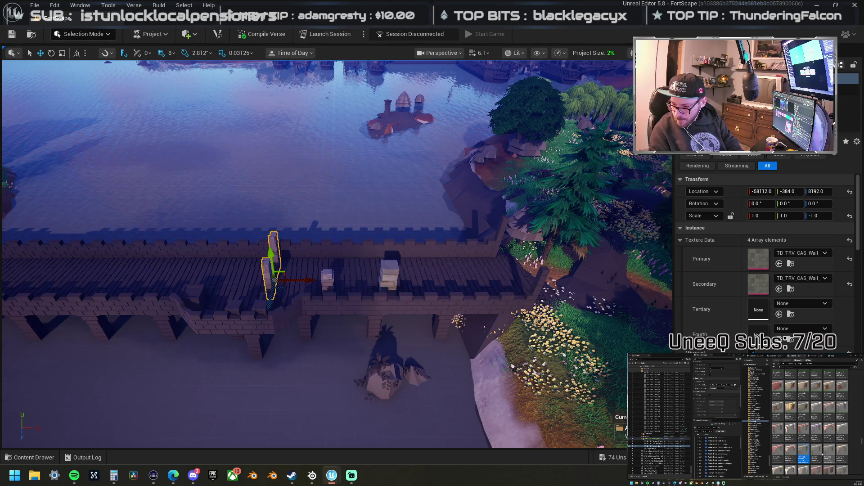
Step: Drop the arched wall mesh onto the walkway at -58368, -384, 8448, rotated -90°
{"action": "mouse_move", "coordinate": [803, 450]}
{"action": "left_mouse_down"}
{"action": "mouse_move", "coordinate": [255, 270]}
{"action": "mouse_move", "coordinate": [247, 276]}
{"action": "mouse_move", "coordinate": [260, 277]}
{"action": "left_mouse_up"}
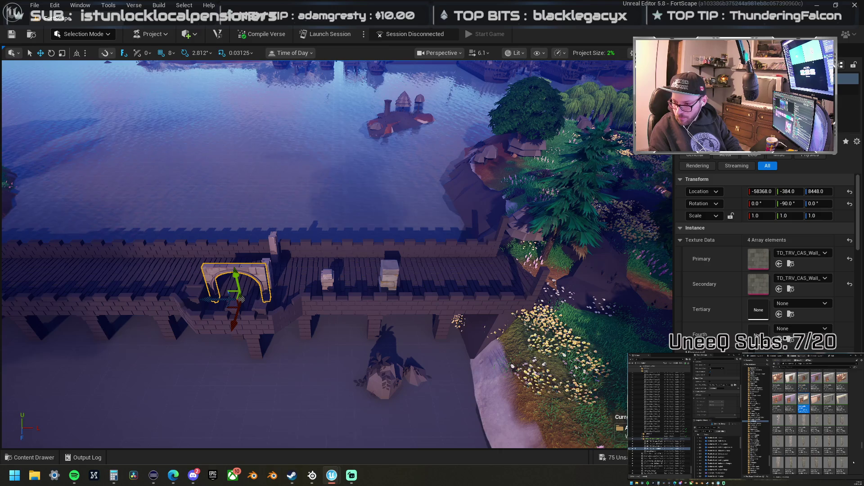
{"action": "scroll", "coordinate": [854, 463], "scroll_direction": "down", "scroll_amount": 1}
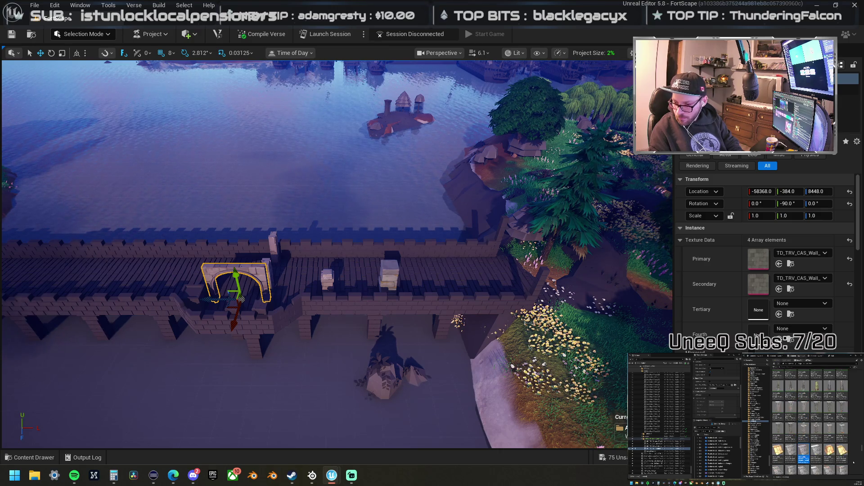
{"action": "scroll", "coordinate": [853, 463], "scroll_direction": "down", "scroll_amount": 3}
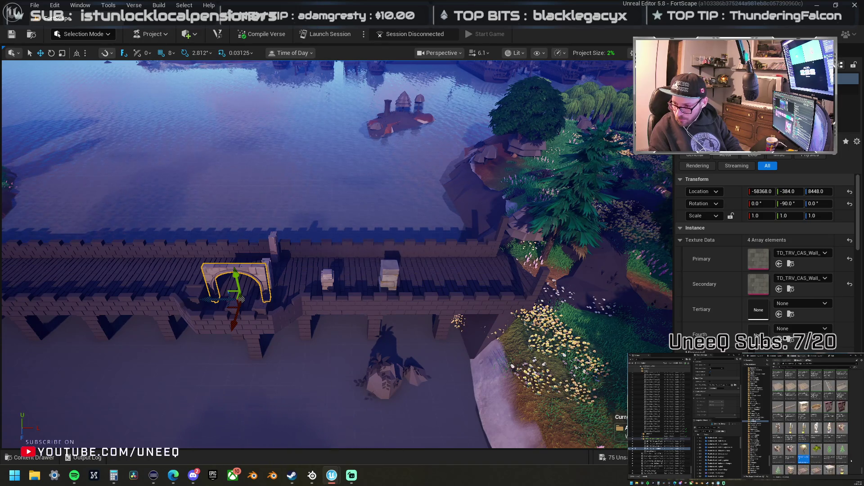
{"action": "scroll", "coordinate": [861, 471], "scroll_direction": "down", "scroll_amount": 3}
{"action": "scroll", "coordinate": [855, 427], "scroll_direction": "down", "scroll_amount": 10}
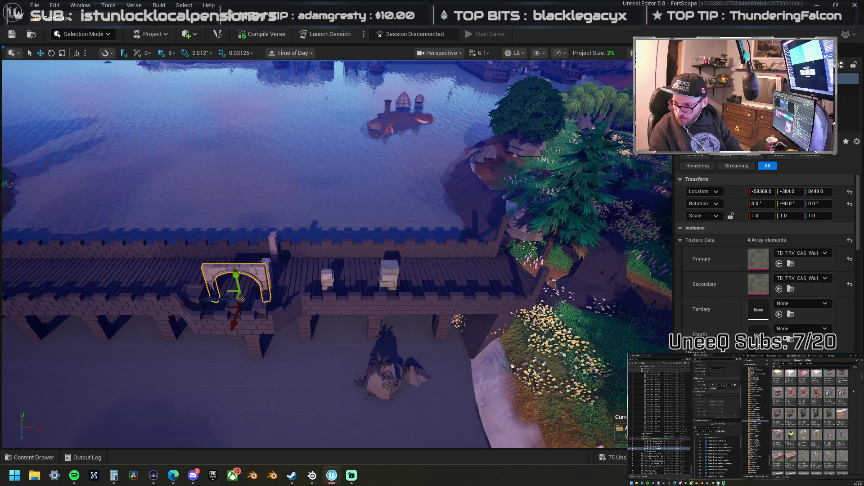
{"action": "scroll", "coordinate": [851, 393], "scroll_direction": "down", "scroll_amount": 5}
{"action": "scroll", "coordinate": [849, 399], "scroll_direction": "down", "scroll_amount": 5}
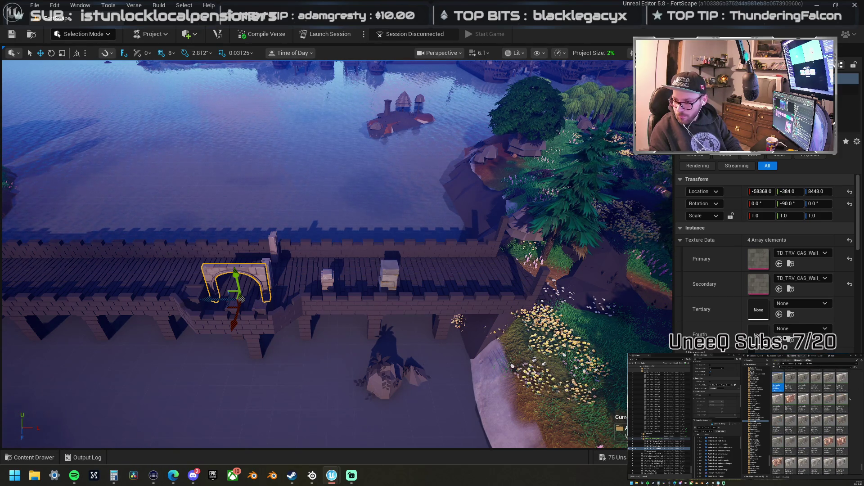
{"action": "scroll", "coordinate": [850, 399], "scroll_direction": "down", "scroll_amount": 3}
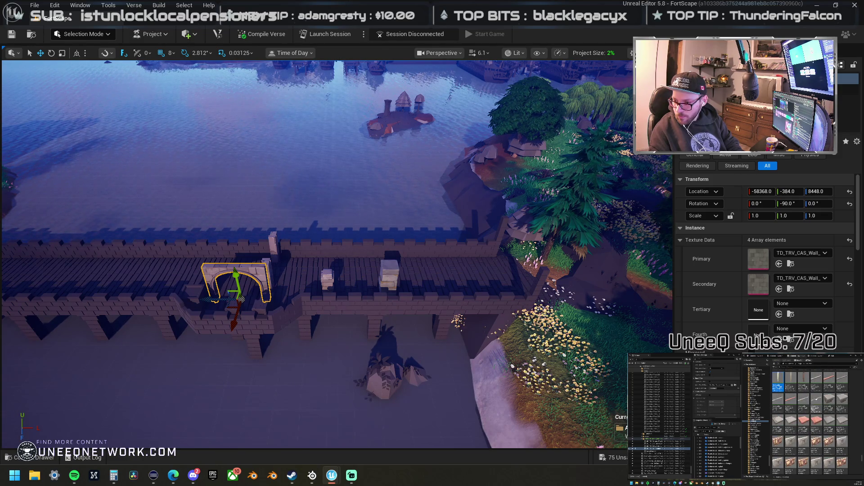
{"action": "mouse_move", "coordinate": [863, 274]}
{"action": "left_mouse_down"}
{"action": "mouse_move", "coordinate": [416, 270]}
{"action": "mouse_move", "coordinate": [439, 263]}
{"action": "left_mouse_up"}
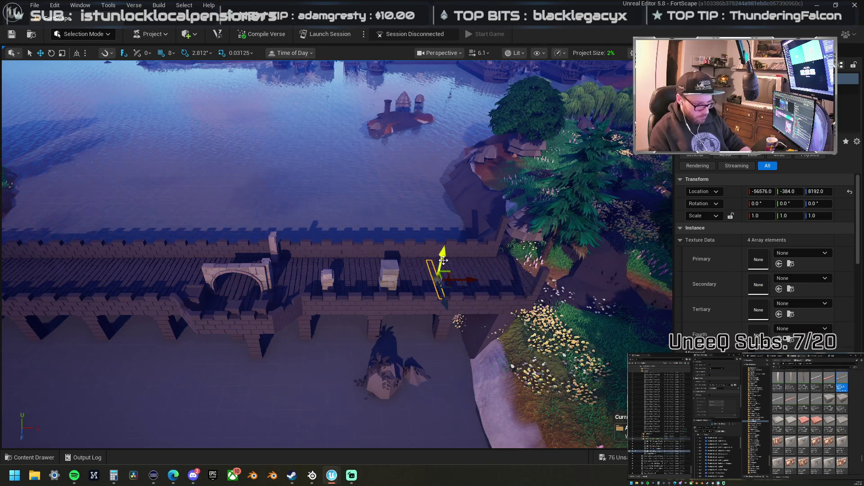
{"action": "key", "text": "f"}
{"action": "mouse_move", "coordinate": [358, 234]}
{"action": "left_mouse_down"}
{"action": "mouse_move", "coordinate": [333, 203]}
{"action": "mouse_move", "coordinate": [360, 189]}
{"action": "mouse_move", "coordinate": [347, 166]}
{"action": "mouse_move", "coordinate": [351, 287]}
{"action": "left_mouse_up"}
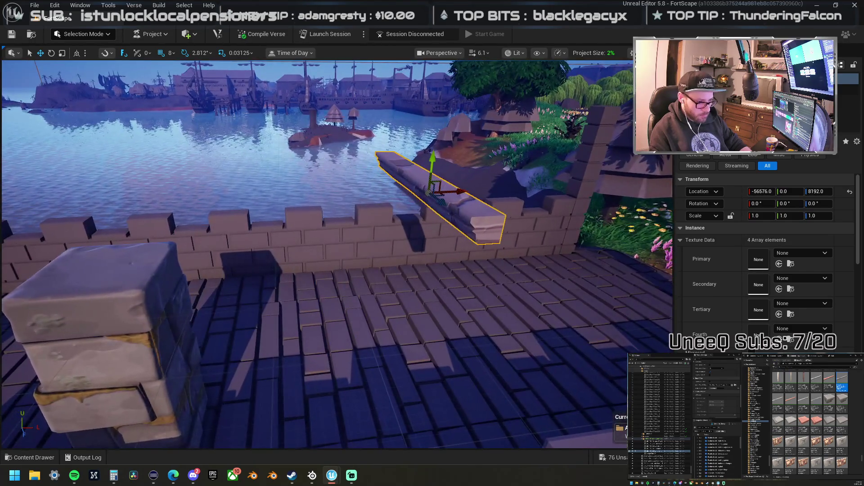
{"action": "key", "text": "Delete"}
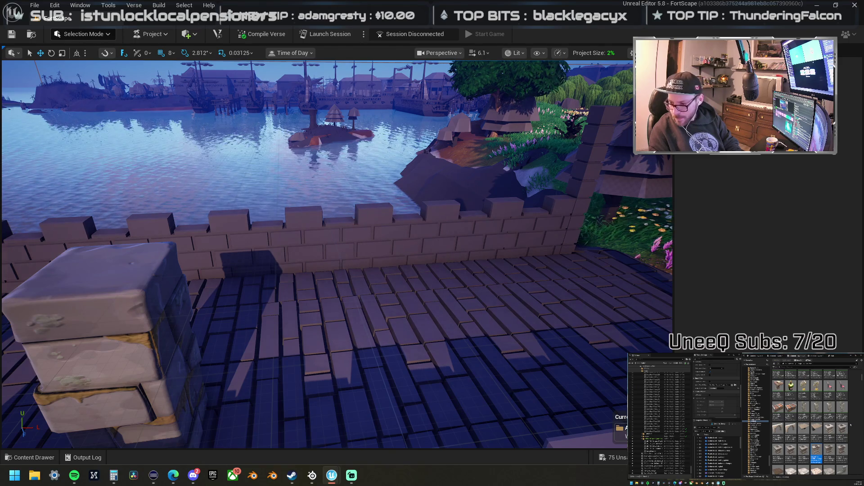
{"action": "scroll", "coordinate": [850, 424], "scroll_direction": "down", "scroll_amount": 3}
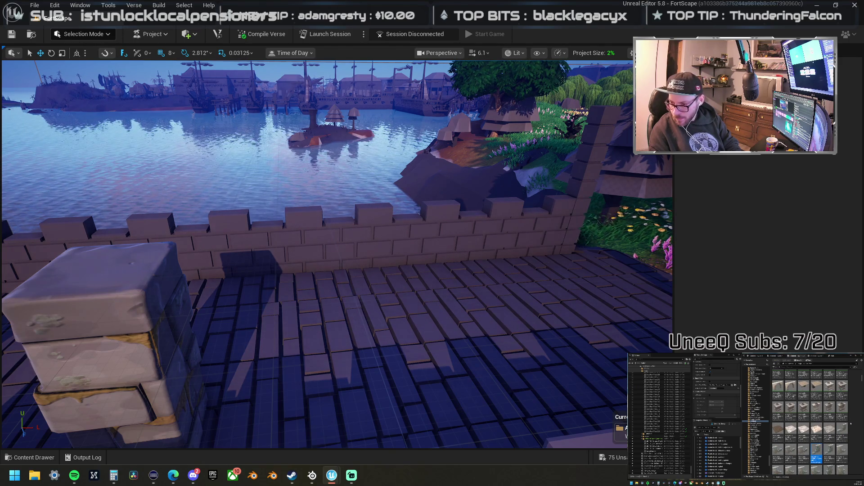
Step: Place a stone floor tile and slide it onto the wall above the walkway
{"action": "mouse_move", "coordinate": [829, 431]}
{"action": "left_mouse_down"}
{"action": "mouse_move", "coordinate": [589, 284]}
{"action": "mouse_move", "coordinate": [347, 330]}
{"action": "mouse_move", "coordinate": [366, 366]}
{"action": "mouse_move", "coordinate": [392, 348]}
{"action": "left_mouse_up"}
{"action": "left_click_drag", "start_coordinate": [415, 316], "coordinate": [445, 180]}
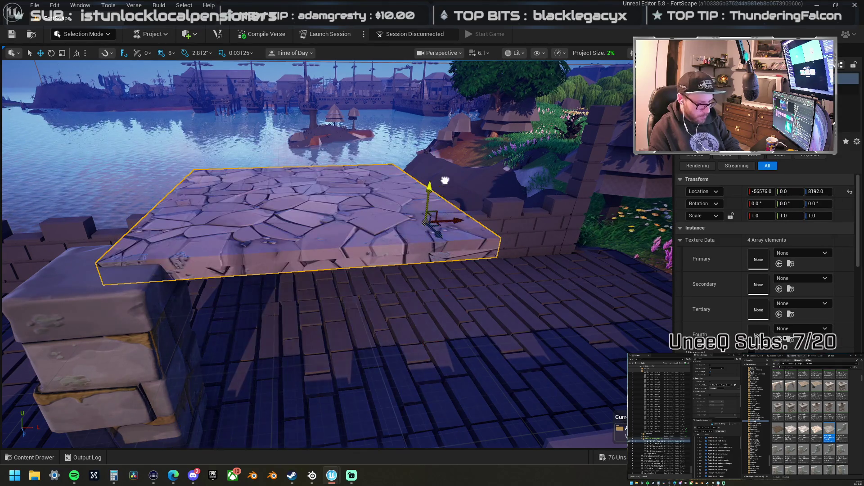
{"action": "scroll", "coordinate": [475, 226], "scroll_direction": "down", "scroll_amount": 6}
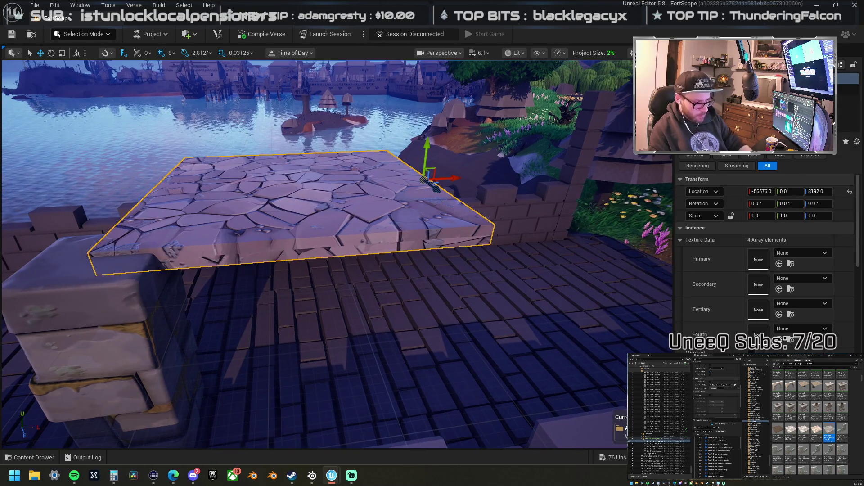
{"action": "scroll", "coordinate": [382, 215], "scroll_direction": "up", "scroll_amount": 5}
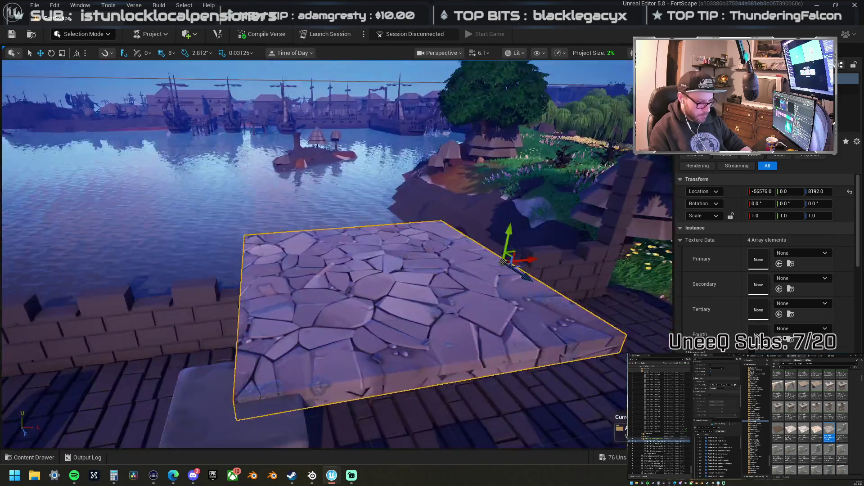
{"action": "scroll", "coordinate": [360, 214], "scroll_direction": "down", "scroll_amount": 4}
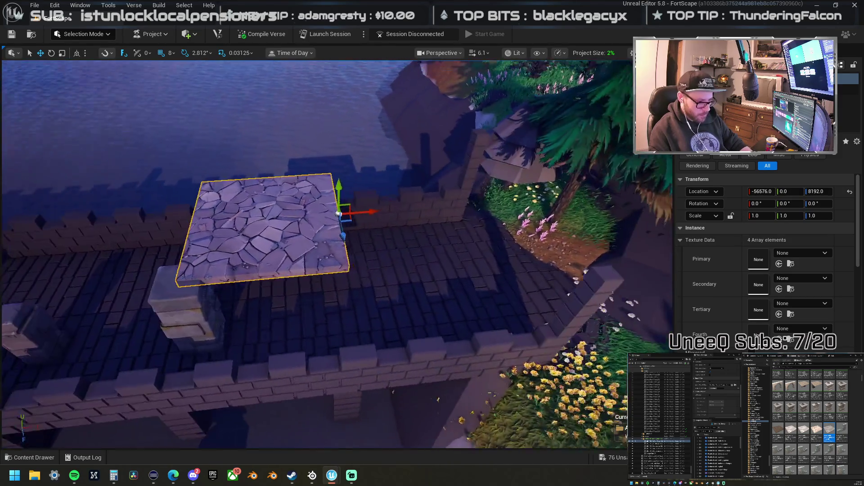
{"action": "mouse_move", "coordinate": [338, 213]}
{"action": "left_mouse_down"}
{"action": "mouse_move", "coordinate": [488, 298]}
{"action": "mouse_move", "coordinate": [613, 289]}
{"action": "mouse_move", "coordinate": [607, 247]}
{"action": "mouse_move", "coordinate": [520, 250]}
{"action": "left_mouse_up"}
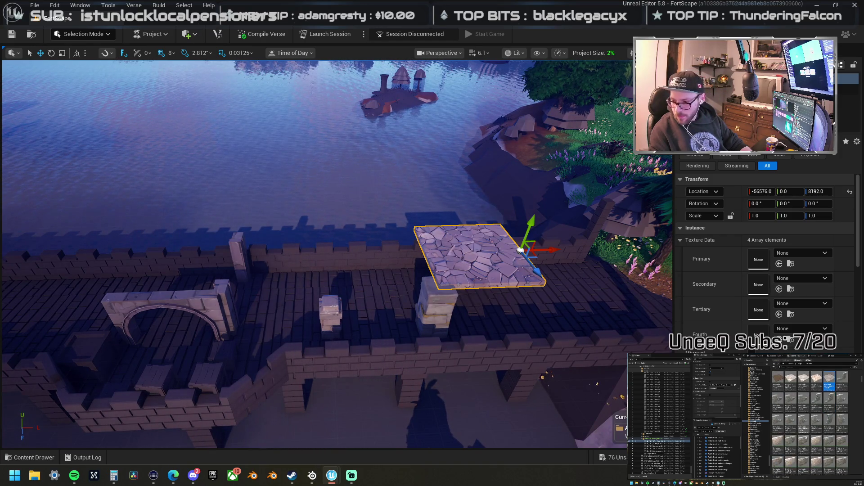
Step: Paste the wall's stone texture onto the floor tile and delete the pink wall segment
{"action": "left_click_drag", "start_coordinate": [855, 347], "coordinate": [378, 299]}
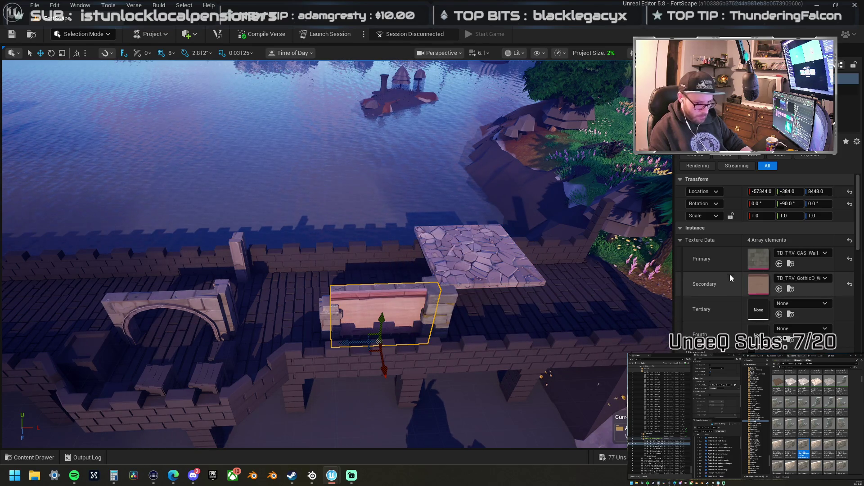
{"action": "left_click", "coordinate": [477, 256]}
{"action": "key", "text": "ctrl+v"}
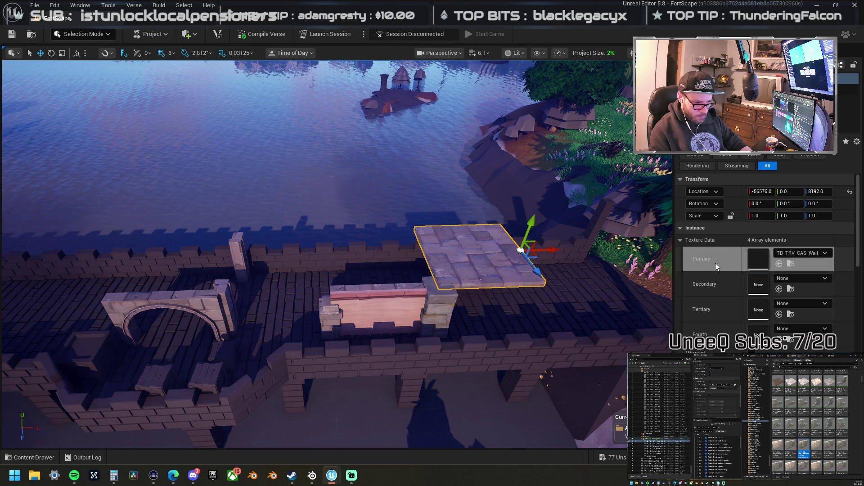
{"action": "mouse_move", "coordinate": [594, 259]}
{"action": "left_mouse_down"}
{"action": "mouse_move", "coordinate": [531, 279]}
{"action": "mouse_move", "coordinate": [327, 305]}
{"action": "left_mouse_up"}
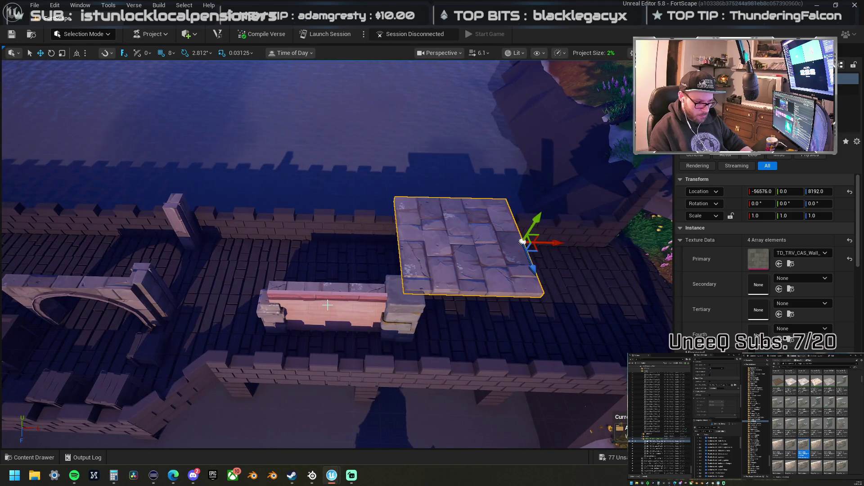
{"action": "left_click", "coordinate": [348, 300]}
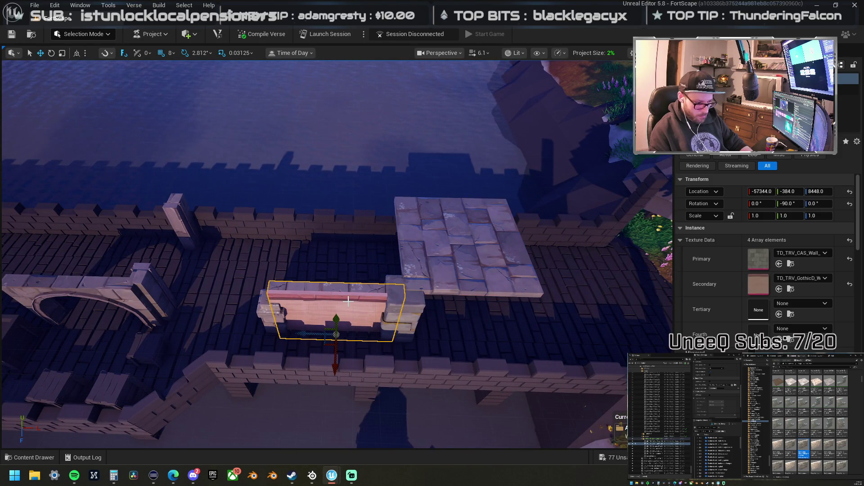
{"action": "key", "text": "Delete"}
Step: Alt-drag the floor tile to duplicate it one tile left, at -57088, 0, 8192
{"action": "left_click", "coordinate": [458, 249]}
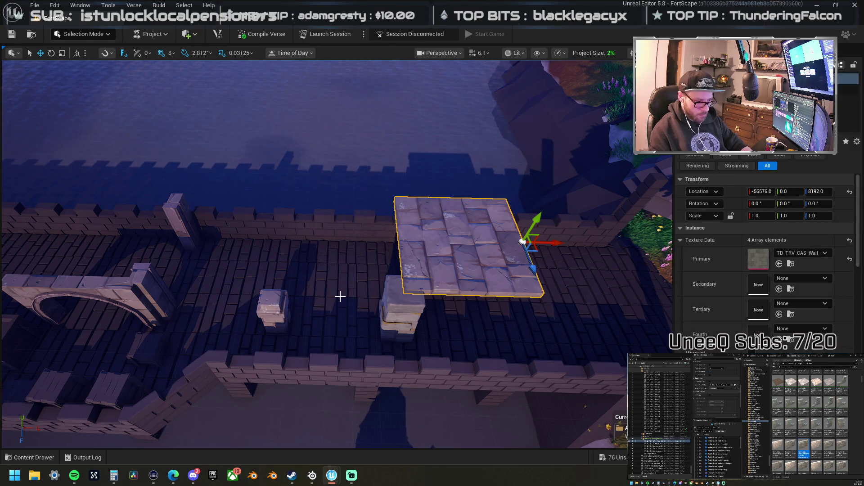
{"action": "mouse_move", "coordinate": [554, 244]}
{"action": "left_mouse_down", "text": "alt"}
{"action": "mouse_move", "coordinate": [428, 243]}
{"action": "mouse_move", "coordinate": [468, 259]}
{"action": "mouse_move", "coordinate": [306, 259]}
{"action": "mouse_move", "coordinate": [324, 258]}
{"action": "left_mouse_up", "text": "alt"}
{"action": "scroll", "coordinate": [810, 423], "scroll_direction": "down", "scroll_amount": 2}
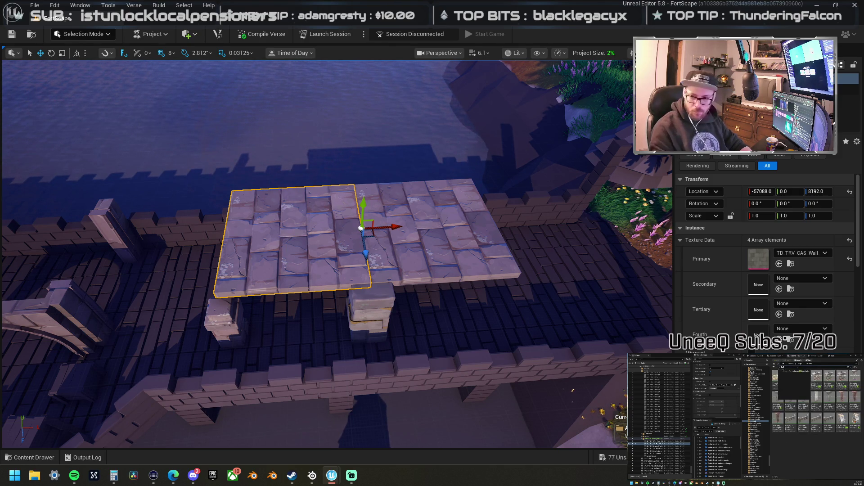
Step: Add a new floor tile, rotate it onto the slab, and give it the TD_TRV_CAS_Wall texture
{"action": "mouse_move", "coordinate": [675, 277]}
{"action": "left_mouse_down"}
{"action": "mouse_move", "coordinate": [365, 284]}
{"action": "mouse_move", "coordinate": [344, 282]}
{"action": "mouse_move", "coordinate": [332, 262]}
{"action": "mouse_move", "coordinate": [367, 274]}
{"action": "mouse_move", "coordinate": [385, 345]}
{"action": "mouse_move", "coordinate": [434, 325]}
{"action": "mouse_move", "coordinate": [517, 315]}
{"action": "mouse_move", "coordinate": [387, 315]}
{"action": "mouse_move", "coordinate": [396, 363]}
{"action": "mouse_move", "coordinate": [517, 347]}
{"action": "mouse_move", "coordinate": [374, 363]}
{"action": "left_mouse_up"}
{"action": "key", "text": "e"}
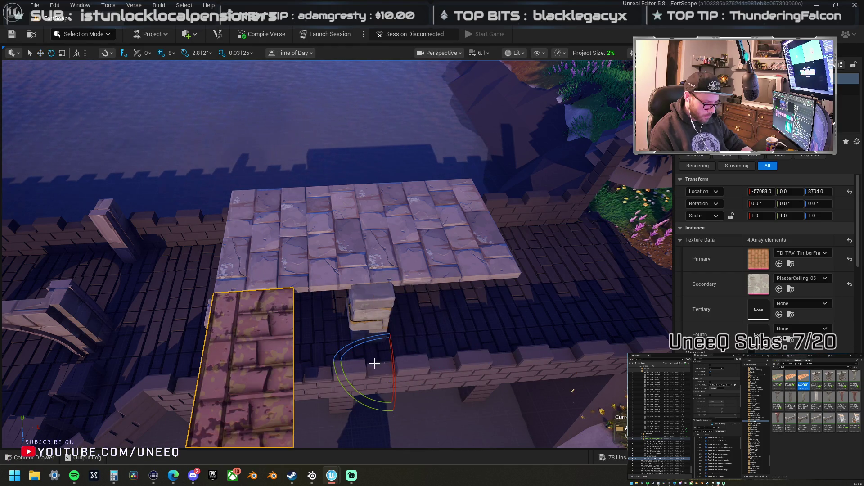
{"action": "left_click_drag", "start_coordinate": [362, 399], "coordinate": [396, 417]}
{"action": "key", "text": "w"}
{"action": "mouse_move", "coordinate": [297, 251]}
{"action": "left_mouse_down"}
{"action": "mouse_move", "coordinate": [295, 194]}
{"action": "mouse_move", "coordinate": [297, 251]}
{"action": "left_mouse_up"}
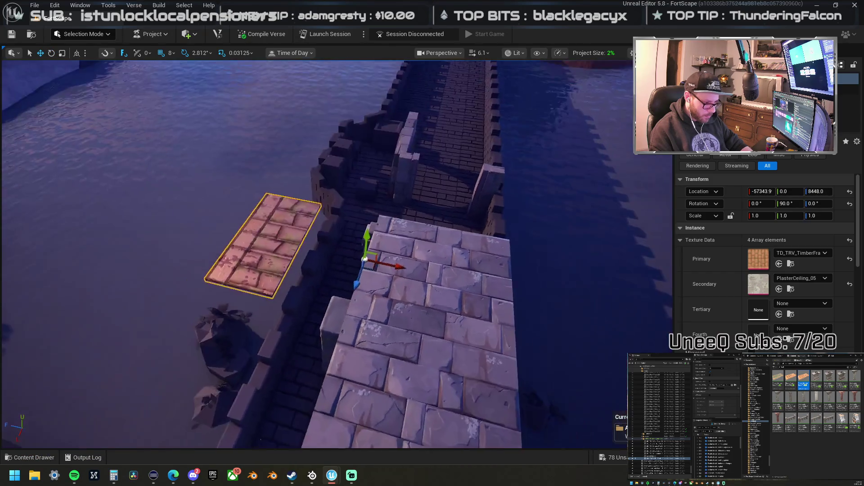
{"action": "key", "text": "e"}
{"action": "mouse_move", "coordinate": [473, 281]}
{"action": "left_mouse_down"}
{"action": "mouse_move", "coordinate": [517, 265]}
{"action": "mouse_move", "coordinate": [614, 259]}
{"action": "left_mouse_up"}
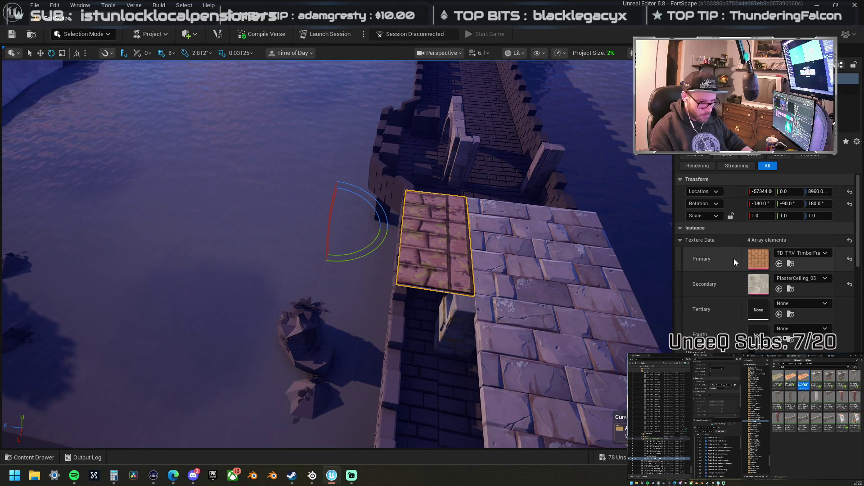
{"action": "left_click", "coordinate": [779, 264]}
{"action": "left_click_drag", "start_coordinate": [451, 226], "coordinate": [405, 234]}
{"action": "mouse_move", "coordinate": [483, 299]}
{"action": "left_mouse_down"}
{"action": "mouse_move", "coordinate": [585, 302]}
{"action": "mouse_move", "coordinate": [483, 299]}
{"action": "mouse_move", "coordinate": [423, 315]}
{"action": "mouse_move", "coordinate": [381, 308]}
{"action": "left_mouse_up"}
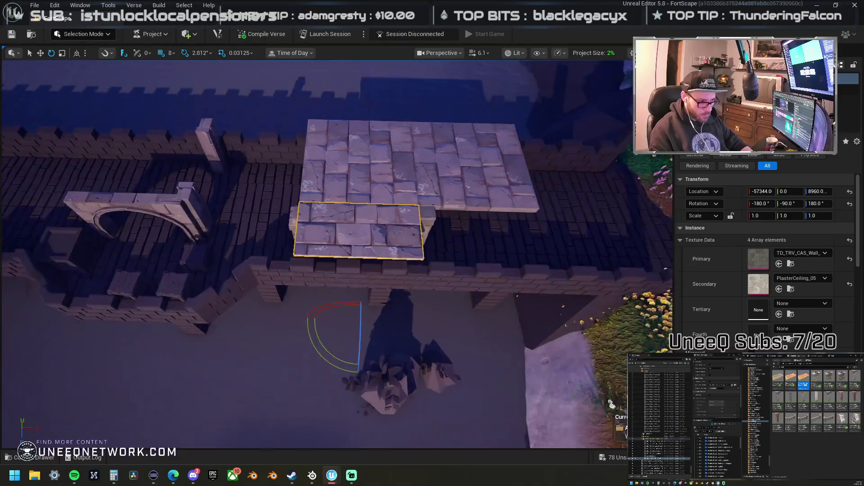
{"action": "key", "text": "w"}
Step: Rotate the right tile 90° and slide the lower and upper tiles into an L-shaped slab
{"action": "left_click", "coordinate": [455, 174]}
{"action": "mouse_move", "coordinate": [455, 175]}
{"action": "left_mouse_down"}
{"action": "mouse_move", "coordinate": [350, 194]}
{"action": "mouse_move", "coordinate": [430, 163]}
{"action": "left_mouse_up"}
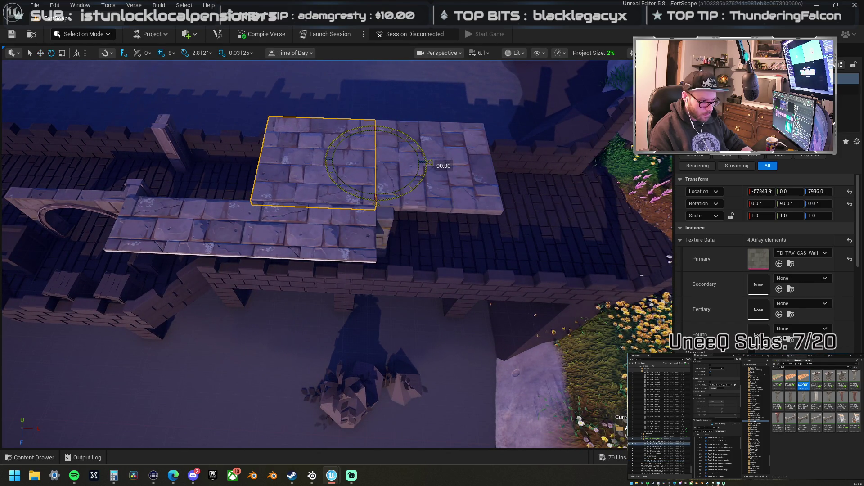
{"action": "left_click", "coordinate": [430, 188]}
{"action": "mouse_move", "coordinate": [467, 189]}
{"action": "left_mouse_down"}
{"action": "mouse_move", "coordinate": [559, 247]}
{"action": "mouse_move", "coordinate": [555, 169]}
{"action": "left_mouse_up"}
{"action": "left_click_drag", "start_coordinate": [338, 219], "coordinate": [338, 219]}
{"action": "left_click", "coordinate": [360, 230]}
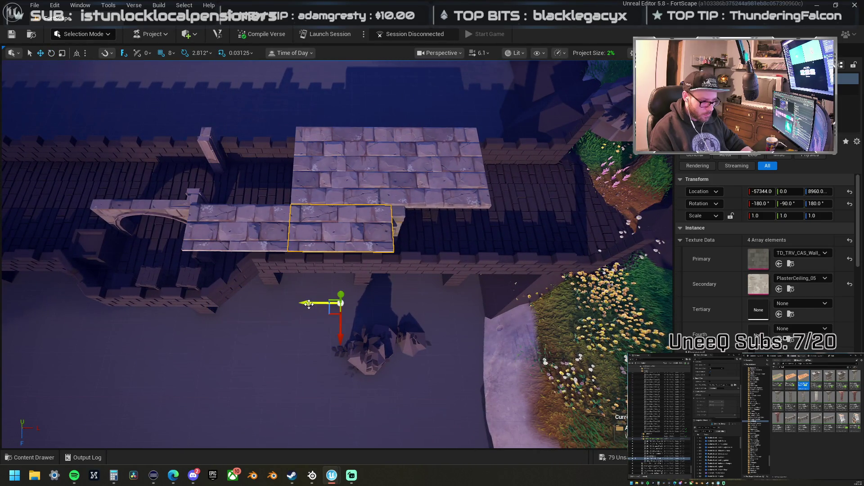
{"action": "left_click_drag", "start_coordinate": [308, 304], "coordinate": [405, 304]}
{"action": "left_click_drag", "start_coordinate": [366, 203], "coordinate": [366, 204]}
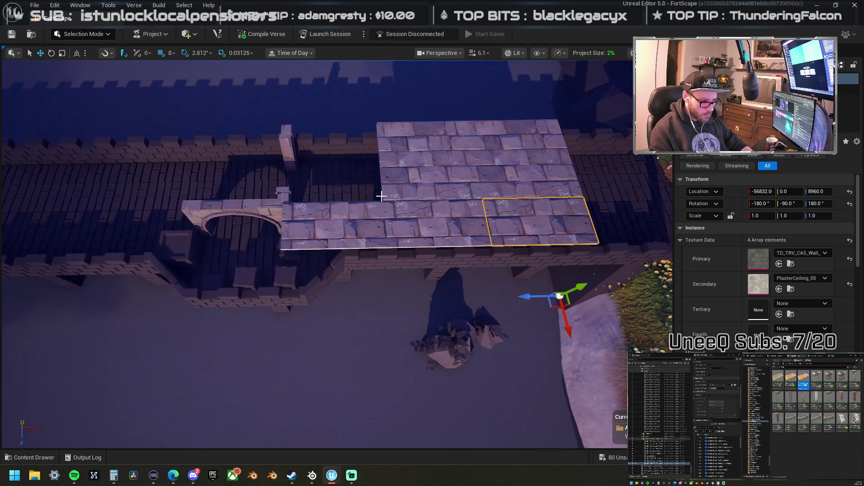
{"action": "left_click", "coordinate": [425, 174]}
{"action": "left_click_drag", "start_coordinate": [456, 122], "coordinate": [405, 126]}
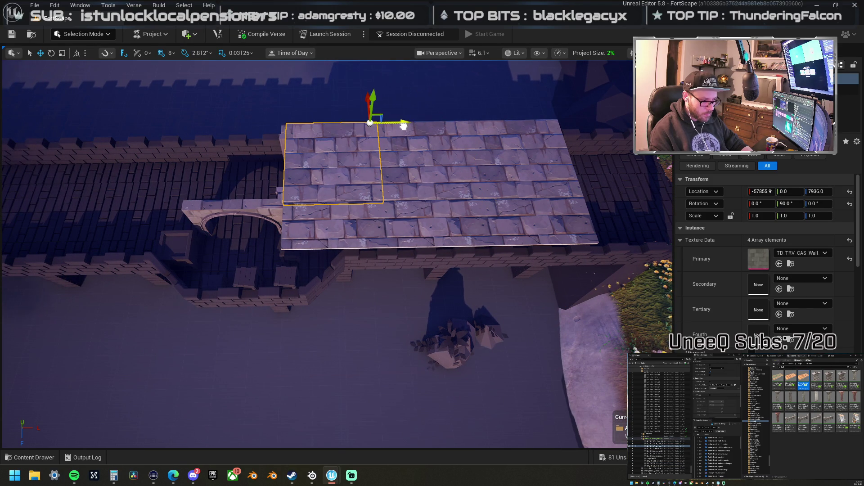
{"action": "left_click_drag", "start_coordinate": [456, 151], "coordinate": [411, 146]}
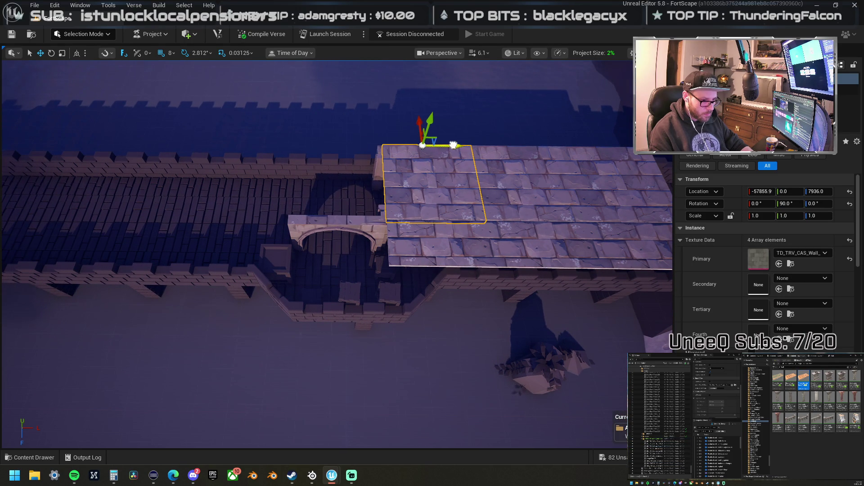
{"action": "left_click_drag", "start_coordinate": [361, 126], "coordinate": [343, 205]}
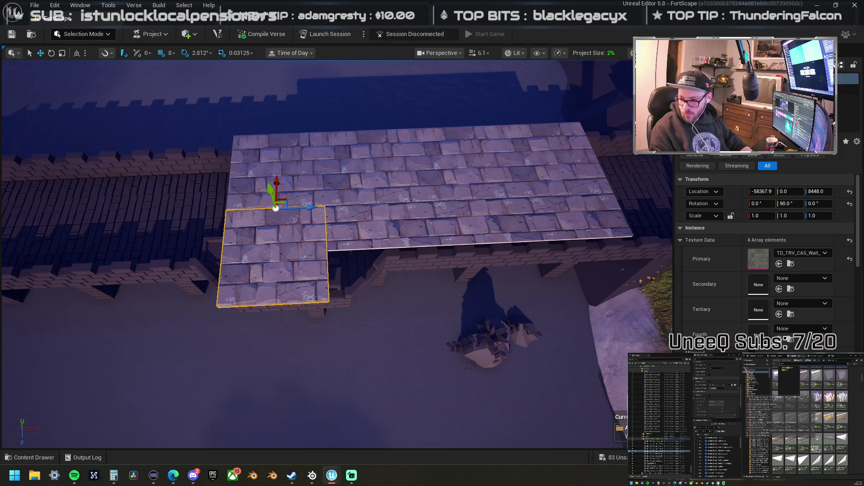
Step: Try a triangle wall piece on the slab, then delete it
{"action": "mouse_move", "coordinate": [863, 198]}
{"action": "left_mouse_down"}
{"action": "mouse_move", "coordinate": [372, 196]}
{"action": "mouse_move", "coordinate": [406, 256]}
{"action": "left_mouse_up"}
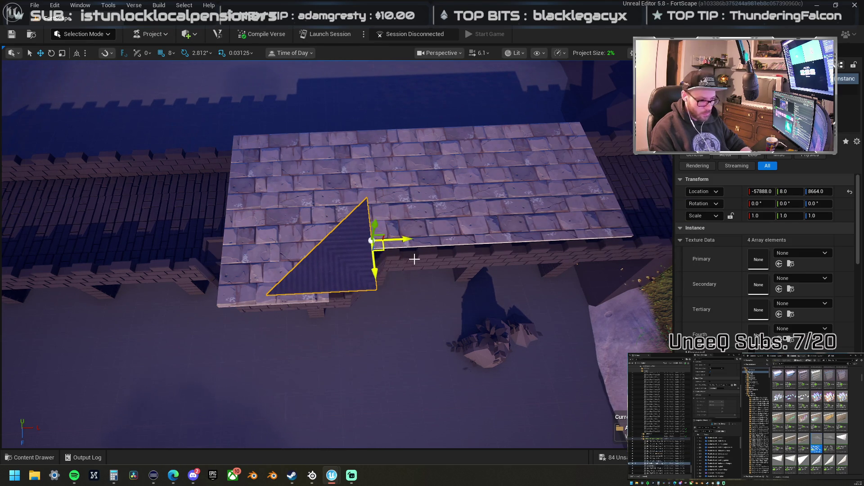
{"action": "key", "text": "Delete"}
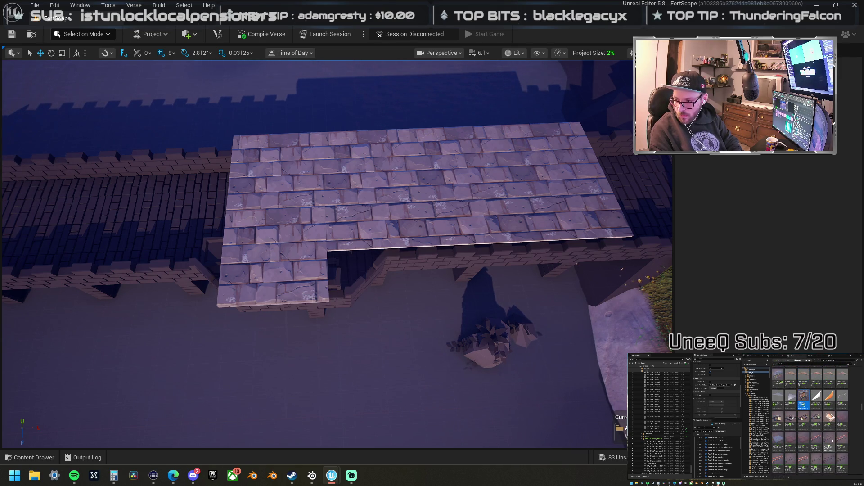
{"action": "scroll", "coordinate": [834, 441], "scroll_direction": "down", "scroll_amount": 5}
{"action": "scroll", "coordinate": [834, 441], "scroll_direction": "down", "scroll_amount": 4}
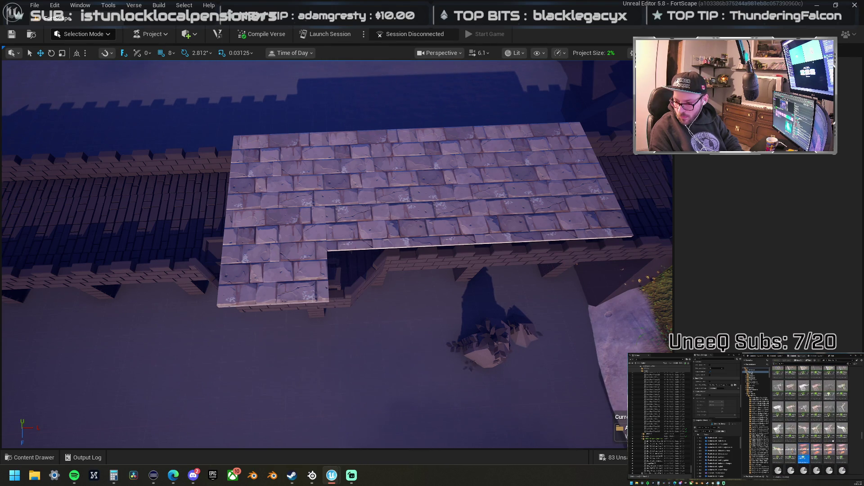
{"action": "scroll", "coordinate": [831, 439], "scroll_direction": "down", "scroll_amount": 5}
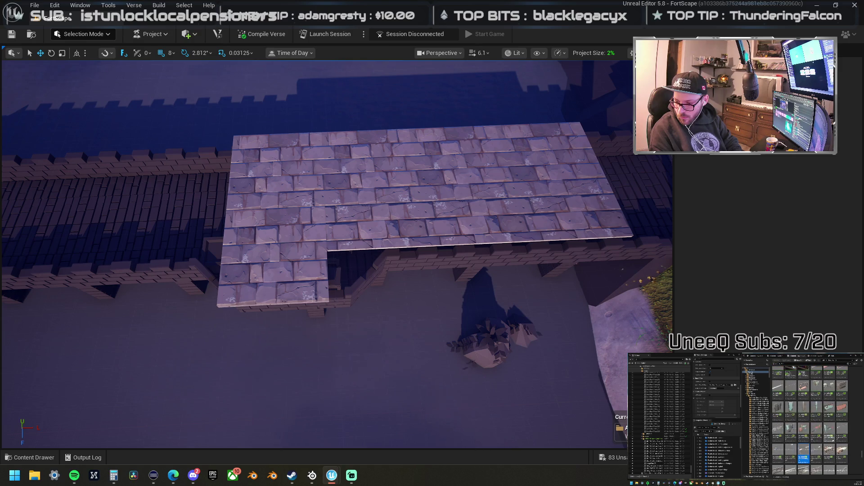
{"action": "scroll", "coordinate": [803, 436], "scroll_direction": "down", "scroll_amount": 5}
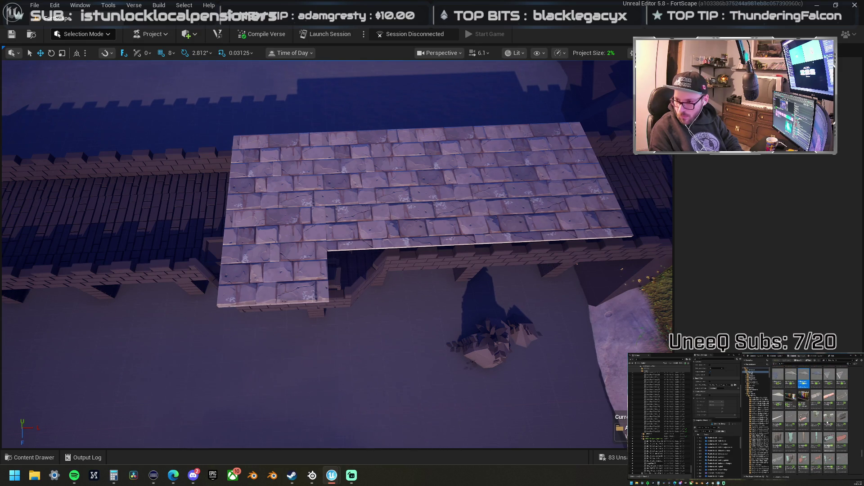
Step: Try two triangular pieces beside the slab, deleting each one afterwards
{"action": "mouse_move", "coordinate": [791, 398]}
{"action": "left_mouse_down"}
{"action": "mouse_move", "coordinate": [359, 228]}
{"action": "mouse_move", "coordinate": [370, 230]}
{"action": "left_mouse_up"}
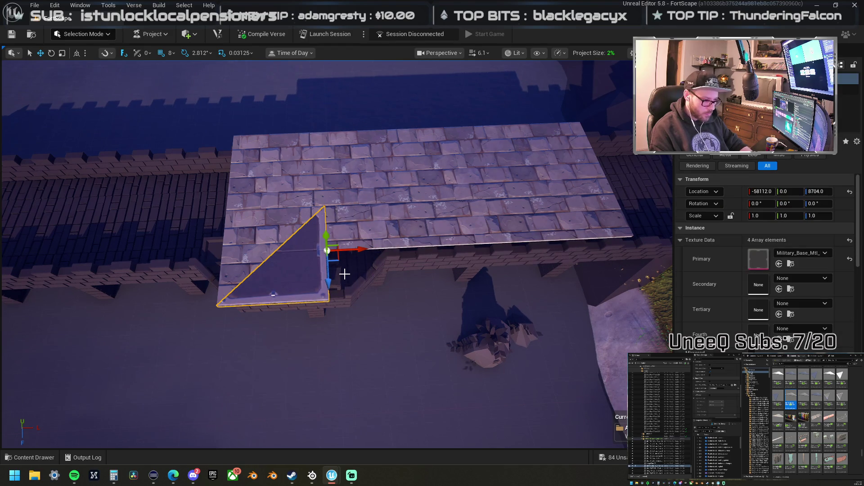
{"action": "mouse_move", "coordinate": [344, 286]}
{"action": "left_mouse_down"}
{"action": "mouse_move", "coordinate": [363, 254]}
{"action": "mouse_move", "coordinate": [351, 225]}
{"action": "mouse_move", "coordinate": [357, 292]}
{"action": "left_mouse_up"}
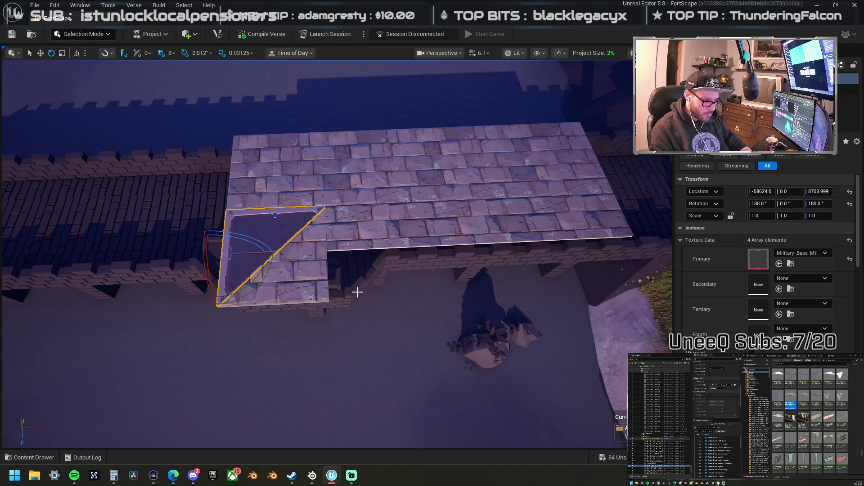
{"action": "left_click_drag", "start_coordinate": [195, 258], "coordinate": [246, 257]}
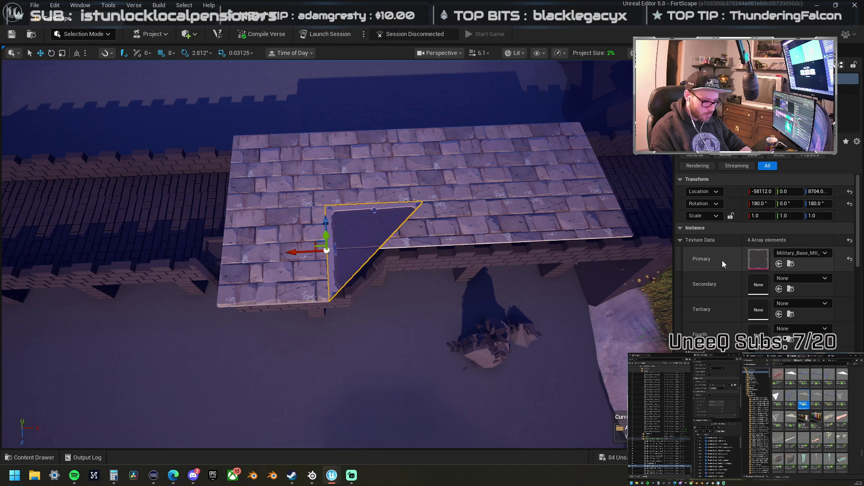
{"action": "left_click", "coordinate": [779, 263]}
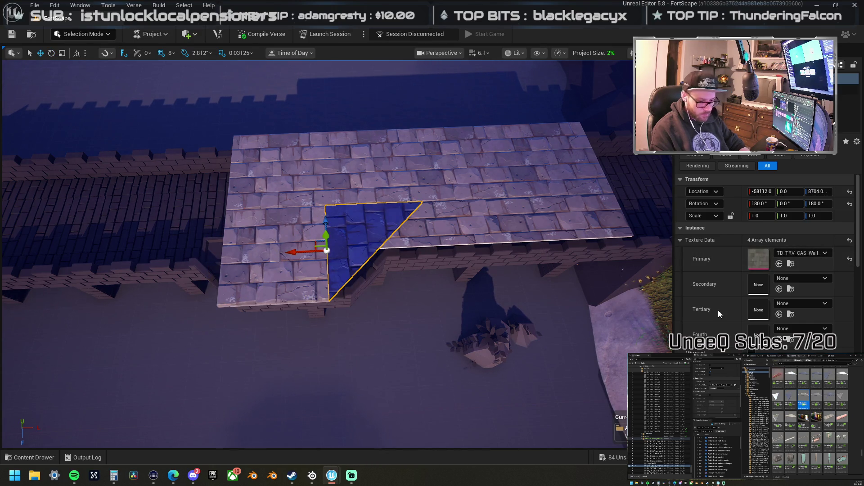
{"action": "key", "text": "Delete"}
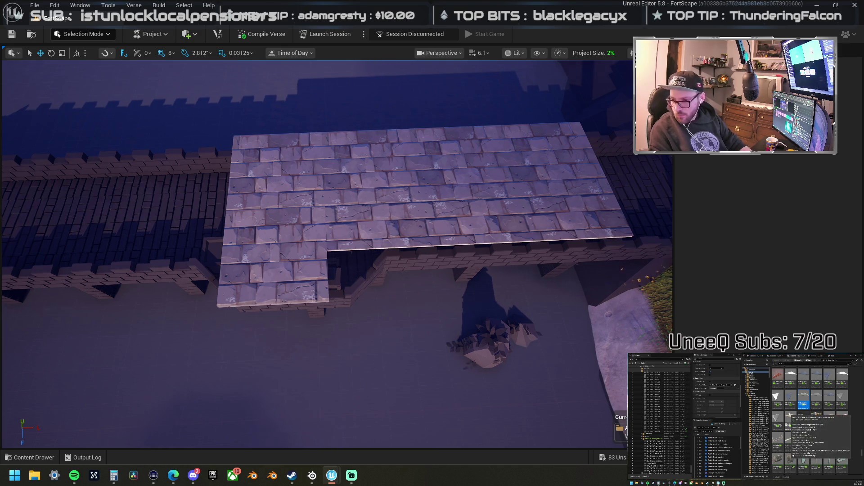
{"action": "mouse_move", "coordinate": [776, 396]}
{"action": "left_mouse_down"}
{"action": "mouse_move", "coordinate": [393, 256]}
{"action": "mouse_move", "coordinate": [333, 243]}
{"action": "left_mouse_up"}
{"action": "left_click_drag", "start_coordinate": [460, 218], "coordinate": [494, 183]}
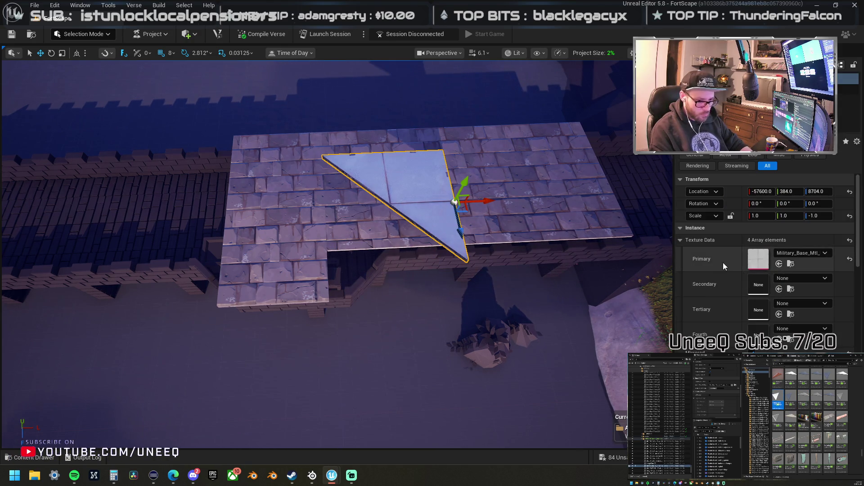
{"action": "key", "text": "ctrl+v"}
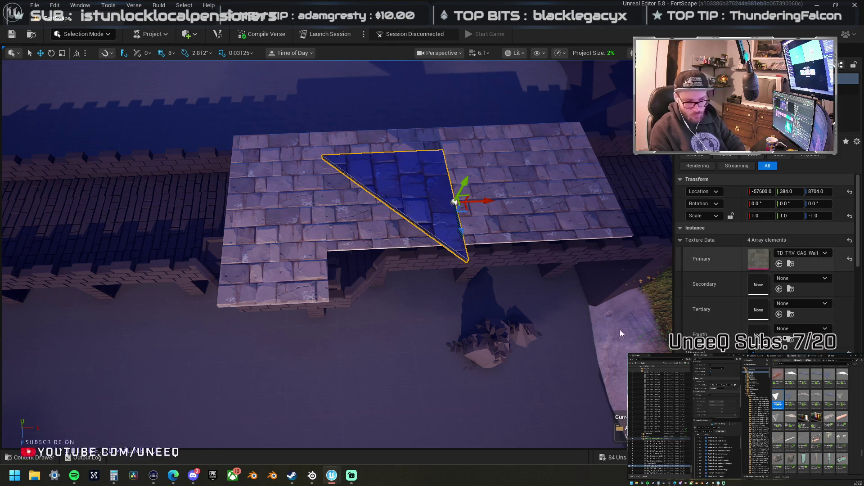
{"action": "key", "text": "Delete"}
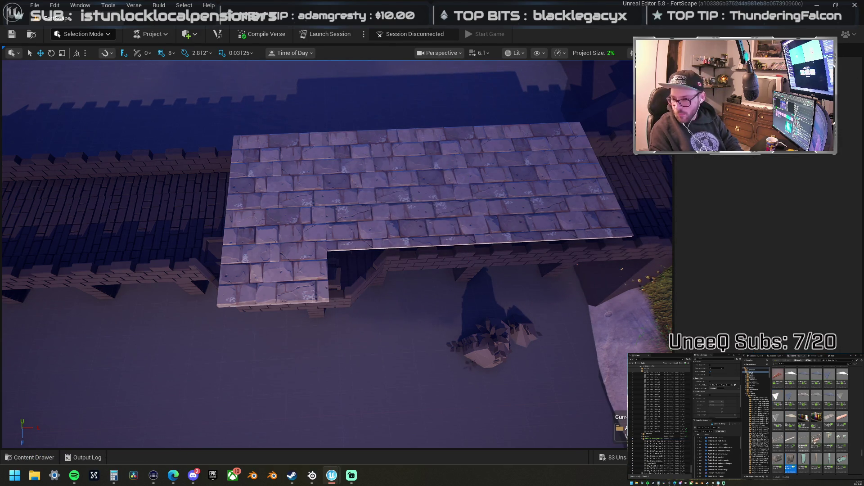
{"action": "scroll", "coordinate": [810, 418], "scroll_direction": "down", "scroll_amount": 5}
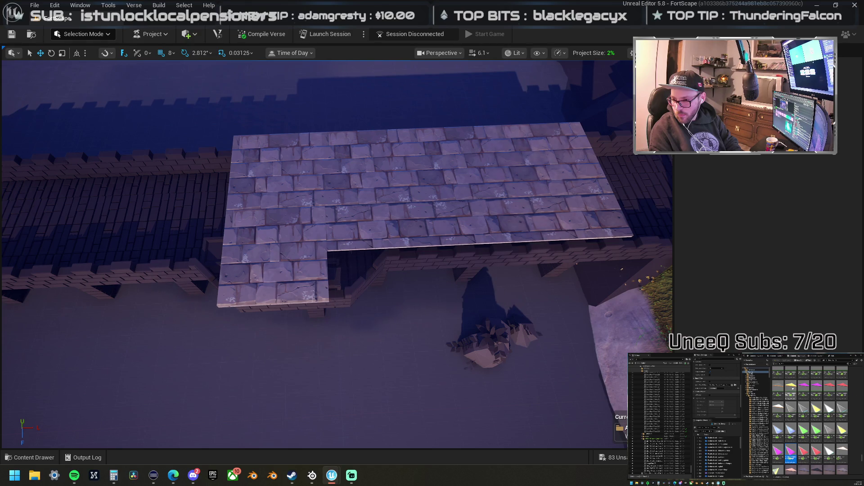
Step: Place a new triangle piece with all texture slots set to TD_TRV_CAS_Wall, one tile left
{"action": "mouse_move", "coordinate": [777, 408]}
{"action": "left_mouse_down"}
{"action": "mouse_move", "coordinate": [519, 250]}
{"action": "mouse_move", "coordinate": [459, 228]}
{"action": "mouse_move", "coordinate": [518, 202]}
{"action": "mouse_move", "coordinate": [546, 207]}
{"action": "left_mouse_up"}
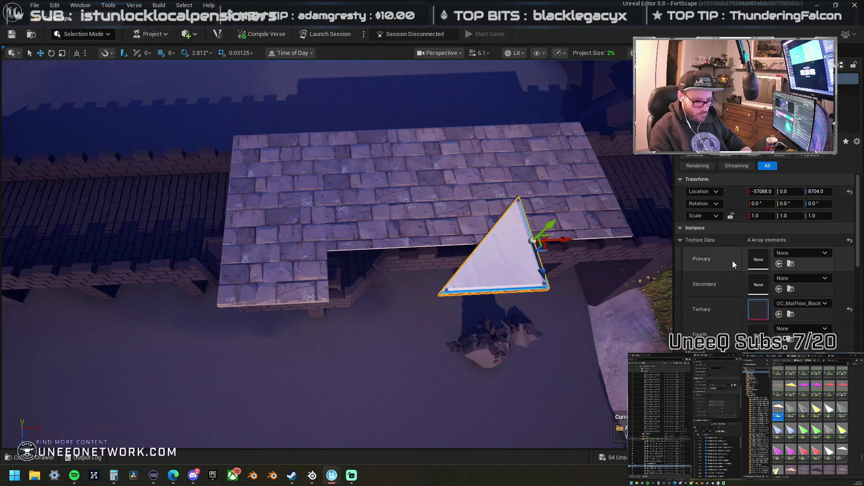
{"action": "left_click", "coordinate": [730, 292], "text": "shift"}
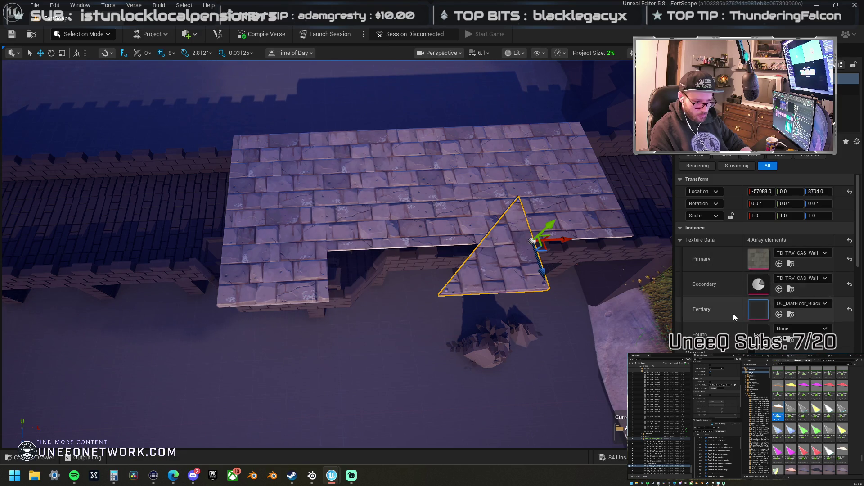
{"action": "left_click", "coordinate": [734, 314], "text": "shift"}
{"action": "left_click", "coordinate": [733, 338], "text": "shift"}
{"action": "left_click_drag", "start_coordinate": [564, 241], "coordinate": [443, 243]}
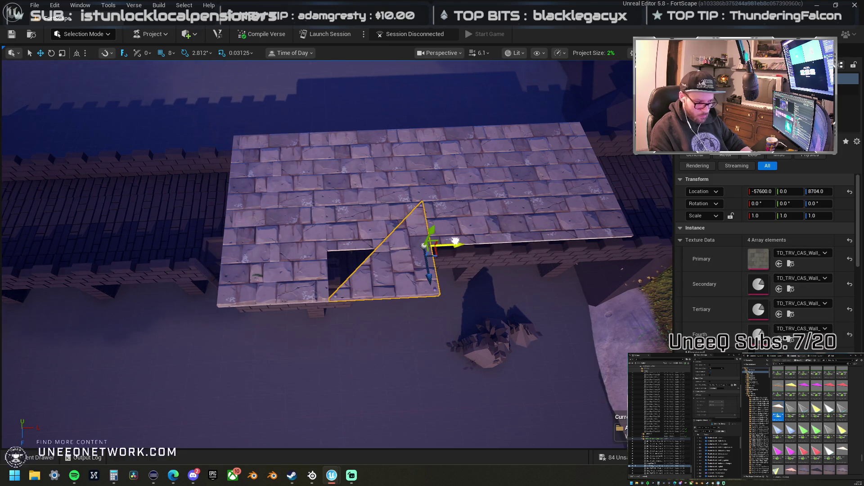
Step: Rotate the triangle -90°, set Scale Z to -1, and move it past the slab's left edge
{"action": "key", "text": "e"}
{"action": "left_click_drag", "start_coordinate": [418, 283], "coordinate": [374, 294]}
{"action": "type", "text": "-1"}
{"action": "key", "text": "Return"}
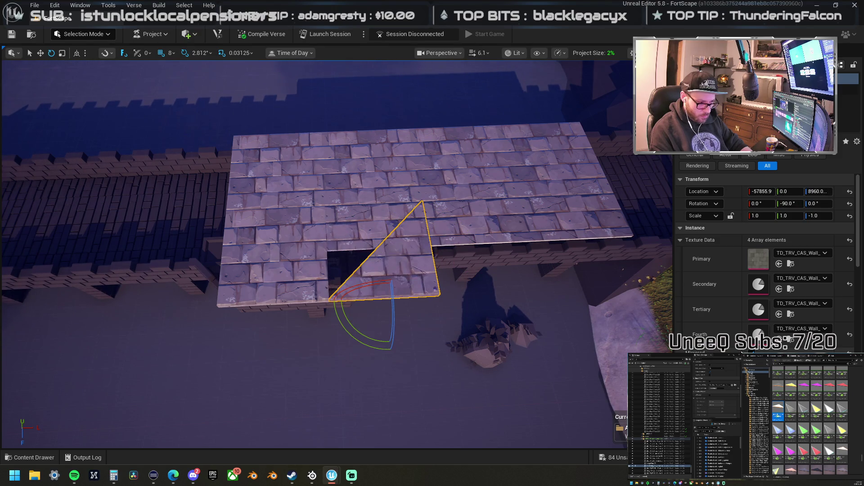
{"action": "mouse_move", "coordinate": [359, 331]}
{"action": "left_mouse_down"}
{"action": "mouse_move", "coordinate": [407, 333]}
{"action": "mouse_move", "coordinate": [380, 312]}
{"action": "left_mouse_up"}
{"action": "key", "text": "w"}
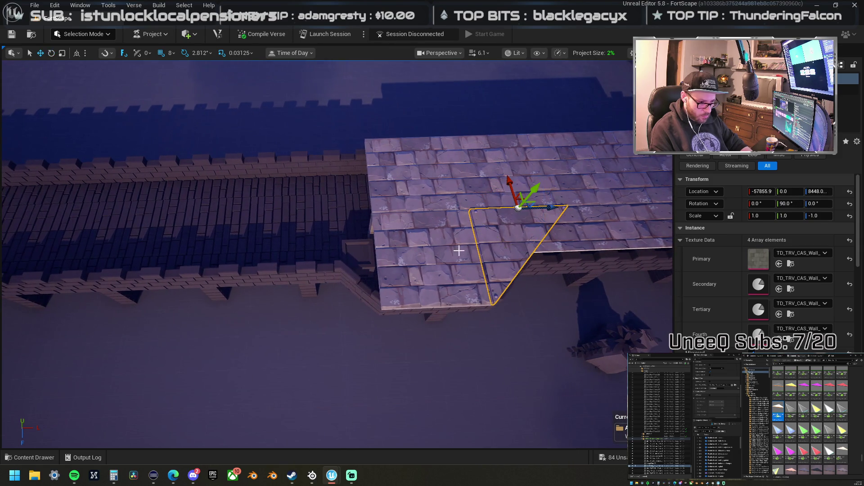
{"action": "left_click_drag", "start_coordinate": [553, 207], "coordinate": [404, 213]}
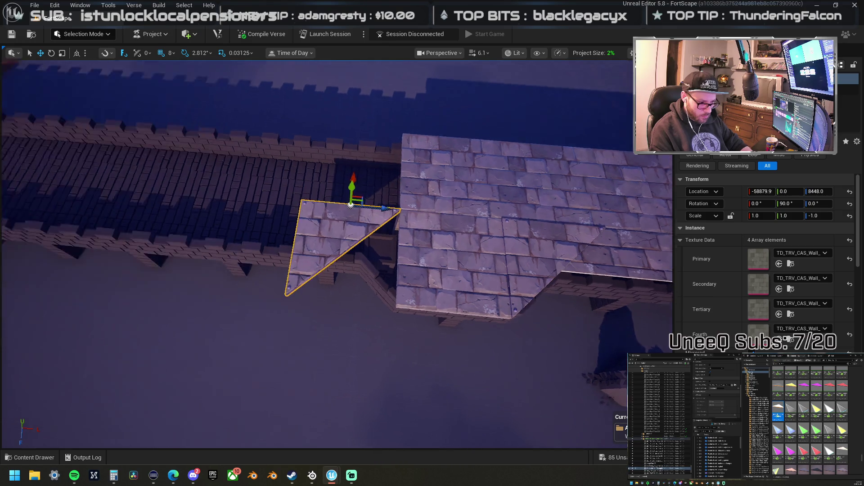
Step: Delete the duplicate triangles and place a new triangle floor piece rotated 90°, shifted one grid step left
{"action": "key", "text": "w"}
{"action": "scroll", "coordinate": [386, 270], "scroll_direction": "down", "scroll_amount": 5}
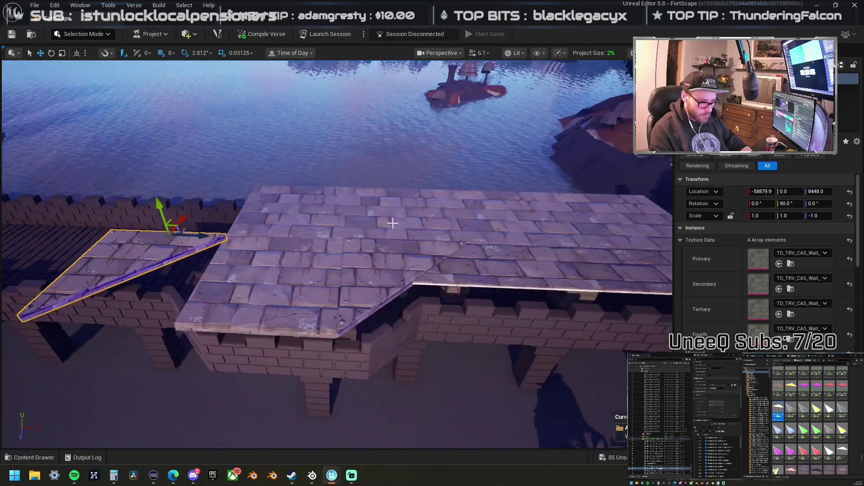
{"action": "key", "text": "ctrl+v"}
{"action": "key", "text": "Delete"}
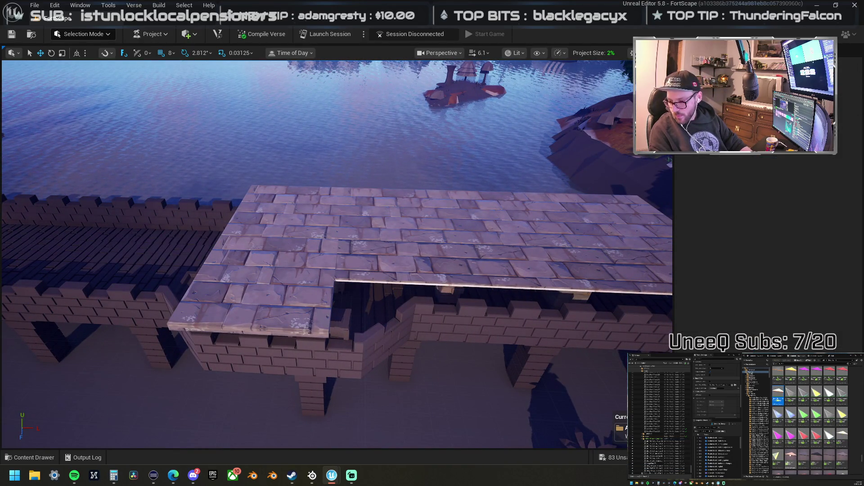
{"action": "mouse_move", "coordinate": [791, 463]}
{"action": "left_mouse_down"}
{"action": "mouse_move", "coordinate": [337, 279]}
{"action": "mouse_move", "coordinate": [438, 282]}
{"action": "left_mouse_up"}
{"action": "mouse_move", "coordinate": [336, 326]}
{"action": "left_mouse_down"}
{"action": "mouse_move", "coordinate": [369, 311]}
{"action": "mouse_move", "coordinate": [387, 287]}
{"action": "left_mouse_up"}
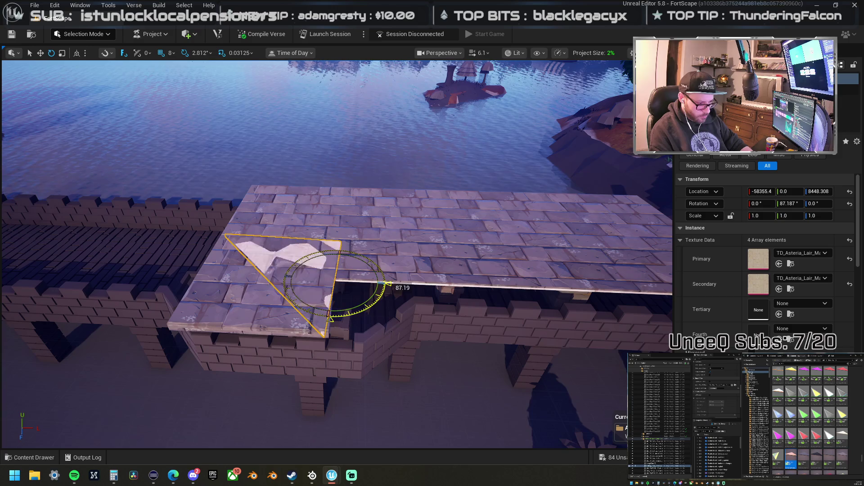
{"action": "left_click_drag", "start_coordinate": [345, 319], "coordinate": [353, 246]}
{"action": "key", "text": "w"}
{"action": "left_click_drag", "start_coordinate": [300, 251], "coordinate": [187, 245]}
{"action": "mouse_move", "coordinate": [863, 288]}
{"action": "left_mouse_down"}
{"action": "mouse_move", "coordinate": [708, 265]}
{"action": "mouse_move", "coordinate": [716, 284]}
{"action": "left_mouse_up"}
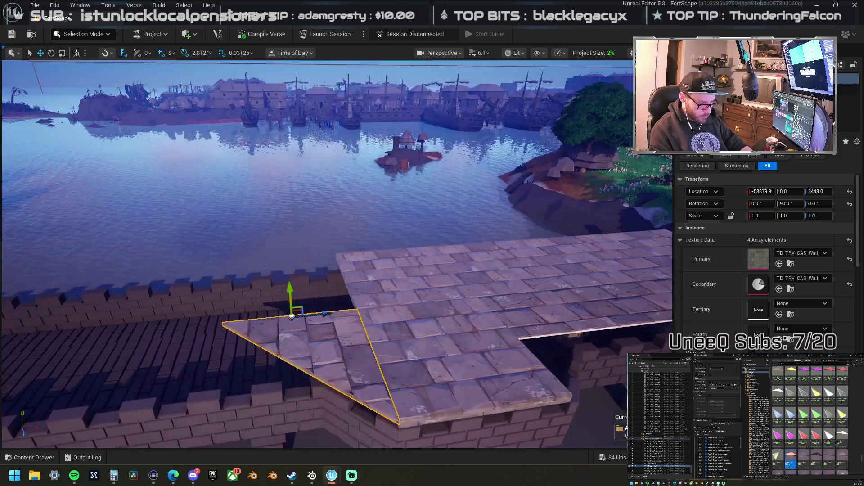
Step: Mirror the triangle slab and rotate it 180° to form the opposite slanted end
{"action": "key", "text": "e"}
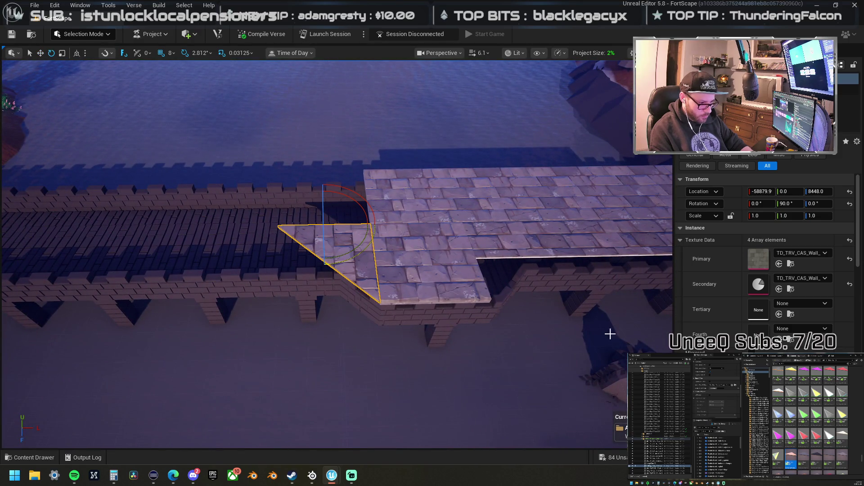
{"action": "key", "text": "ctrl+m"}
{"action": "mouse_move", "coordinate": [350, 256]}
{"action": "left_mouse_down"}
{"action": "mouse_move", "coordinate": [321, 267]}
{"action": "mouse_move", "coordinate": [532, 293]}
{"action": "left_mouse_up"}
{"action": "key", "text": "w"}
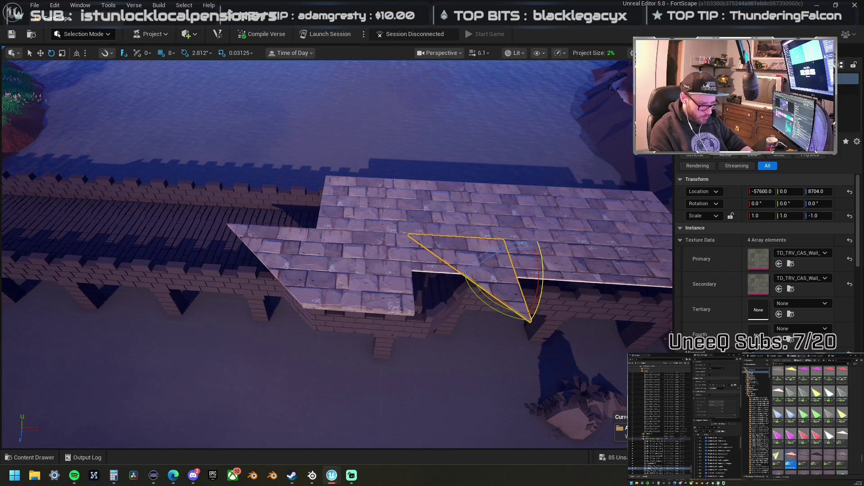
{"action": "key", "text": "ctrl+z"}
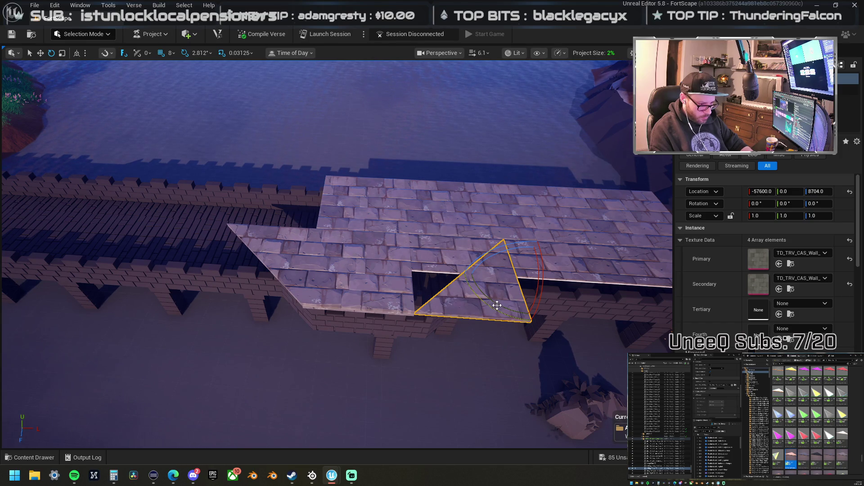
{"action": "left_click_drag", "start_coordinate": [494, 310], "coordinate": [586, 311]}
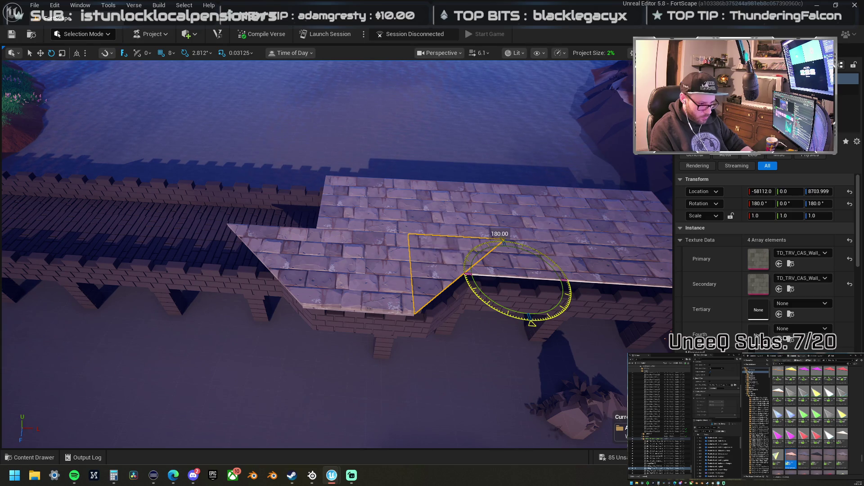
{"action": "left_click_drag", "start_coordinate": [457, 278], "coordinate": [457, 278]}
Step: Slide the rectangular slab left along the wall, then select both triangular slabs
{"action": "left_click", "coordinate": [483, 251]}
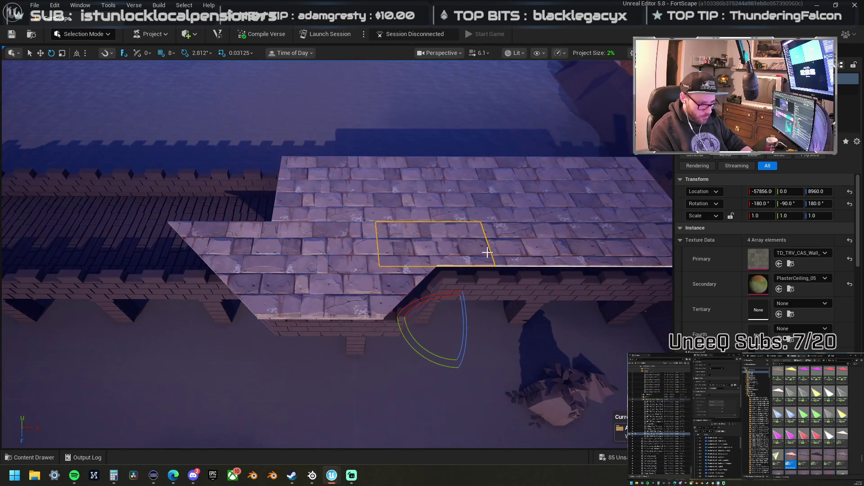
{"action": "key", "text": "w"}
{"action": "mouse_move", "coordinate": [414, 317]}
{"action": "left_mouse_down"}
{"action": "mouse_move", "coordinate": [231, 310]}
{"action": "mouse_move", "coordinate": [237, 299]}
{"action": "left_mouse_up"}
{"action": "left_click", "coordinate": [320, 295]}
{"action": "left_click", "coordinate": [403, 270]}
{"action": "left_click", "coordinate": [244, 280], "text": "ctrl"}
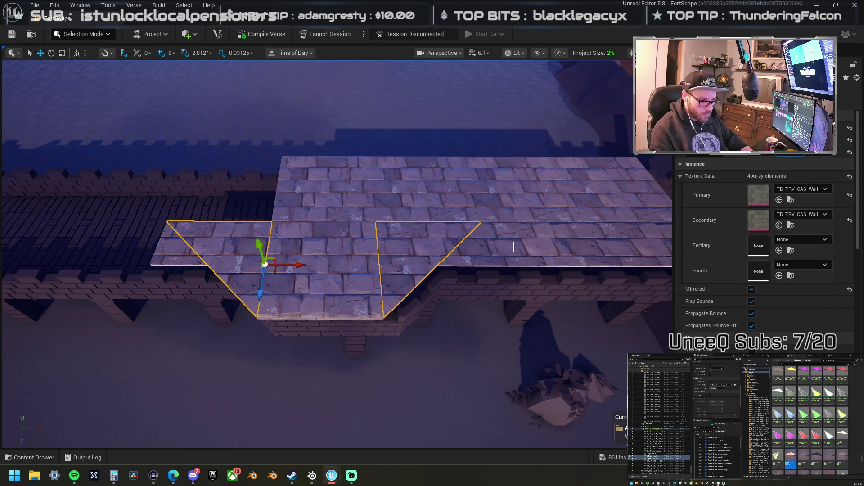
Step: Shift the upper and lower floor slabs one step left along X
{"action": "left_click", "coordinate": [469, 253]}
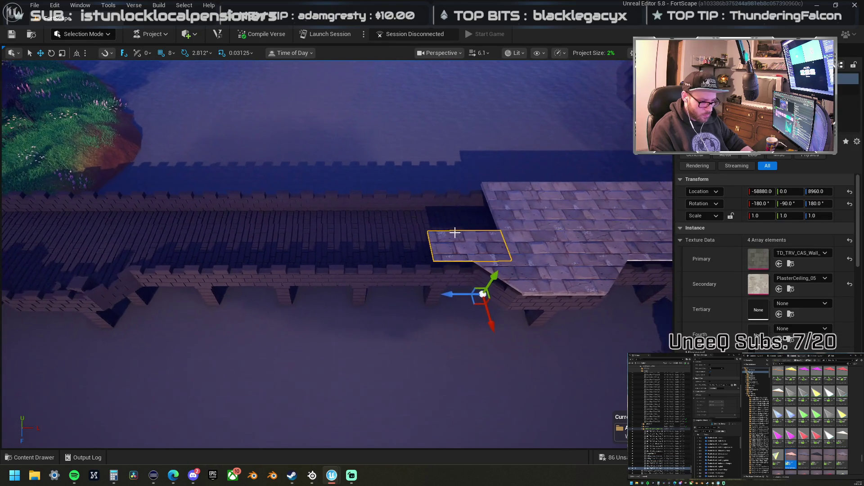
{"action": "left_click", "coordinate": [512, 204], "text": "ctrl"}
{"action": "left_click", "coordinate": [512, 204]}
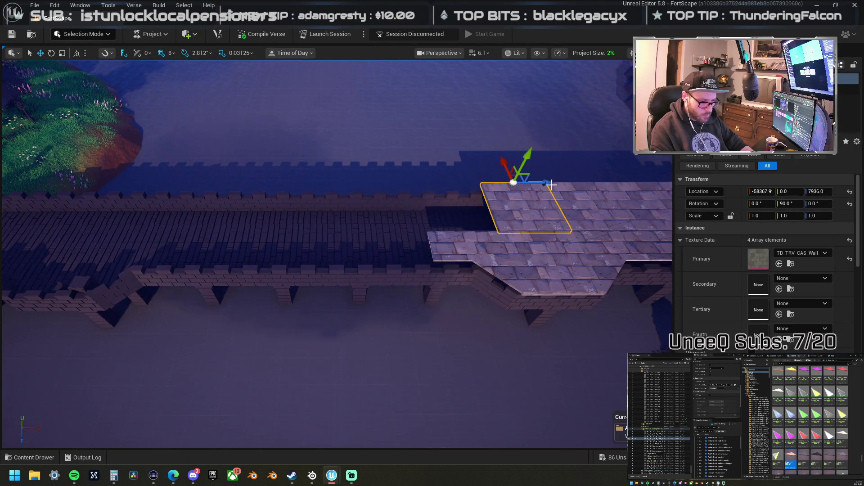
{"action": "left_click_drag", "start_coordinate": [546, 183], "coordinate": [497, 184]}
{"action": "left_click", "coordinate": [439, 242], "text": "ctrl"}
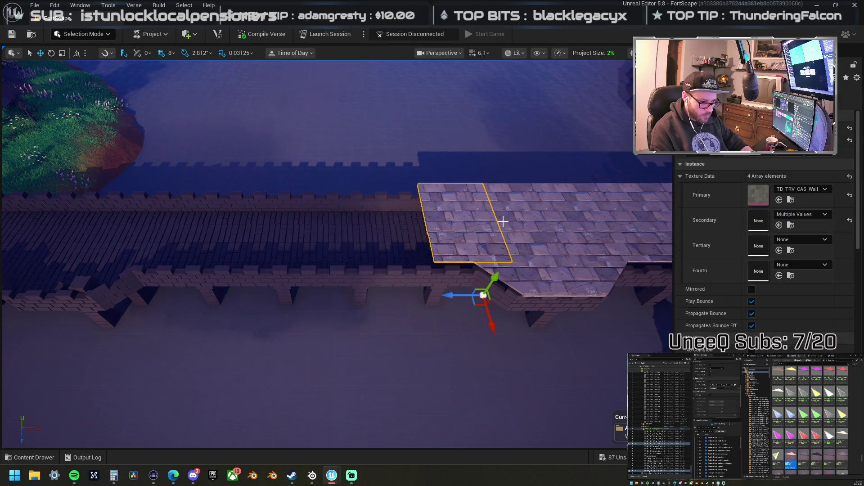
{"action": "left_click", "coordinate": [546, 236], "text": "ctrl"}
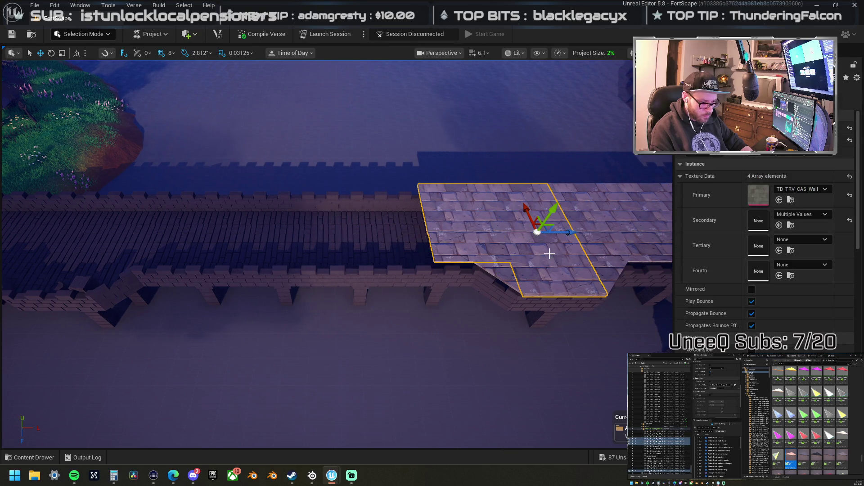
{"action": "left_click", "coordinate": [549, 254], "text": "ctrl"}
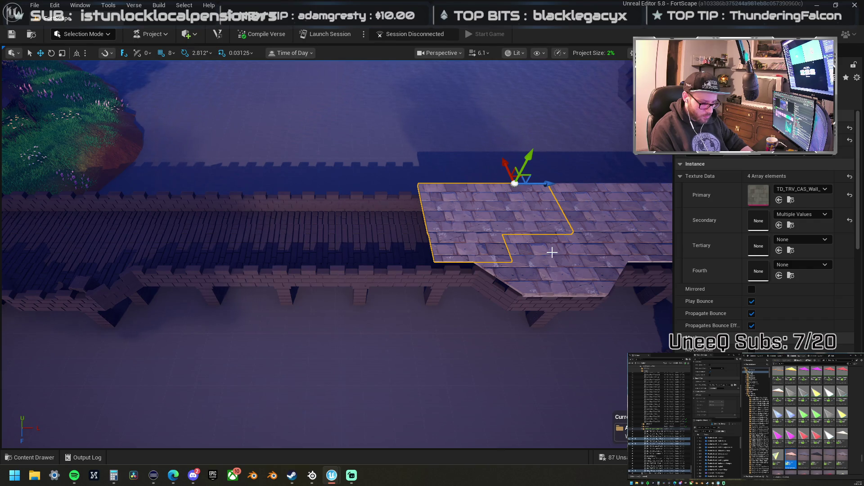
{"action": "left_click", "coordinate": [516, 212], "text": "ctrl"}
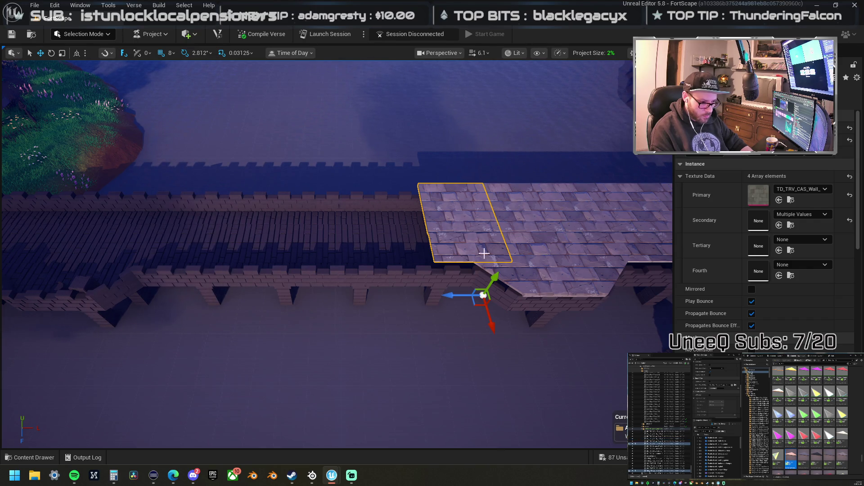
{"action": "left_click_drag", "start_coordinate": [452, 295], "coordinate": [393, 296]}
Step: Slide the wide floor slab further left and delete the stray slabs
{"action": "left_click", "coordinate": [443, 238], "text": "ctrl"}
{"action": "left_click", "coordinate": [448, 219]}
{"action": "left_click_drag", "start_coordinate": [484, 183], "coordinate": [229, 183]}
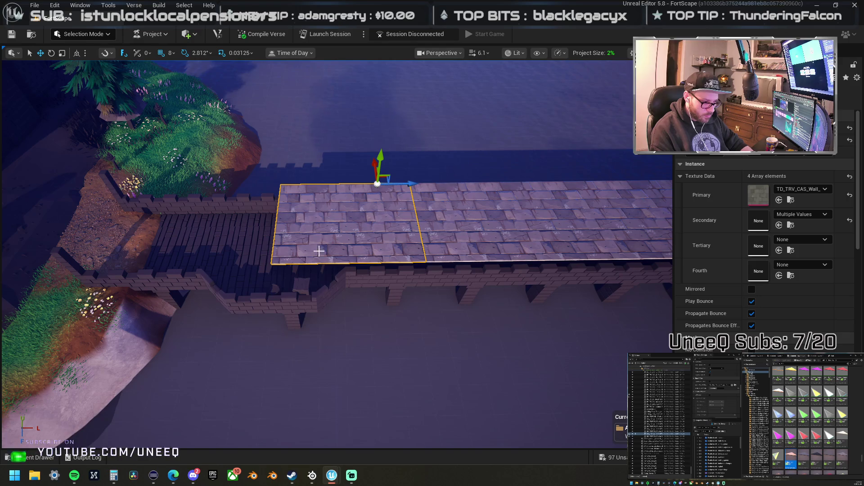
{"action": "left_click", "coordinate": [318, 251]}
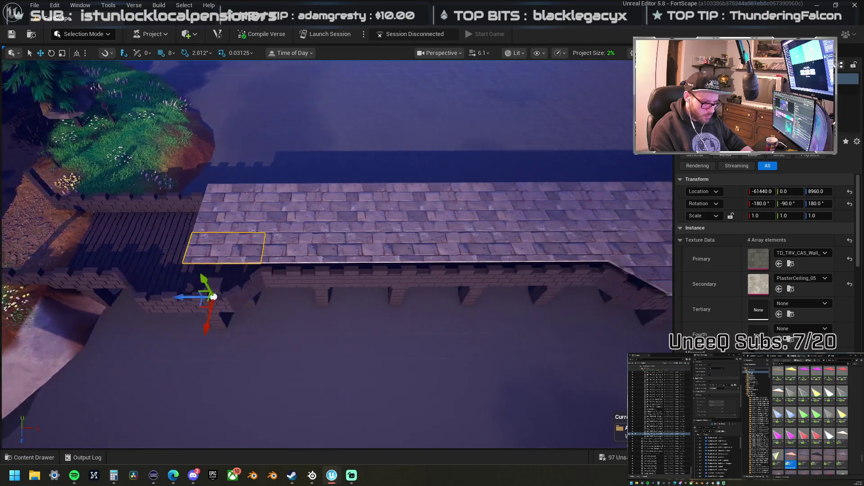
{"action": "left_click", "coordinate": [171, 207], "text": "ctrl"}
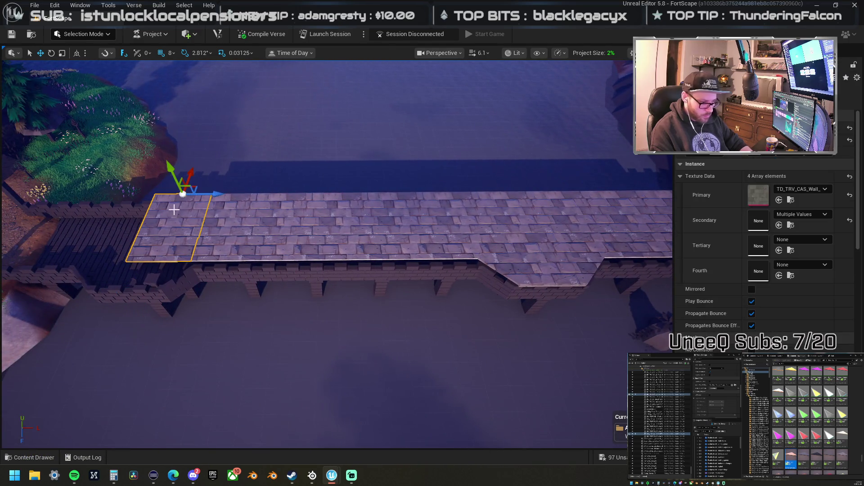
{"action": "key", "text": "Delete"}
Step: Move the remaining roof slabs left to cover the planked section
{"action": "left_click", "coordinate": [558, 268]}
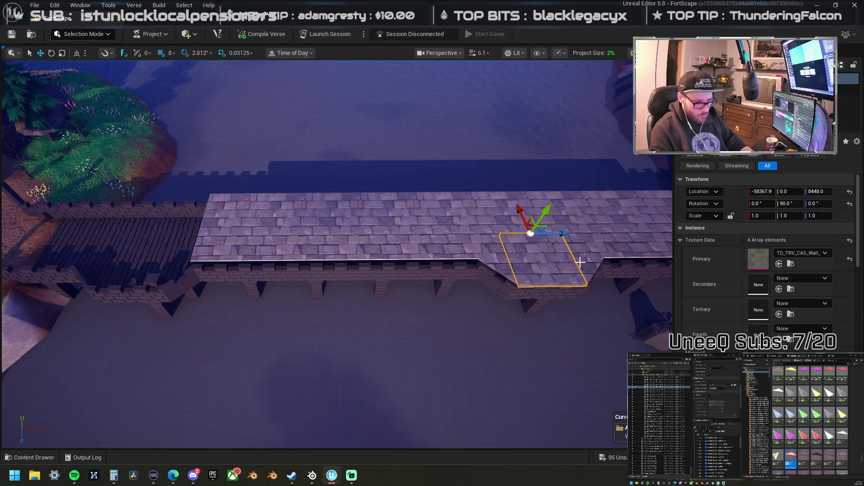
{"action": "left_click", "coordinate": [502, 238], "text": "ctrl"}
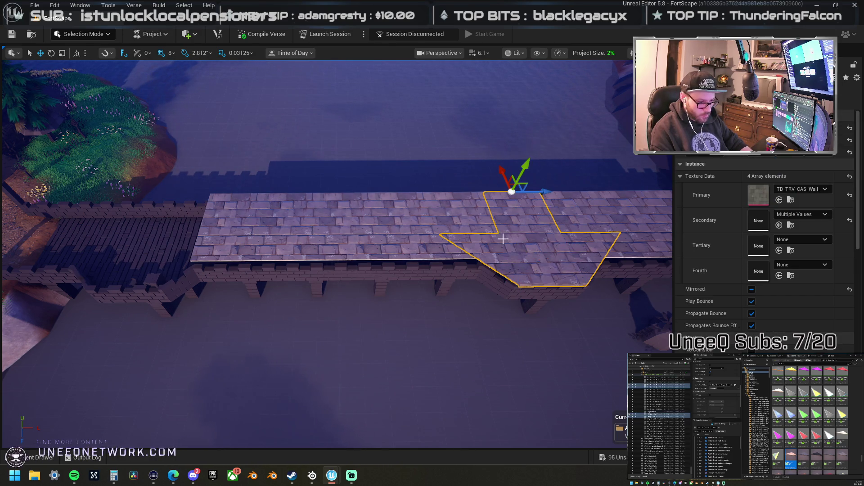
{"action": "left_click_drag", "start_coordinate": [543, 192], "coordinate": [224, 193]}
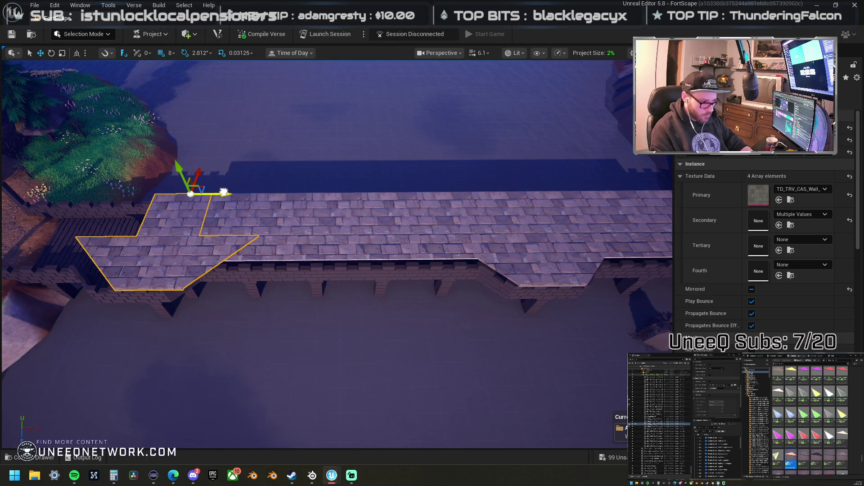
{"action": "key", "text": "f"}
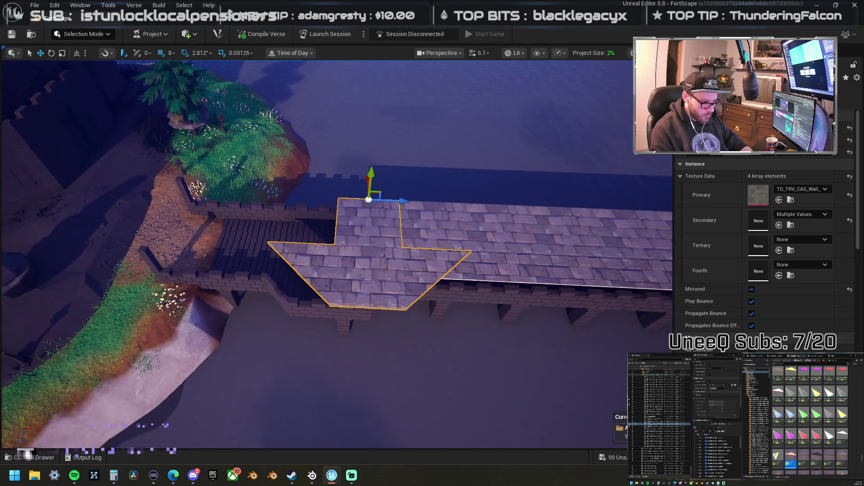
{"action": "mouse_move", "coordinate": [362, 200]}
{"action": "left_mouse_down"}
{"action": "mouse_move", "coordinate": [350, 200]}
{"action": "mouse_move", "coordinate": [414, 212]}
{"action": "left_mouse_up"}
{"action": "left_click", "coordinate": [414, 212]}
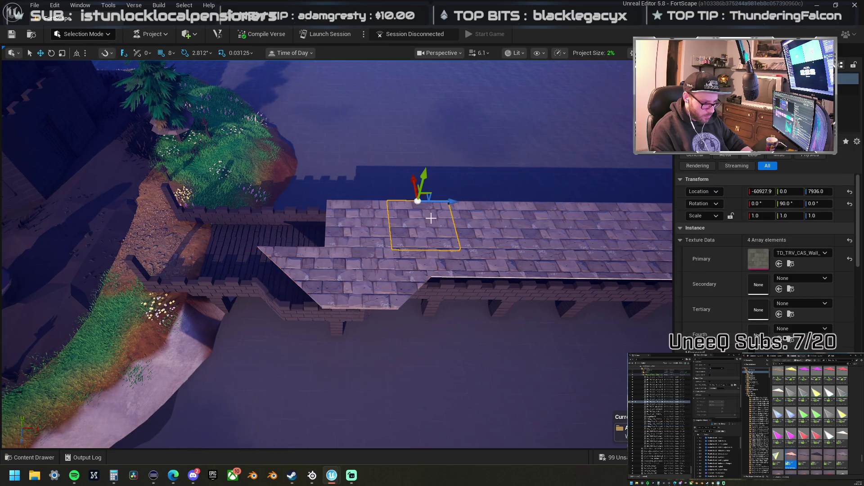
{"action": "left_click_drag", "start_coordinate": [515, 203], "coordinate": [418, 203]}
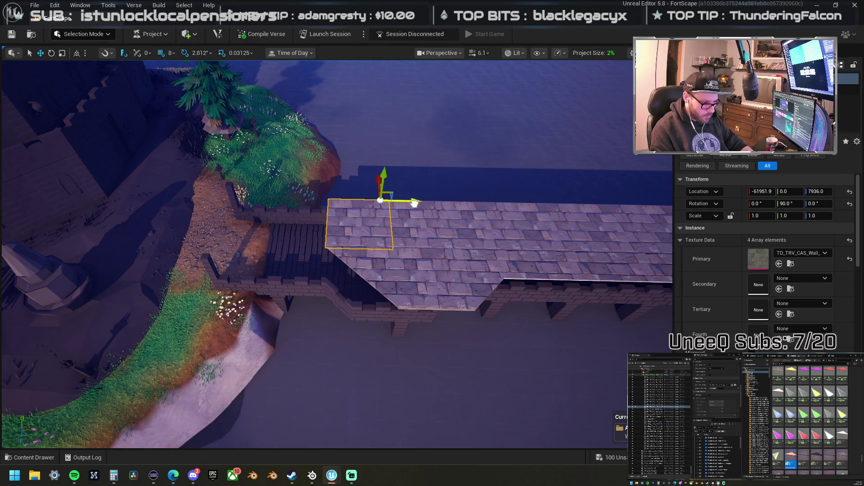
{"action": "left_click", "coordinate": [518, 265]}
{"action": "mouse_move", "coordinate": [484, 310]}
{"action": "left_mouse_down"}
{"action": "mouse_move", "coordinate": [407, 302]}
{"action": "mouse_move", "coordinate": [327, 279]}
{"action": "left_mouse_up"}
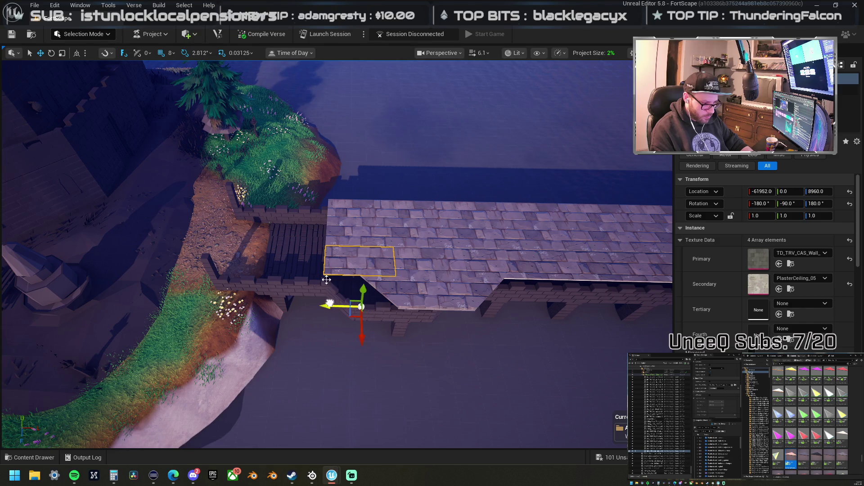
{"action": "left_click", "coordinate": [332, 221], "text": "ctrl"}
{"action": "mouse_move", "coordinate": [387, 201]}
{"action": "left_mouse_down"}
{"action": "mouse_move", "coordinate": [311, 194]}
{"action": "mouse_move", "coordinate": [391, 198]}
{"action": "mouse_move", "coordinate": [332, 228]}
{"action": "left_mouse_up"}
Step: Alt-drag a copy of the end slab rightward to extend the floor
{"action": "left_click", "coordinate": [332, 228]}
{"action": "left_click", "coordinate": [324, 298], "text": "ctrl"}
{"action": "mouse_move", "coordinate": [257, 310]}
{"action": "left_mouse_down"}
{"action": "mouse_move", "coordinate": [332, 319]}
{"action": "mouse_move", "coordinate": [262, 311]}
{"action": "mouse_move", "coordinate": [652, 315]}
{"action": "mouse_move", "coordinate": [453, 307]}
{"action": "left_mouse_up"}
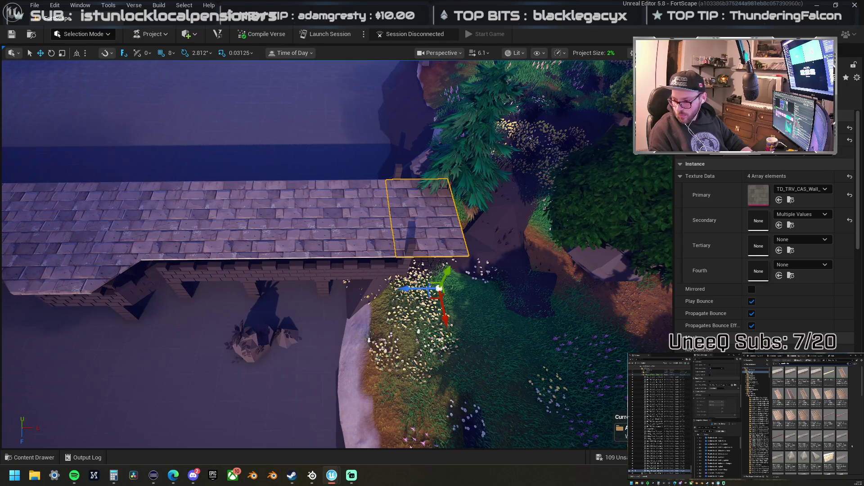
Step: Place a merlon wall trim piece, stand it upright and set it on the bridge edge
{"action": "left_click_drag", "start_coordinate": [842, 439], "coordinate": [242, 230]}
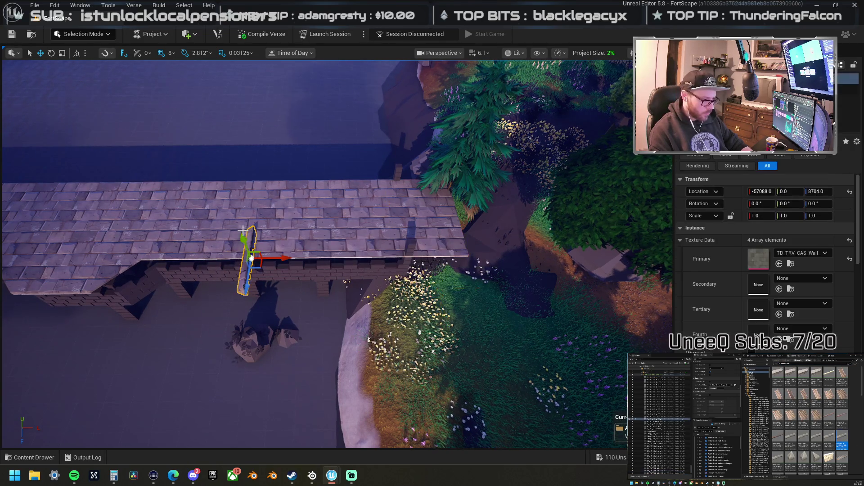
{"action": "left_click_drag", "start_coordinate": [273, 292], "coordinate": [306, 259]}
{"action": "mouse_move", "coordinate": [230, 208]}
{"action": "left_mouse_down"}
{"action": "mouse_move", "coordinate": [221, 233]}
{"action": "mouse_move", "coordinate": [226, 286]}
{"action": "left_mouse_up"}
{"action": "left_click_drag", "start_coordinate": [187, 249], "coordinate": [187, 249]}
{"action": "mouse_move", "coordinate": [183, 214]}
{"action": "left_mouse_down"}
{"action": "mouse_move", "coordinate": [336, 238]}
{"action": "mouse_move", "coordinate": [541, 245]}
{"action": "mouse_move", "coordinate": [298, 219]}
{"action": "left_mouse_up"}
{"action": "key", "text": "e"}
{"action": "left_click_drag", "start_coordinate": [313, 263], "coordinate": [202, 269]}
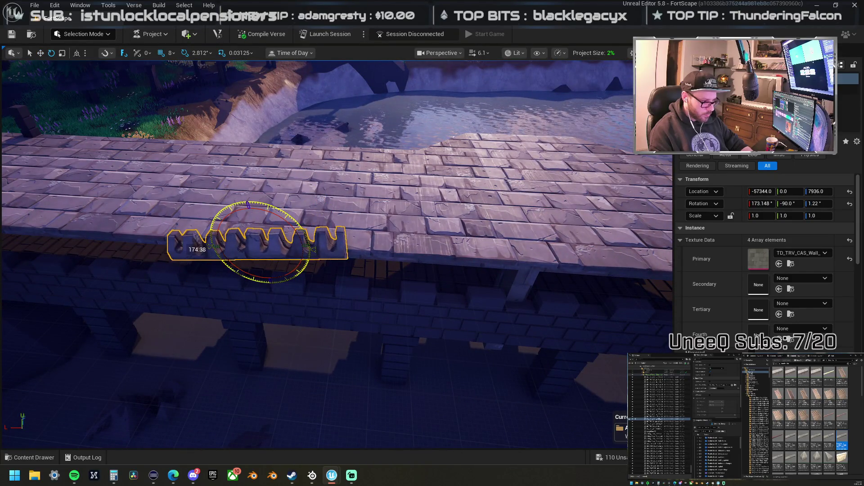
{"action": "mouse_move", "coordinate": [305, 218]}
{"action": "left_mouse_down"}
{"action": "mouse_move", "coordinate": [162, 227]}
{"action": "mouse_move", "coordinate": [198, 228]}
{"action": "mouse_move", "coordinate": [162, 227]}
{"action": "mouse_move", "coordinate": [226, 212]}
{"action": "left_mouse_up"}
Step: Shift the wall piece left, then place another merlon piece and undo it
{"action": "mouse_move", "coordinate": [585, 198]}
{"action": "left_mouse_down"}
{"action": "mouse_move", "coordinate": [419, 210]}
{"action": "mouse_move", "coordinate": [403, 181]}
{"action": "mouse_move", "coordinate": [459, 185]}
{"action": "left_mouse_up"}
{"action": "key", "text": "ctrl+z"}
{"action": "key", "text": "ctrl+y"}
{"action": "key", "text": "e"}
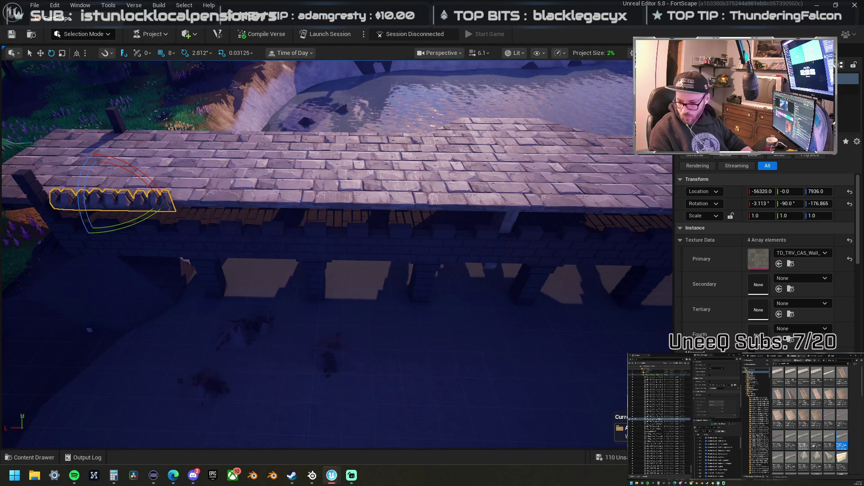
{"action": "mouse_move", "coordinate": [386, 259]}
{"action": "left_mouse_down"}
{"action": "mouse_move", "coordinate": [270, 194]}
{"action": "mouse_move", "coordinate": [295, 197]}
{"action": "left_mouse_up"}
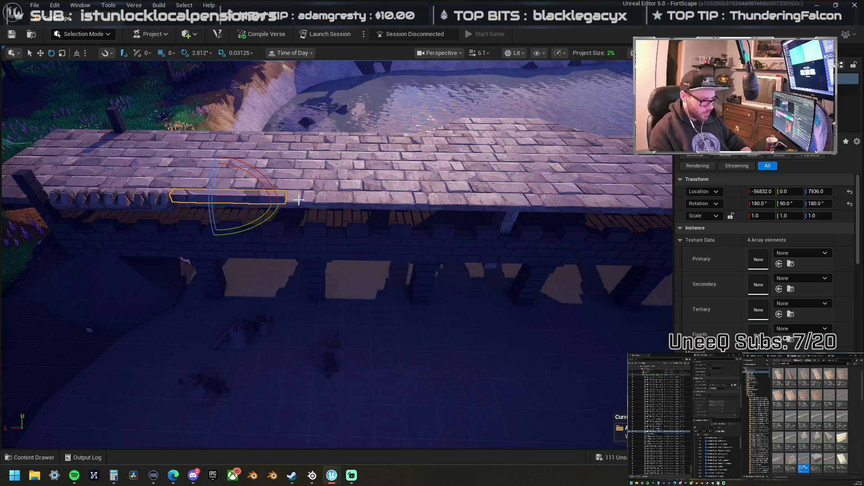
{"action": "key", "text": "ctrl+z"}
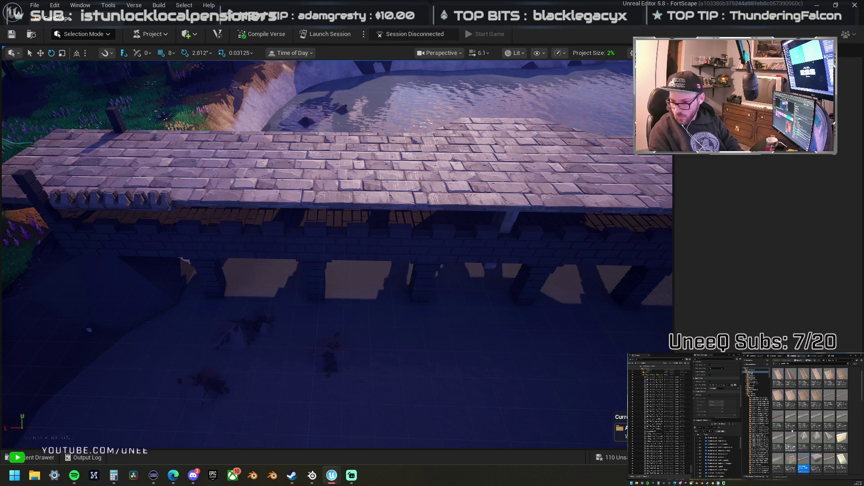
Step: Place a stone wall piece on the near bridge edge and rotate it
{"action": "mouse_move", "coordinate": [804, 377]}
{"action": "left_mouse_down"}
{"action": "mouse_move", "coordinate": [711, 238]}
{"action": "mouse_move", "coordinate": [207, 158]}
{"action": "mouse_move", "coordinate": [234, 162]}
{"action": "mouse_move", "coordinate": [180, 162]}
{"action": "left_mouse_up"}
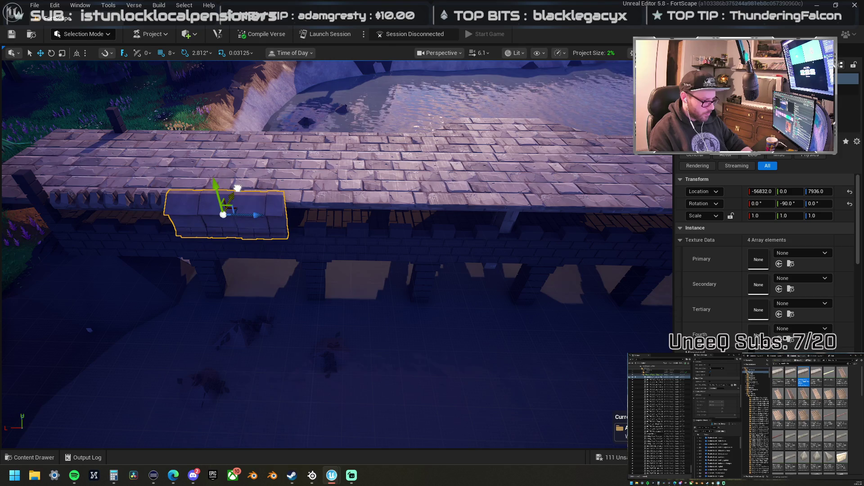
{"action": "left_click_drag", "start_coordinate": [239, 187], "coordinate": [184, 189]}
{"action": "mouse_move", "coordinate": [270, 203]}
{"action": "left_mouse_down"}
{"action": "mouse_move", "coordinate": [304, 206]}
{"action": "mouse_move", "coordinate": [343, 290]}
{"action": "mouse_move", "coordinate": [303, 303]}
{"action": "mouse_move", "coordinate": [285, 251]}
{"action": "mouse_move", "coordinate": [291, 266]}
{"action": "left_mouse_up"}
{"action": "key", "text": "e"}
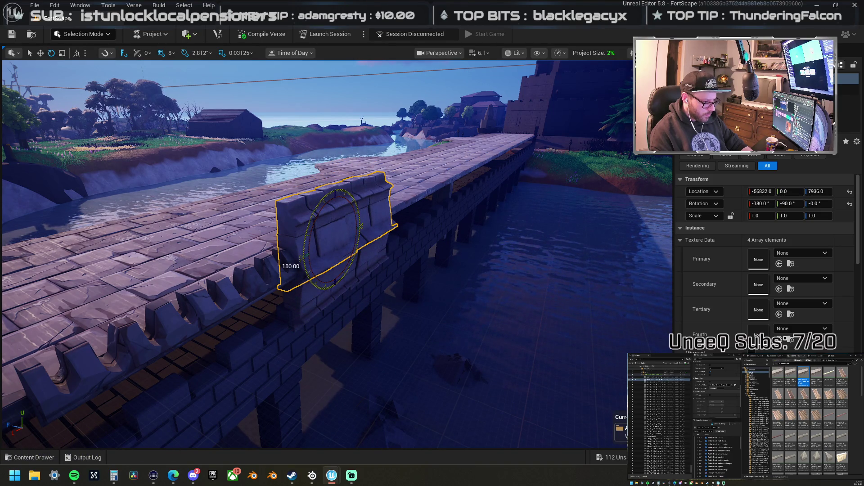
{"action": "mouse_move", "coordinate": [311, 217]}
{"action": "left_mouse_down"}
{"action": "mouse_move", "coordinate": [247, 220]}
{"action": "mouse_move", "coordinate": [212, 207]}
{"action": "mouse_move", "coordinate": [310, 239]}
{"action": "left_mouse_up"}
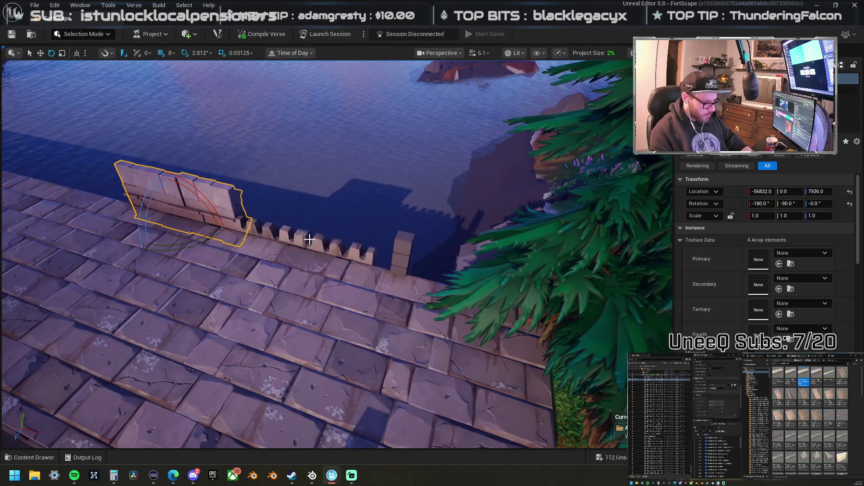
Step: Browse to the edge wall piece's asset, then place LightCastle_RoofTrim_B_Diagonal on the bridge
{"action": "left_click", "coordinate": [309, 238]}
{"action": "mouse_move", "coordinate": [407, 242]}
{"action": "left_mouse_down"}
{"action": "mouse_move", "coordinate": [342, 246]}
{"action": "mouse_move", "coordinate": [459, 308]}
{"action": "left_mouse_up"}
{"action": "left_click", "coordinate": [460, 310]}
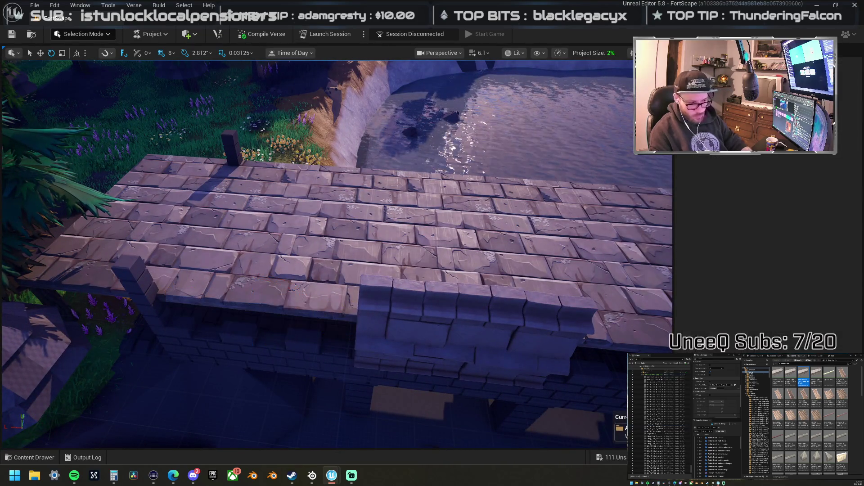
{"action": "right_click", "coordinate": [464, 310]}
{"action": "left_click", "coordinate": [514, 42]}
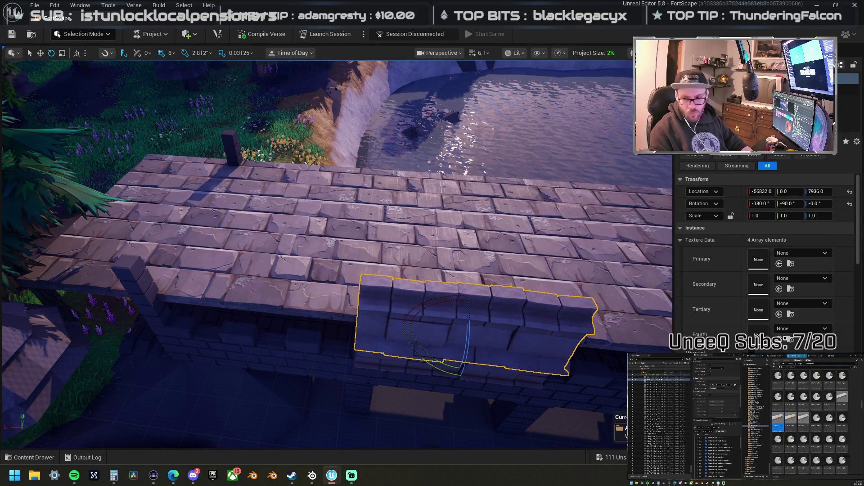
{"action": "scroll", "coordinate": [810, 423], "scroll_direction": "down", "scroll_amount": 3}
{"action": "scroll", "coordinate": [810, 423], "scroll_direction": "up", "scroll_amount": 2}
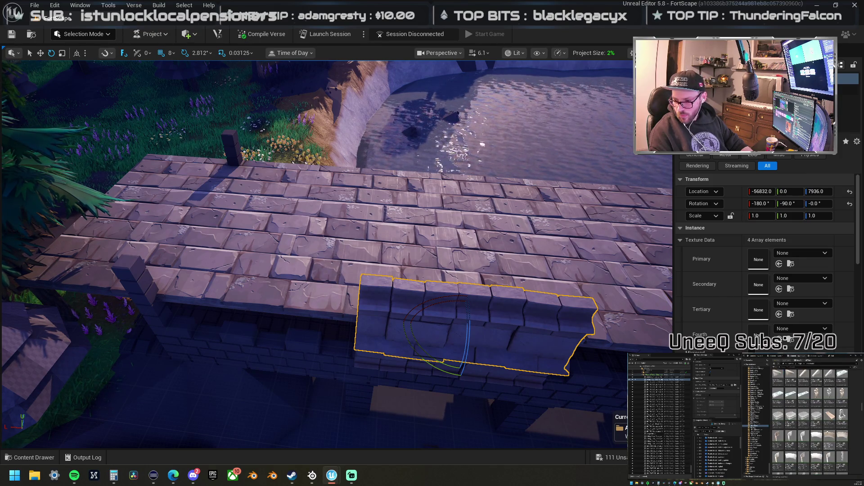
{"action": "scroll", "coordinate": [810, 423], "scroll_direction": "up", "scroll_amount": 2}
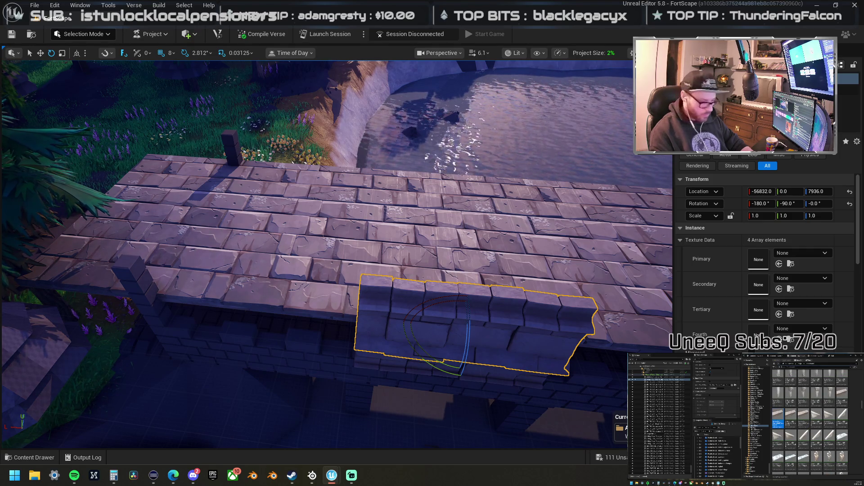
{"action": "right_click", "coordinate": [782, 369]}
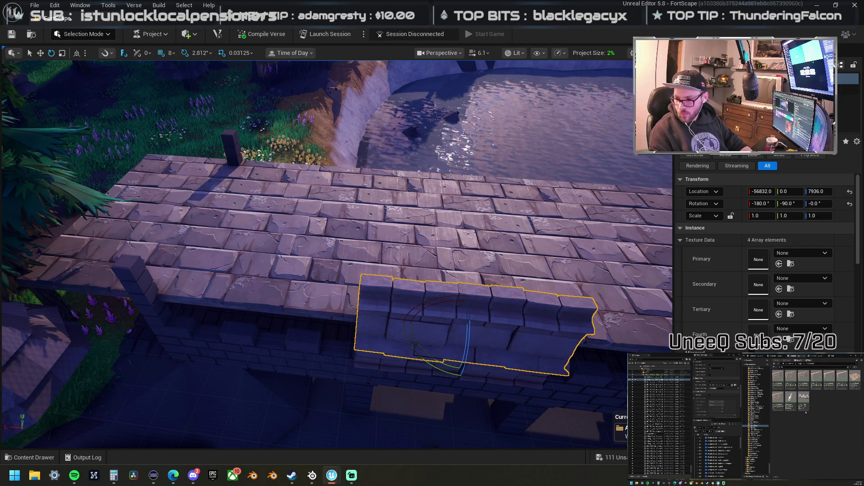
{"action": "mouse_move", "coordinate": [413, 331]}
{"action": "left_mouse_down"}
{"action": "mouse_move", "coordinate": [366, 239]}
{"action": "mouse_move", "coordinate": [303, 195]}
{"action": "mouse_move", "coordinate": [299, 236]}
{"action": "left_mouse_up"}
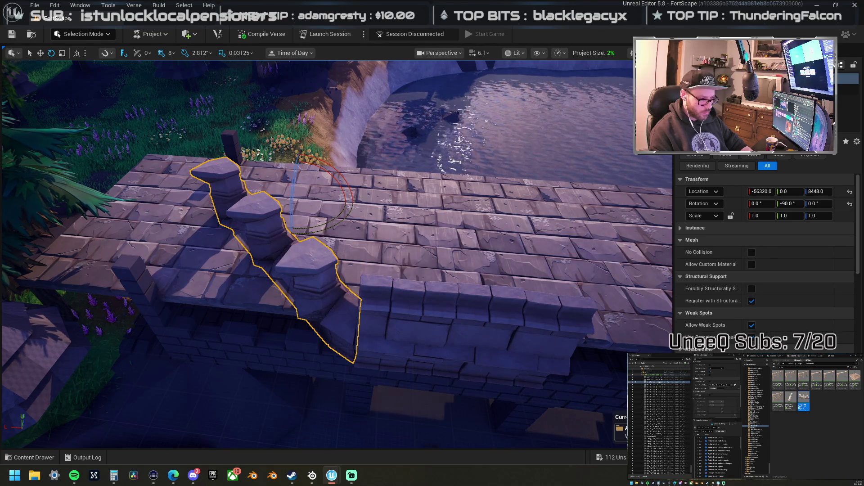
Step: Locate the roof trim's asset and place another RoofTrim B Diagonal piece on the bridge
{"action": "right_click", "coordinate": [301, 195]}
{"action": "left_click", "coordinate": [392, 198]}
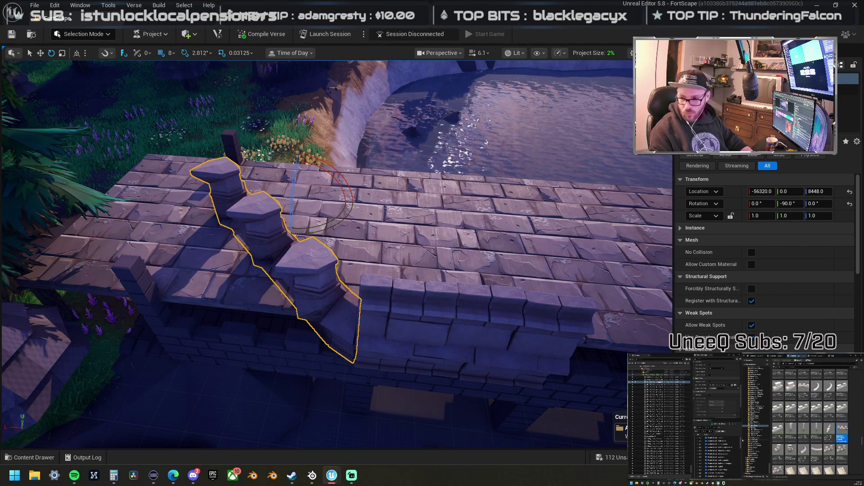
{"action": "scroll", "coordinate": [850, 460], "scroll_direction": "down", "scroll_amount": 1}
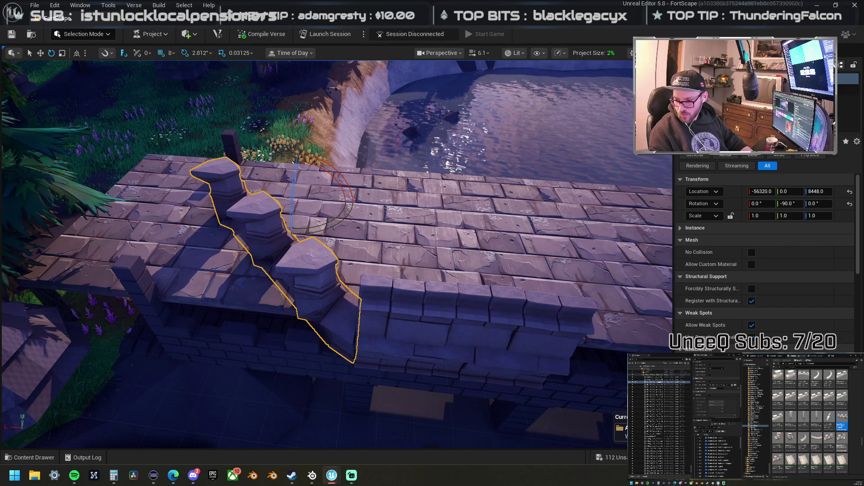
{"action": "mouse_move", "coordinate": [842, 439]}
{"action": "left_mouse_down"}
{"action": "mouse_move", "coordinate": [655, 314]}
{"action": "mouse_move", "coordinate": [304, 279]}
{"action": "left_mouse_up"}
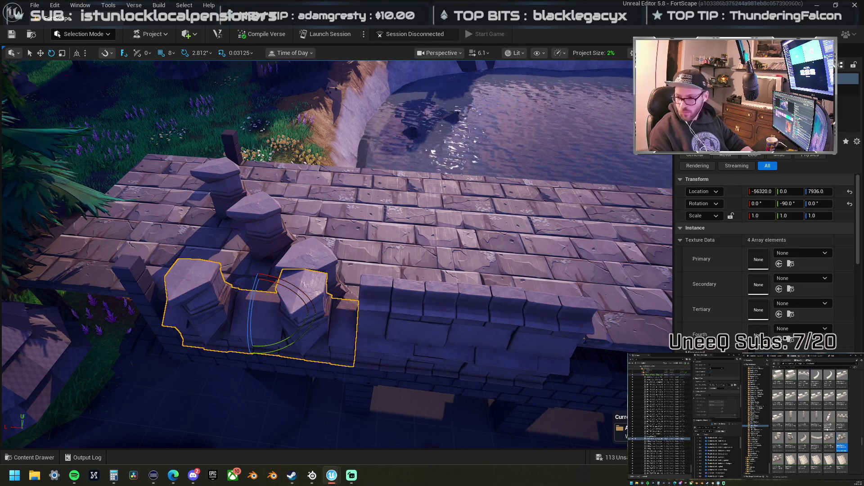
{"action": "scroll", "coordinate": [827, 423], "scroll_direction": "down", "scroll_amount": 5}
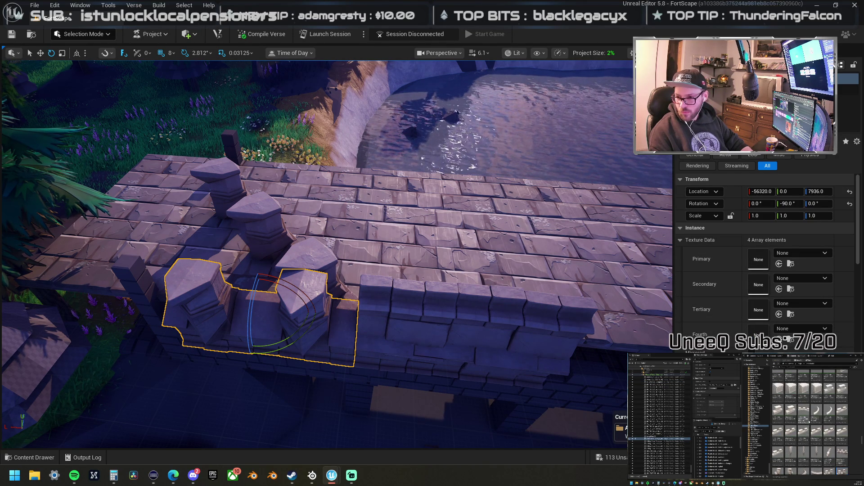
{"action": "scroll", "coordinate": [810, 421], "scroll_direction": "down", "scroll_amount": 3}
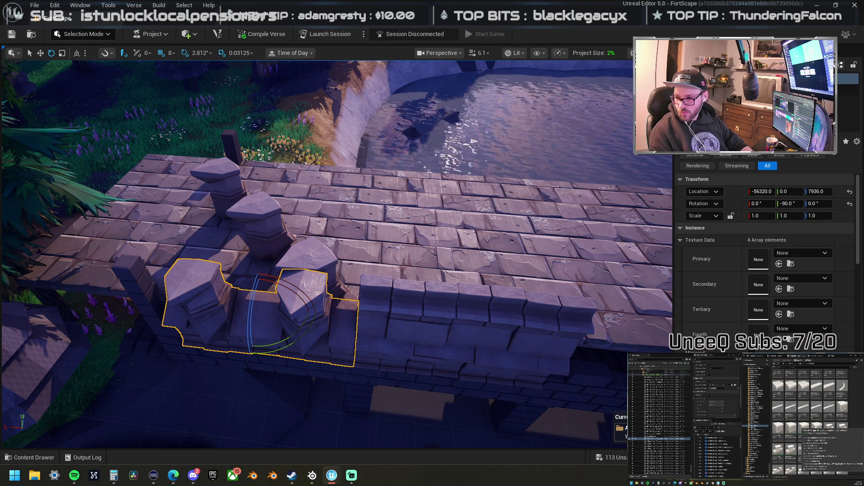
{"action": "scroll", "coordinate": [811, 421], "scroll_direction": "up", "scroll_amount": 3}
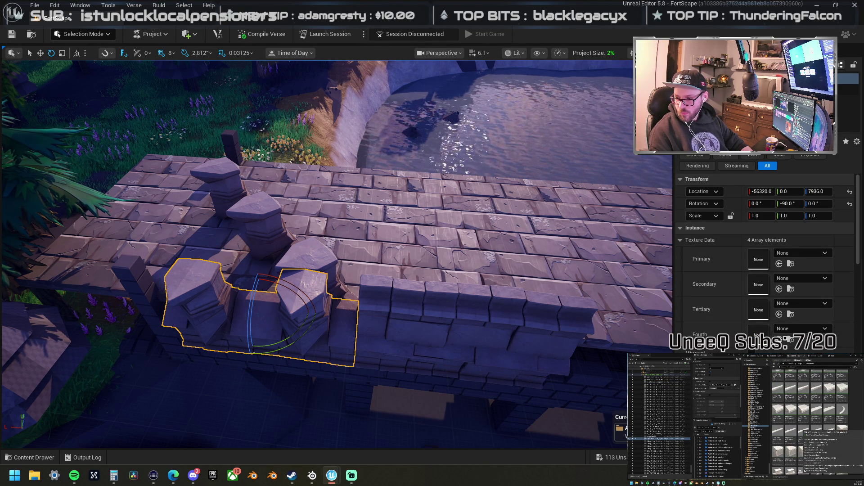
{"action": "scroll", "coordinate": [828, 423], "scroll_direction": "up", "scroll_amount": 2}
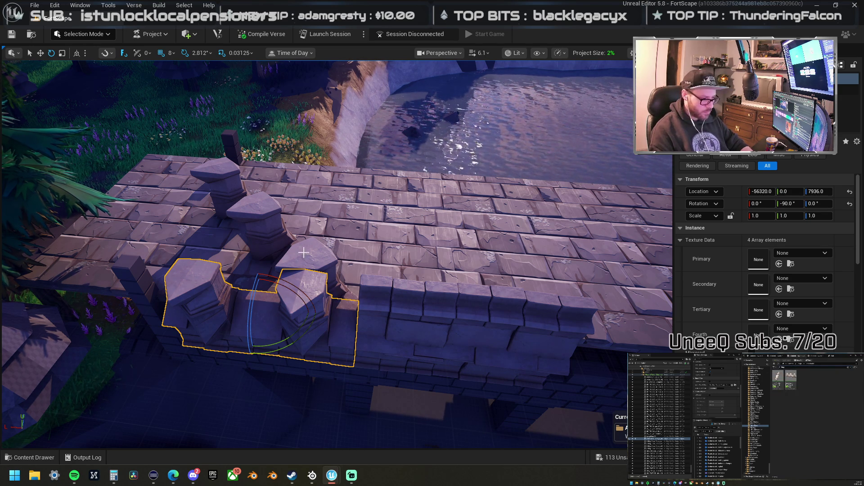
Step: Rotate the angled roof-trim piece 90° so it runs along the parapet edge
{"action": "left_click", "coordinate": [312, 255]}
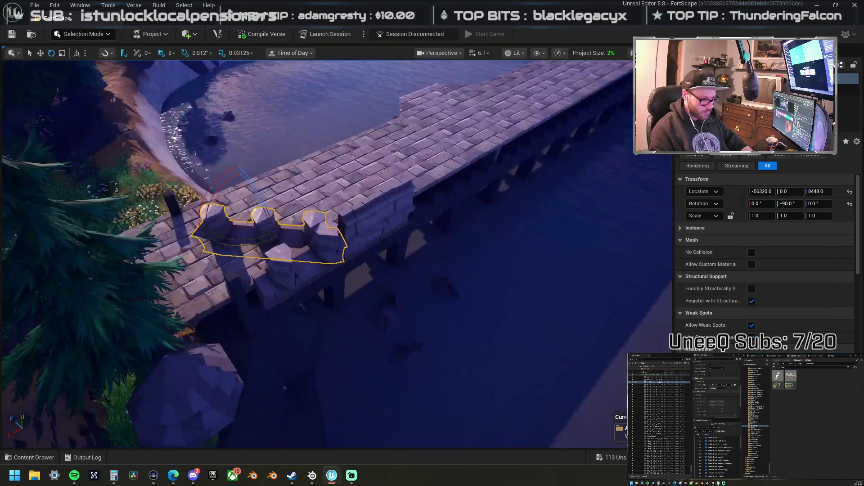
{"action": "key", "text": "f"}
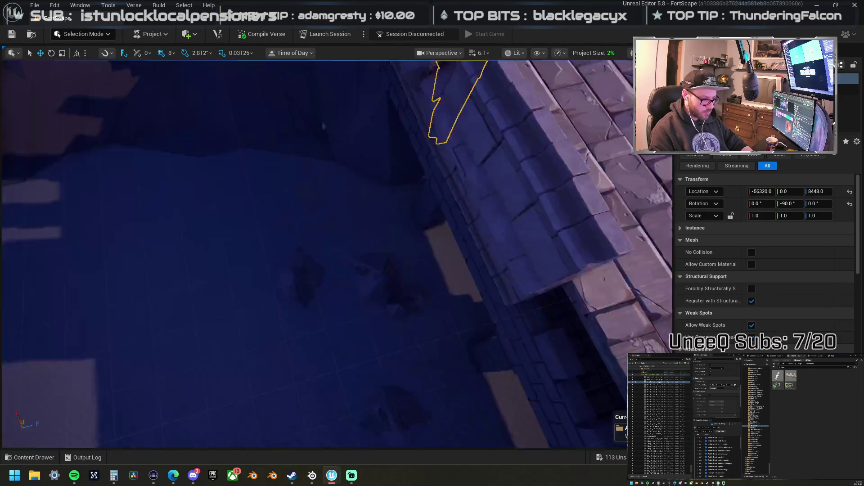
{"action": "left_click", "coordinate": [369, 285]}
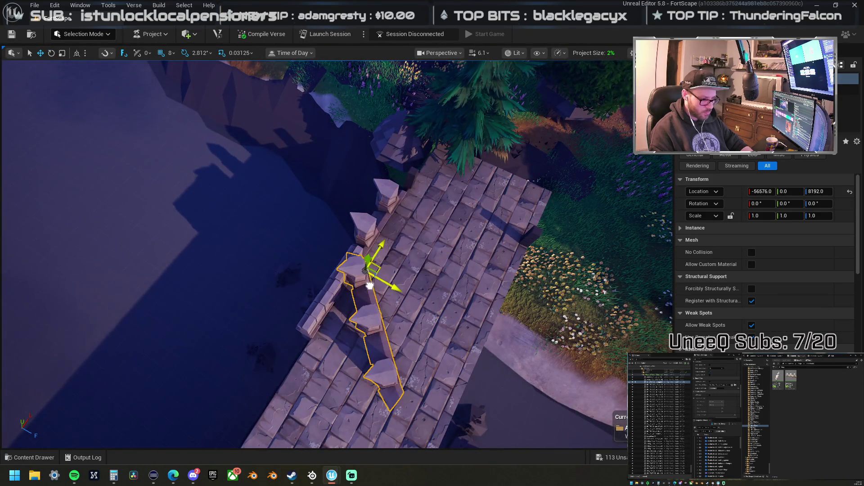
{"action": "key", "text": "f"}
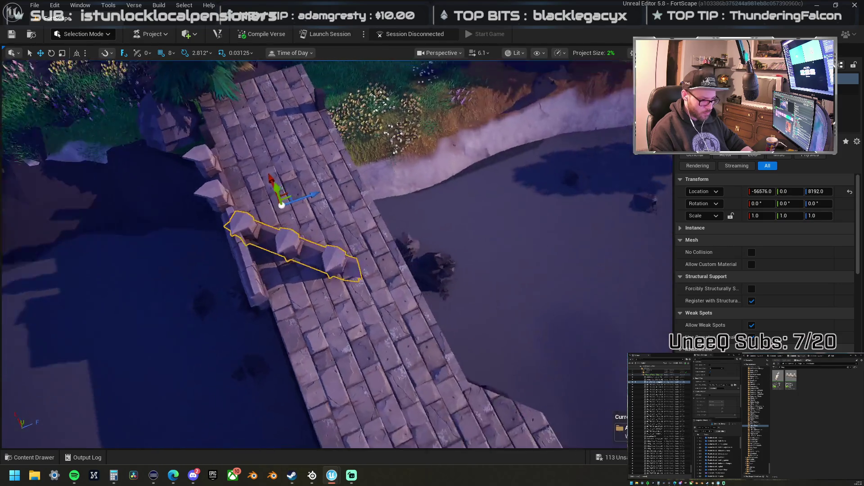
{"action": "left_click", "coordinate": [253, 199], "text": "ctrl"}
{"action": "mouse_move", "coordinate": [298, 212]}
{"action": "left_mouse_down"}
{"action": "mouse_move", "coordinate": [277, 223]}
{"action": "mouse_move", "coordinate": [380, 171]}
{"action": "mouse_move", "coordinate": [405, 172]}
{"action": "mouse_move", "coordinate": [365, 205]}
{"action": "mouse_move", "coordinate": [495, 184]}
{"action": "mouse_move", "coordinate": [262, 227]}
{"action": "mouse_move", "coordinate": [376, 221]}
{"action": "left_mouse_up"}
{"action": "left_click", "coordinate": [399, 238]}
{"action": "mouse_move", "coordinate": [307, 214]}
{"action": "left_mouse_down"}
{"action": "mouse_move", "coordinate": [327, 227]}
{"action": "mouse_move", "coordinate": [308, 151]}
{"action": "mouse_move", "coordinate": [349, 300]}
{"action": "mouse_move", "coordinate": [326, 228]}
{"action": "left_mouse_up"}
{"action": "key", "text": "ctrl+z"}
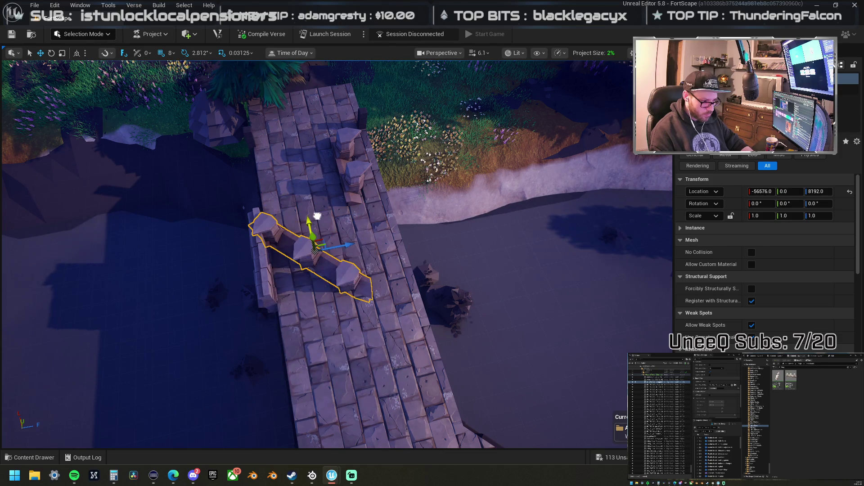
{"action": "mouse_move", "coordinate": [302, 255]}
{"action": "left_mouse_down"}
{"action": "mouse_move", "coordinate": [273, 277]}
{"action": "mouse_move", "coordinate": [299, 251]}
{"action": "mouse_move", "coordinate": [279, 222]}
{"action": "left_mouse_up"}
Step: Slide the trim piece along the bridge and rotate it to 90 degrees
{"action": "key", "text": "w"}
{"action": "left_click_drag", "start_coordinate": [345, 299], "coordinate": [182, 301]}
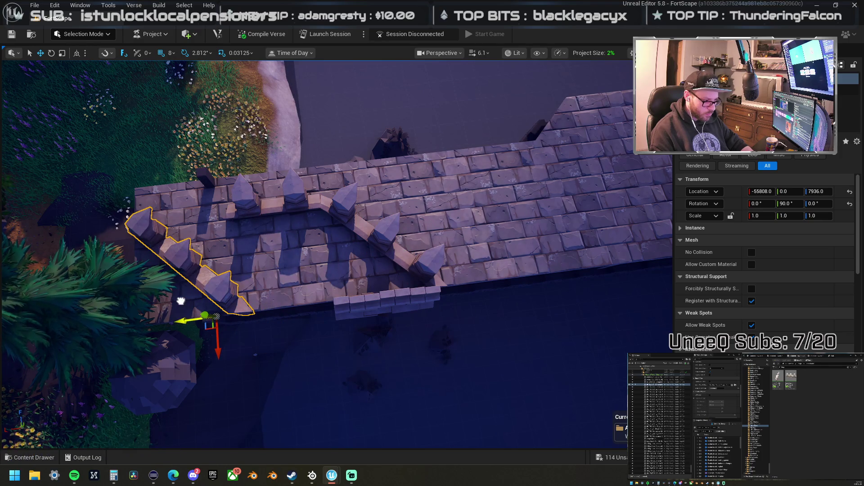
{"action": "key", "text": "e"}
{"action": "mouse_move", "coordinate": [223, 339]}
{"action": "left_mouse_down"}
{"action": "mouse_move", "coordinate": [193, 320]}
{"action": "mouse_move", "coordinate": [228, 343]}
{"action": "mouse_move", "coordinate": [212, 352]}
{"action": "left_mouse_up"}
{"action": "left_click_drag", "start_coordinate": [178, 375], "coordinate": [189, 375]}
{"action": "left_click_drag", "start_coordinate": [310, 204], "coordinate": [344, 219]}
Step: Try moving the spiked arch to the bridge centre, then undo back to one arch
{"action": "key", "text": "w"}
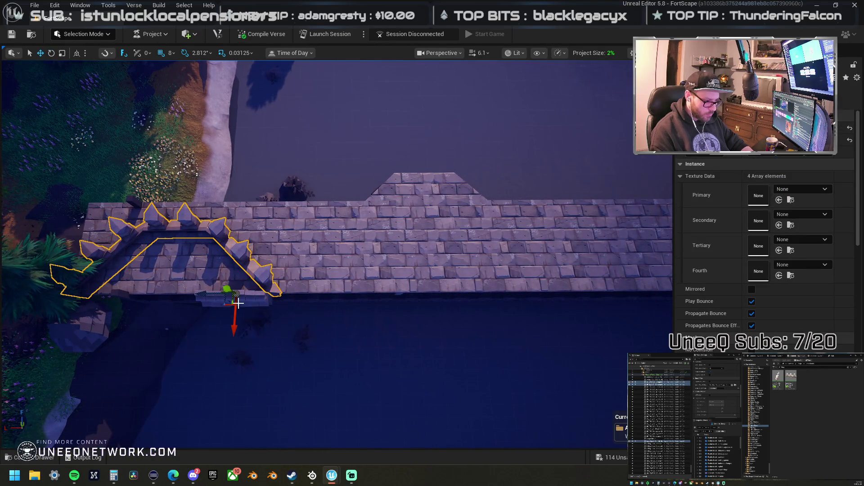
{"action": "mouse_move", "coordinate": [197, 294]}
{"action": "left_mouse_down"}
{"action": "mouse_move", "coordinate": [431, 292]}
{"action": "mouse_move", "coordinate": [463, 310]}
{"action": "left_mouse_up"}
{"action": "key", "text": "ctrl+z"}
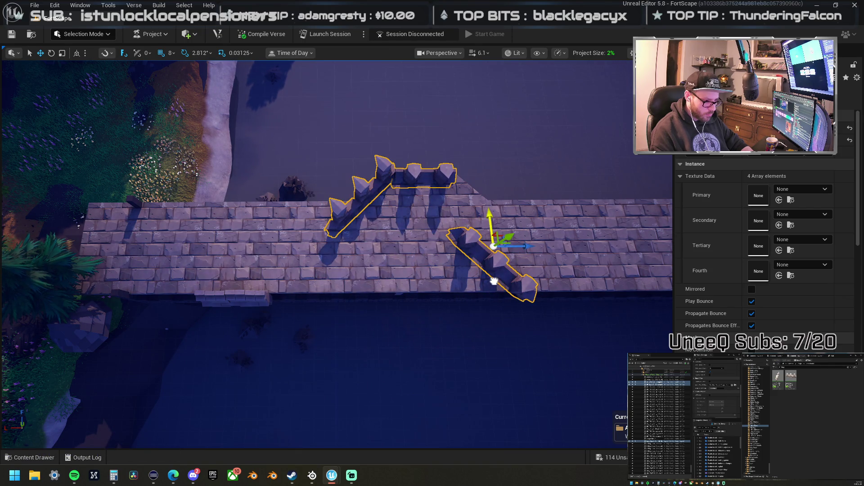
{"action": "key", "text": "ctrl+z"}
{"action": "mouse_move", "coordinate": [449, 243]}
{"action": "left_mouse_down"}
{"action": "mouse_move", "coordinate": [369, 270]}
{"action": "mouse_move", "coordinate": [253, 290]}
{"action": "mouse_move", "coordinate": [252, 266]}
{"action": "left_mouse_up"}
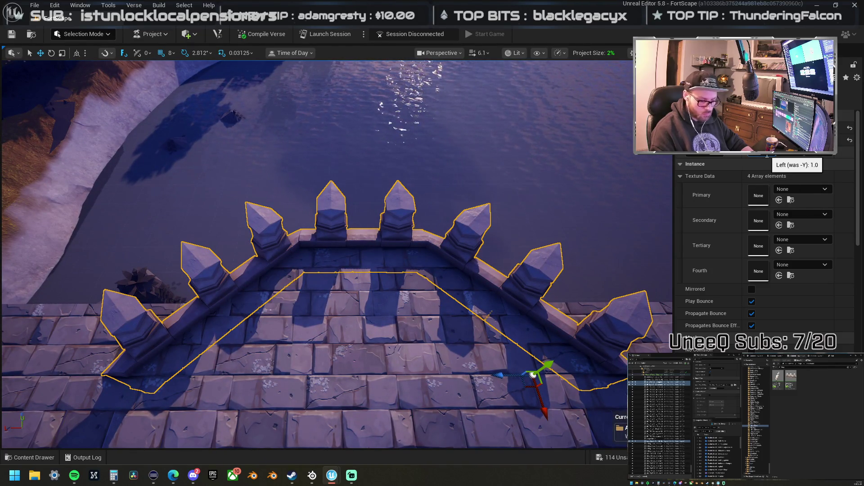
Step: Scale the spiked trim pieces to 0.5 and select the left one
{"action": "left_click_drag", "start_coordinate": [767, 156], "coordinate": [757, 155]}
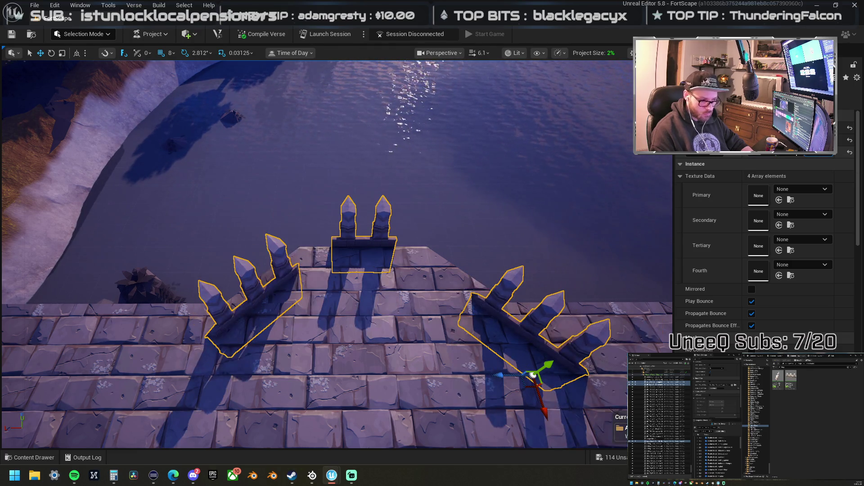
{"action": "mouse_move", "coordinate": [427, 251]}
{"action": "left_mouse_down"}
{"action": "mouse_move", "coordinate": [405, 243]}
{"action": "mouse_move", "coordinate": [388, 252]}
{"action": "mouse_move", "coordinate": [347, 316]}
{"action": "mouse_move", "coordinate": [358, 311]}
{"action": "left_mouse_up"}
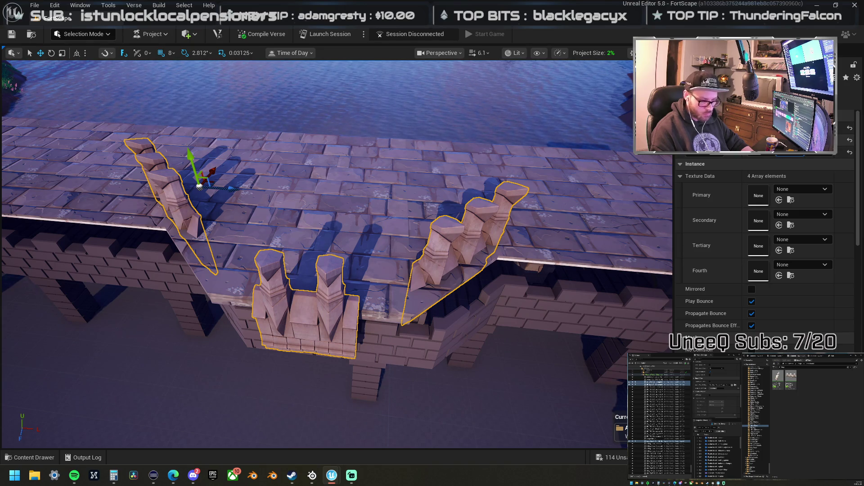
{"action": "key", "text": "ctrl+z"}
{"action": "left_click_drag", "start_coordinate": [282, 192], "coordinate": [216, 191]}
{"action": "left_click", "coordinate": [214, 190]}
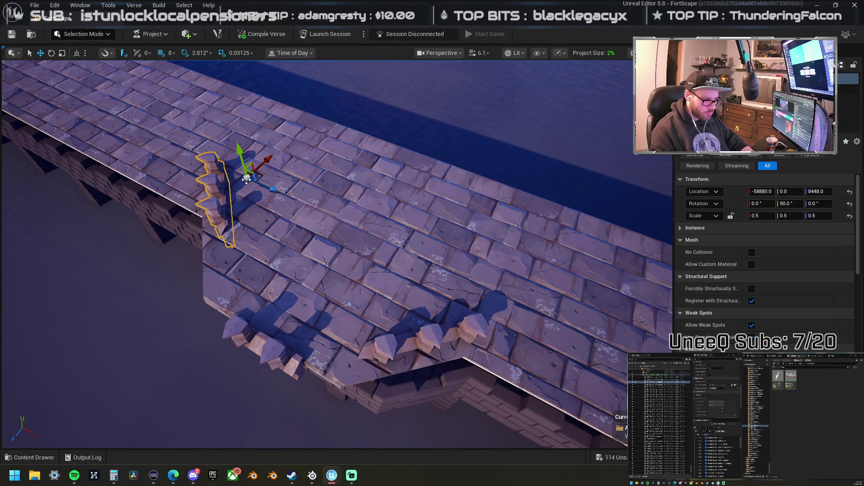
Step: Set the grid snap size to 32
{"action": "mouse_move", "coordinate": [261, 176]}
{"action": "left_mouse_down"}
{"action": "mouse_move", "coordinate": [234, 247]}
{"action": "mouse_move", "coordinate": [252, 294]}
{"action": "mouse_move", "coordinate": [272, 294]}
{"action": "mouse_move", "coordinate": [212, 291]}
{"action": "left_mouse_up"}
{"action": "key", "text": "ctrl+z"}
{"action": "left_click", "coordinate": [168, 52]}
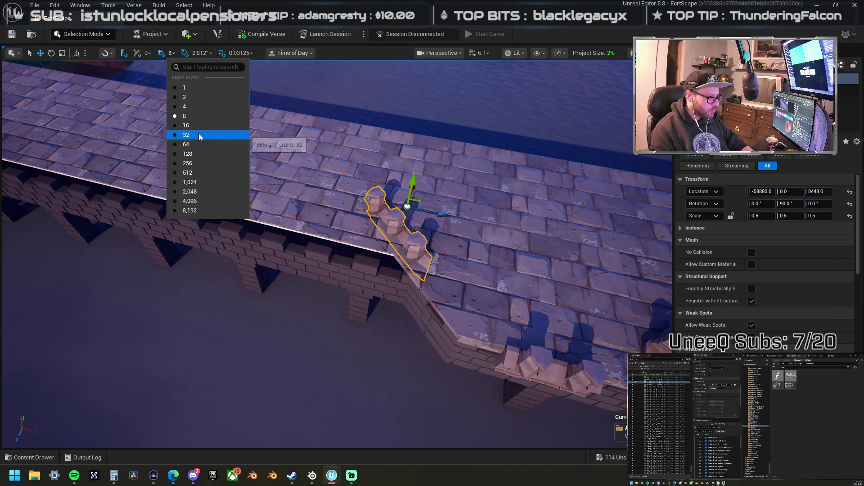
{"action": "left_click", "coordinate": [185, 142]}
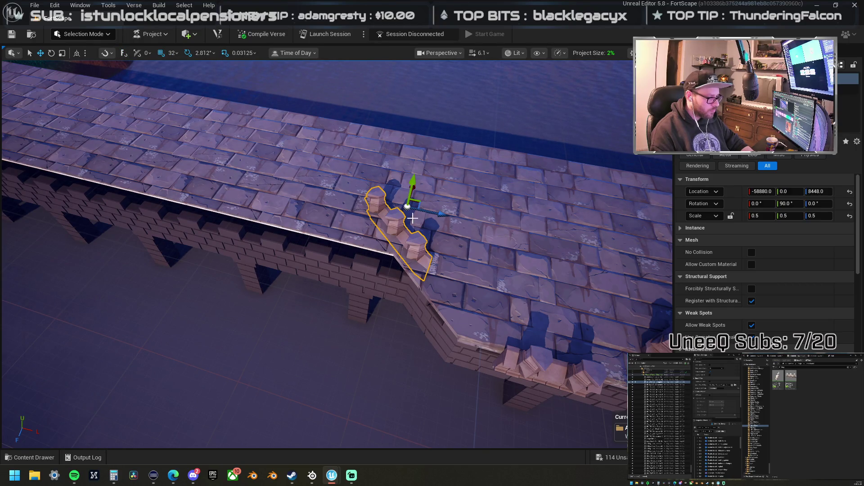
Step: Slide the diagonal merlon pieces along the wall and lift the far merlon row
{"action": "mouse_move", "coordinate": [411, 189]}
{"action": "left_mouse_down"}
{"action": "mouse_move", "coordinate": [292, 177]}
{"action": "mouse_move", "coordinate": [282, 220]}
{"action": "mouse_move", "coordinate": [298, 243]}
{"action": "mouse_move", "coordinate": [312, 245]}
{"action": "left_mouse_up"}
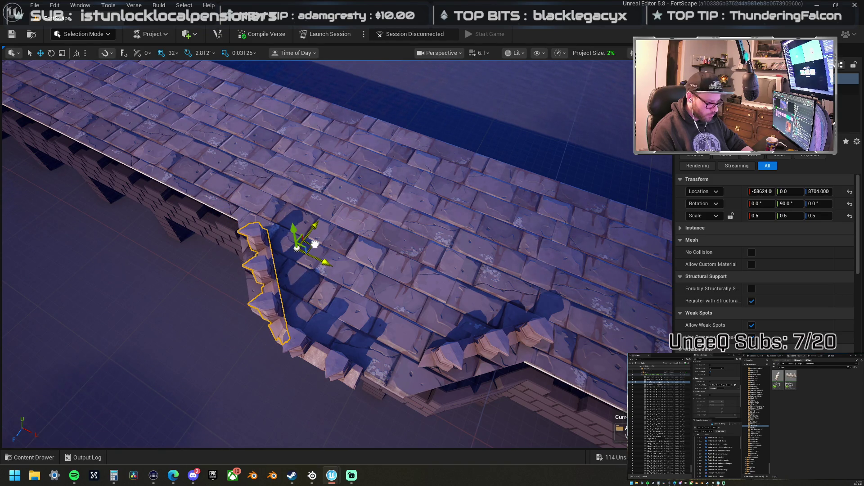
{"action": "left_click_drag", "start_coordinate": [270, 225], "coordinate": [258, 237]}
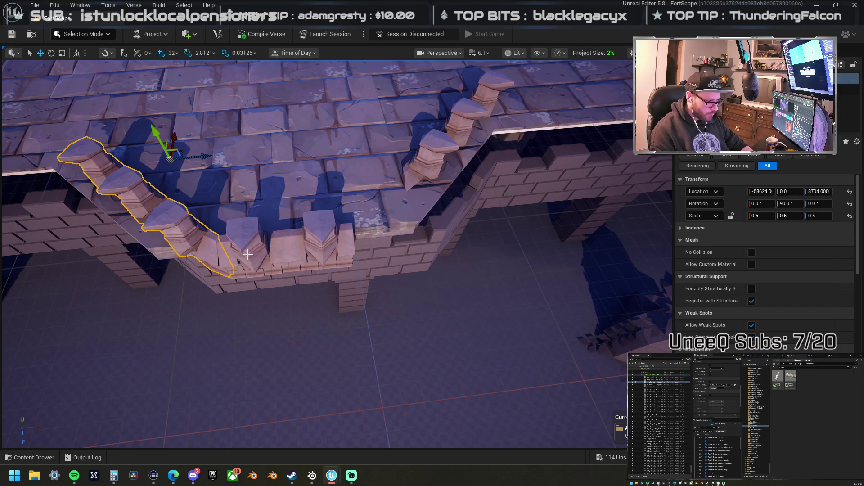
{"action": "left_click", "coordinate": [257, 237]}
{"action": "mouse_move", "coordinate": [317, 240]}
{"action": "left_mouse_down"}
{"action": "mouse_move", "coordinate": [237, 252]}
{"action": "mouse_move", "coordinate": [314, 239]}
{"action": "mouse_move", "coordinate": [403, 244]}
{"action": "left_mouse_up"}
{"action": "left_click", "coordinate": [269, 243]}
{"action": "left_click", "coordinate": [270, 244], "text": "ctrl"}
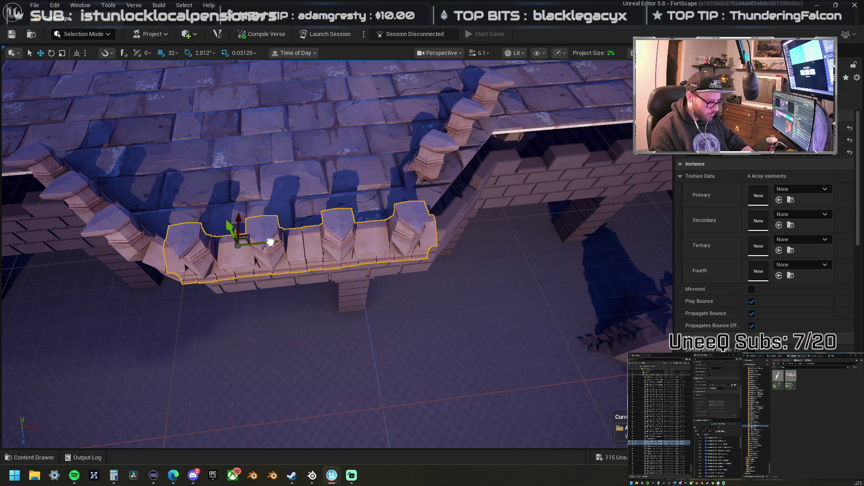
{"action": "mouse_move", "coordinate": [256, 242]}
{"action": "left_mouse_down"}
{"action": "mouse_move", "coordinate": [225, 245]}
{"action": "mouse_move", "coordinate": [321, 200]}
{"action": "left_mouse_up"}
{"action": "left_click", "coordinate": [321, 200]}
{"action": "mouse_move", "coordinate": [311, 159]}
{"action": "left_mouse_down"}
{"action": "mouse_move", "coordinate": [303, 162]}
{"action": "mouse_move", "coordinate": [342, 187]}
{"action": "left_mouse_up"}
{"action": "left_click", "coordinate": [342, 194]}
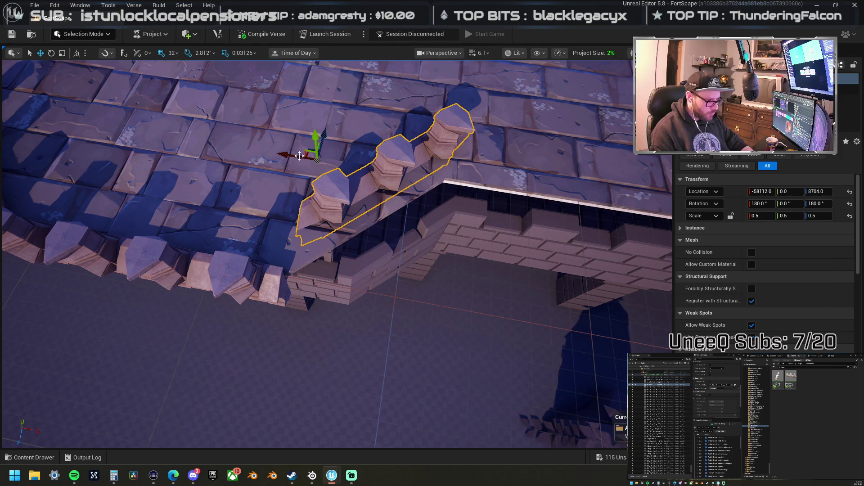
{"action": "left_click_drag", "start_coordinate": [326, 135], "coordinate": [319, 185]}
Step: Slide the left merlon row along the wall to close the gap and line it up
{"action": "scroll", "coordinate": [315, 225], "scroll_direction": "down", "scroll_amount": 5}
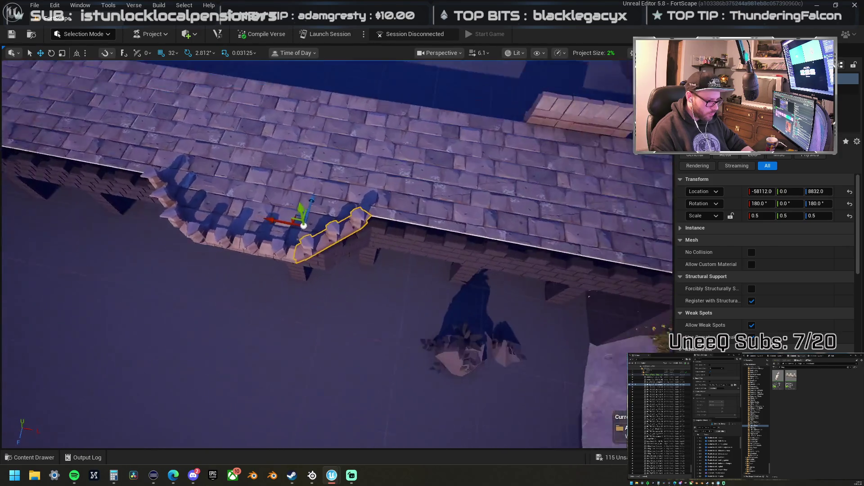
{"action": "scroll", "coordinate": [199, 243], "scroll_direction": "up", "scroll_amount": 3}
{"action": "left_click", "coordinate": [199, 243]}
{"action": "left_click", "coordinate": [148, 232]}
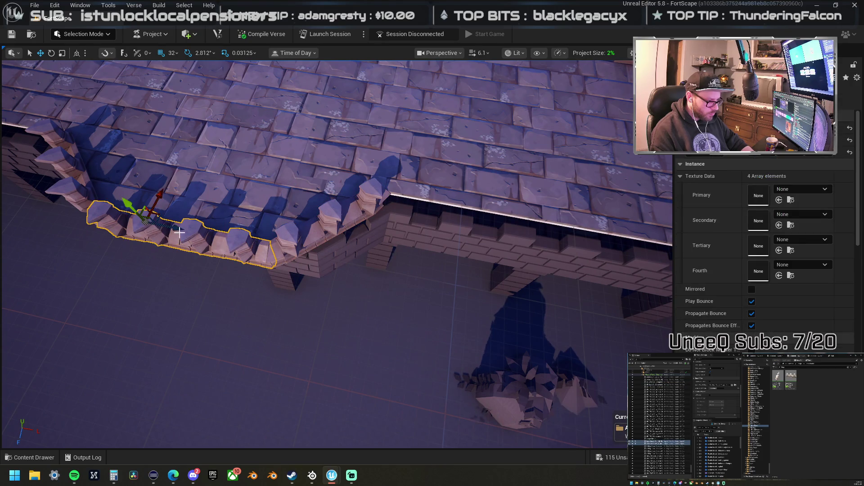
{"action": "left_click_drag", "start_coordinate": [175, 228], "coordinate": [434, 251]}
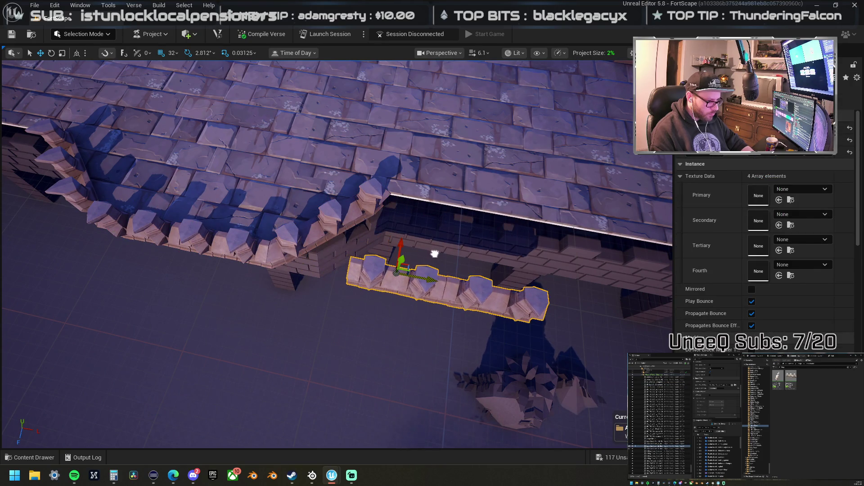
{"action": "mouse_move", "coordinate": [259, 258]}
{"action": "left_mouse_down"}
{"action": "mouse_move", "coordinate": [270, 274]}
{"action": "mouse_move", "coordinate": [405, 290]}
{"action": "left_mouse_up"}
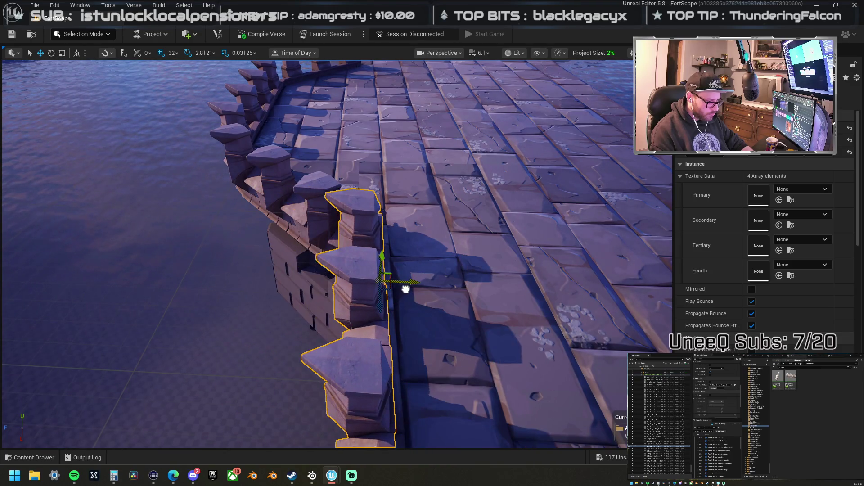
{"action": "left_click_drag", "start_coordinate": [337, 254], "coordinate": [337, 255]}
{"action": "left_click_drag", "start_coordinate": [277, 307], "coordinate": [266, 291]}
{"action": "mouse_move", "coordinate": [252, 247]}
{"action": "left_mouse_down"}
{"action": "mouse_move", "coordinate": [231, 240]}
{"action": "mouse_move", "coordinate": [463, 238]}
{"action": "left_mouse_up"}
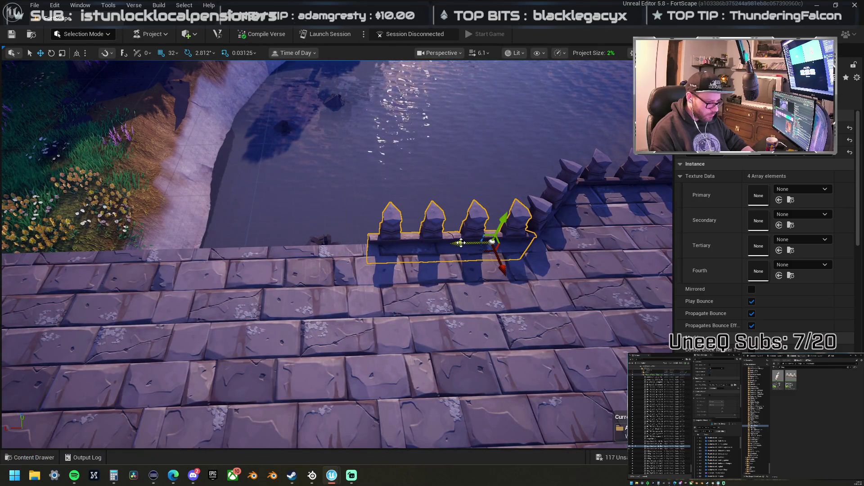
{"action": "mouse_move", "coordinate": [461, 244]}
{"action": "left_mouse_down"}
{"action": "mouse_move", "coordinate": [309, 243]}
{"action": "mouse_move", "coordinate": [210, 272]}
{"action": "left_mouse_up"}
{"action": "left_click_drag", "start_coordinate": [348, 270], "coordinate": [266, 259]}
{"action": "mouse_move", "coordinate": [349, 272]}
{"action": "left_mouse_down"}
{"action": "mouse_move", "coordinate": [349, 330]}
{"action": "mouse_move", "coordinate": [437, 268]}
{"action": "left_mouse_up"}
{"action": "left_click", "coordinate": [353, 332]}
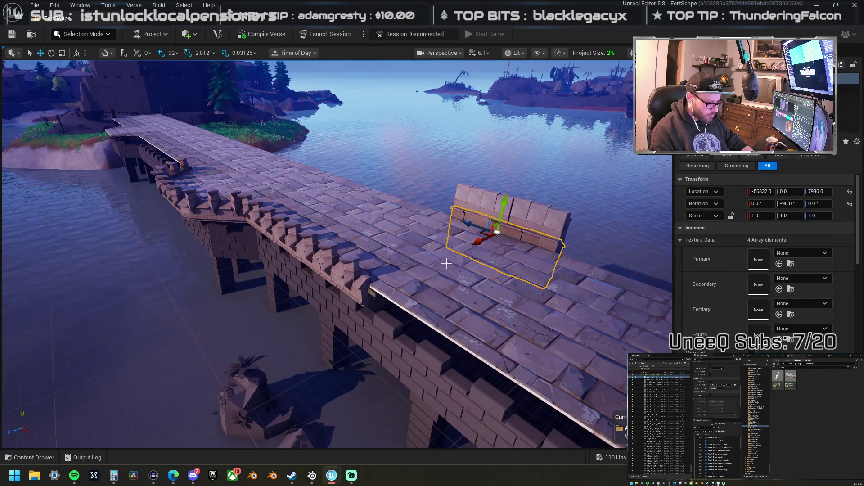
Step: Set the stone block on the parapet at height 8704, rotated outward against the wall face
{"action": "left_click_drag", "start_coordinate": [482, 234], "coordinate": [348, 290]}
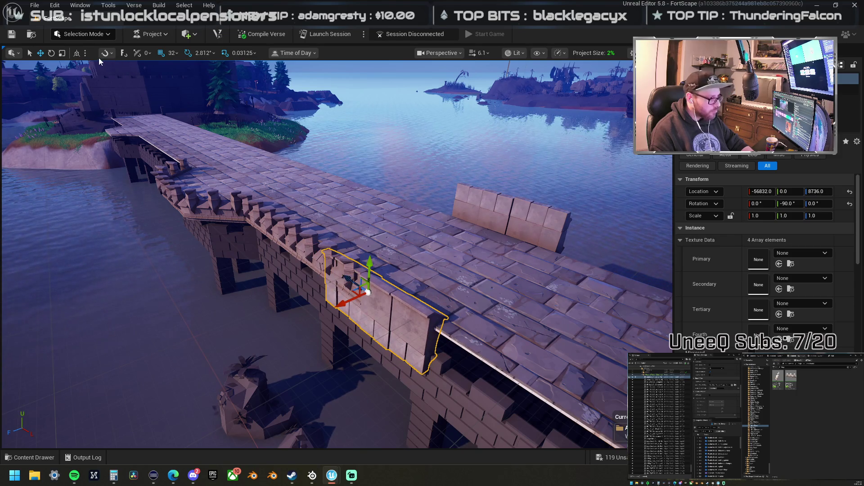
{"action": "left_click_drag", "start_coordinate": [340, 303], "coordinate": [387, 302]}
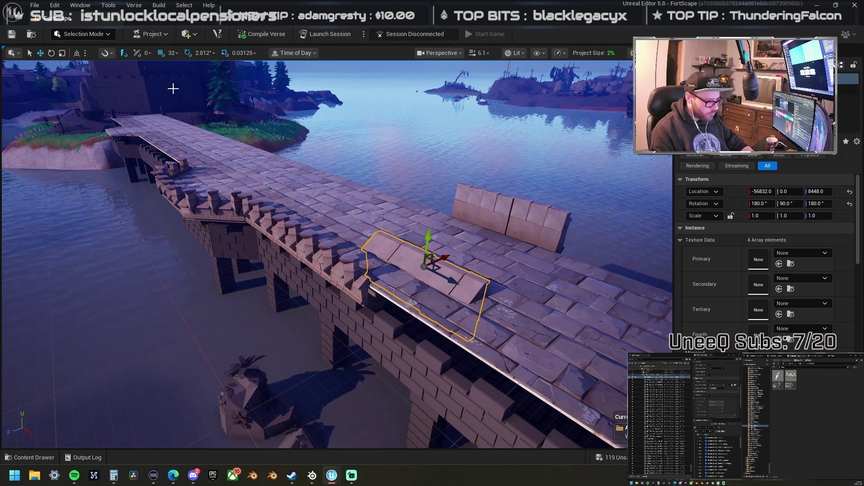
{"action": "mouse_move", "coordinate": [450, 257]}
{"action": "left_mouse_down"}
{"action": "mouse_move", "coordinate": [411, 252]}
{"action": "mouse_move", "coordinate": [397, 268]}
{"action": "left_mouse_up"}
{"action": "key", "text": "w"}
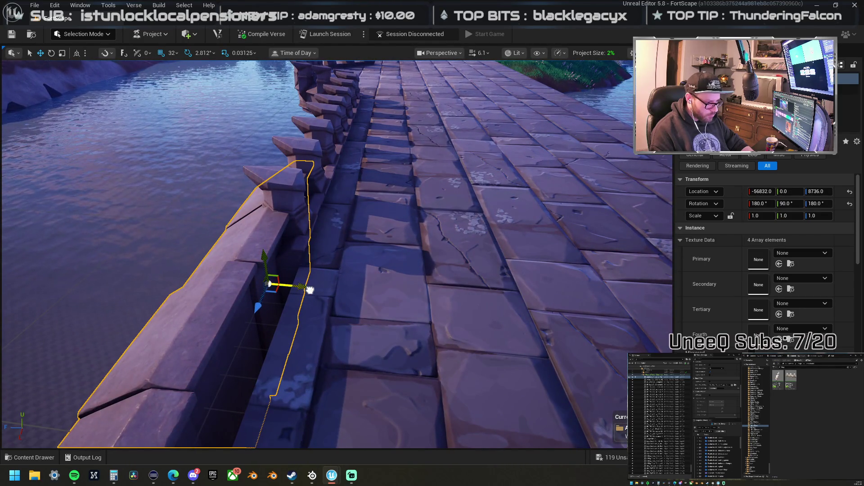
{"action": "left_click_drag", "start_coordinate": [308, 290], "coordinate": [323, 287]}
{"action": "key", "text": "f"}
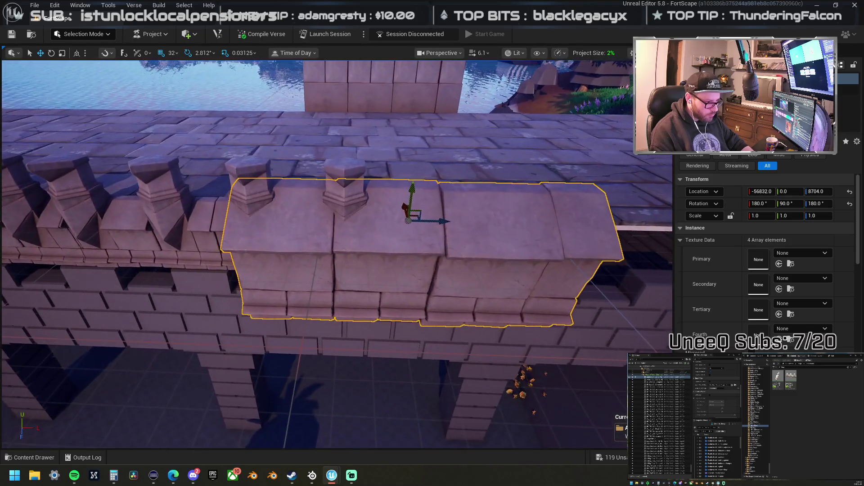
{"action": "left_click_drag", "start_coordinate": [408, 220], "coordinate": [340, 202]}
{"action": "key", "text": "e"}
{"action": "left_click_drag", "start_coordinate": [361, 173], "coordinate": [336, 205]}
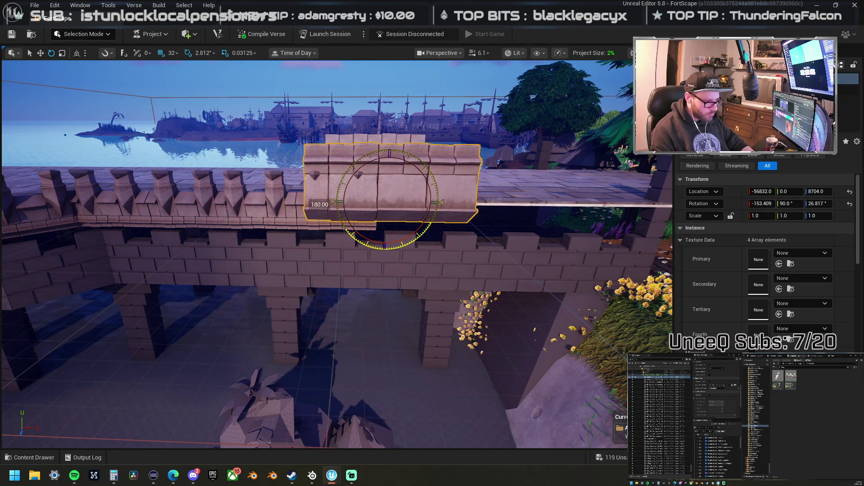
{"action": "mouse_move", "coordinate": [386, 220]}
{"action": "left_mouse_down"}
{"action": "mouse_move", "coordinate": [393, 297]}
{"action": "mouse_move", "coordinate": [379, 297]}
{"action": "mouse_move", "coordinate": [380, 261]}
{"action": "mouse_move", "coordinate": [422, 282]}
{"action": "mouse_move", "coordinate": [283, 287]}
{"action": "left_mouse_up"}
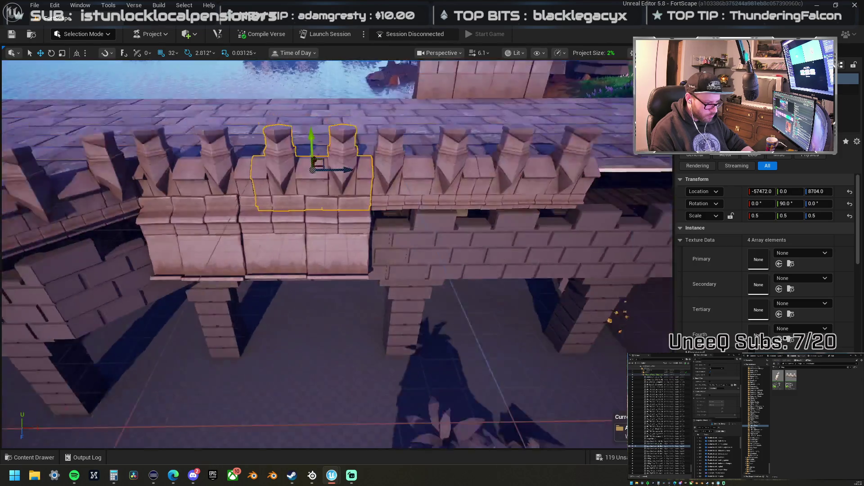
Step: Alt-drag a copy of the larger stone wall block further along the wall and frame it
{"action": "left_click", "coordinate": [332, 245]}
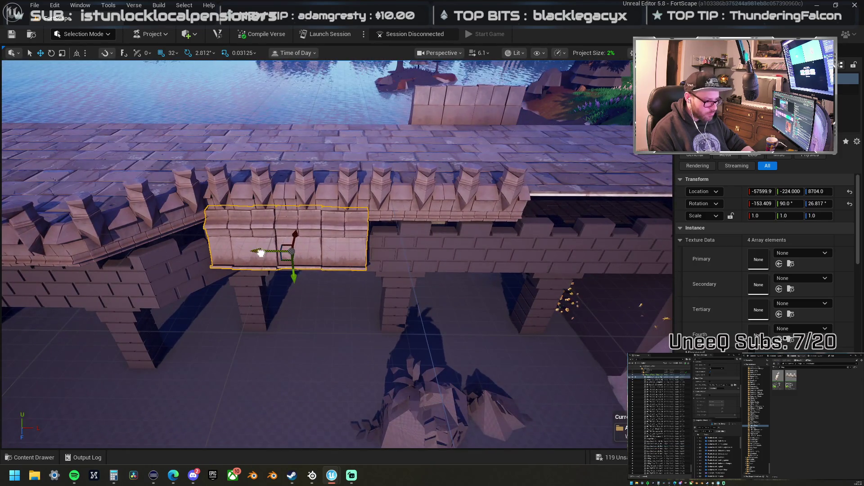
{"action": "mouse_move", "coordinate": [261, 253]}
{"action": "left_mouse_down"}
{"action": "mouse_move", "coordinate": [430, 248]}
{"action": "mouse_move", "coordinate": [405, 247]}
{"action": "left_mouse_up"}
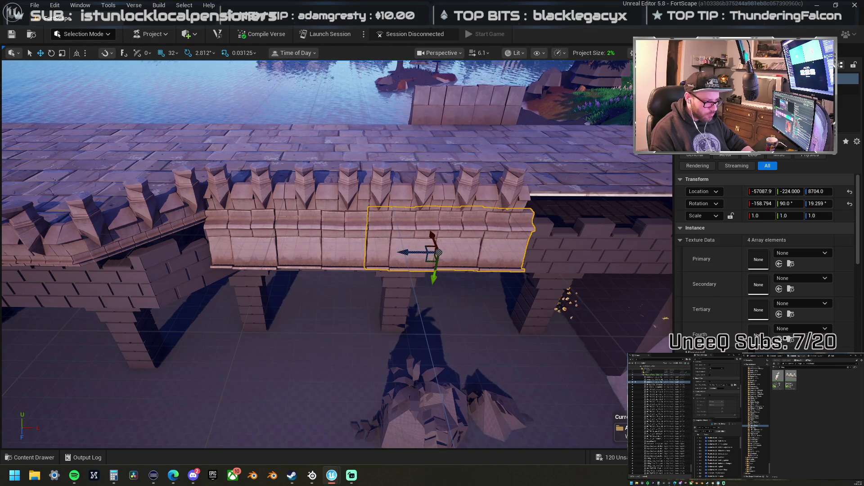
{"action": "key", "text": "f"}
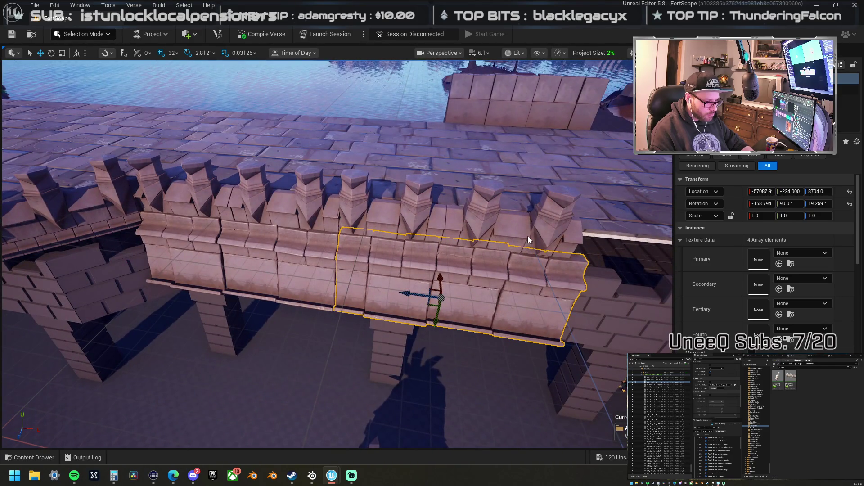
Step: Select the merlon-topped wall piece and frame it, looking along the wall lengthwise
{"action": "left_click", "coordinate": [527, 237]}
{"action": "mouse_move", "coordinate": [129, 197]}
{"action": "left_mouse_down"}
{"action": "mouse_move", "coordinate": [208, 218]}
{"action": "mouse_move", "coordinate": [486, 229]}
{"action": "left_mouse_up"}
{"action": "mouse_move", "coordinate": [367, 212]}
{"action": "left_mouse_down"}
{"action": "mouse_move", "coordinate": [526, 158]}
{"action": "mouse_move", "coordinate": [267, 129]}
{"action": "mouse_move", "coordinate": [257, 103]}
{"action": "mouse_move", "coordinate": [258, 155]}
{"action": "left_mouse_up"}
{"action": "key", "text": "f"}
{"action": "scroll", "coordinate": [258, 156], "scroll_direction": "down", "scroll_amount": 4}
{"action": "left_click_drag", "start_coordinate": [294, 281], "coordinate": [252, 280]}
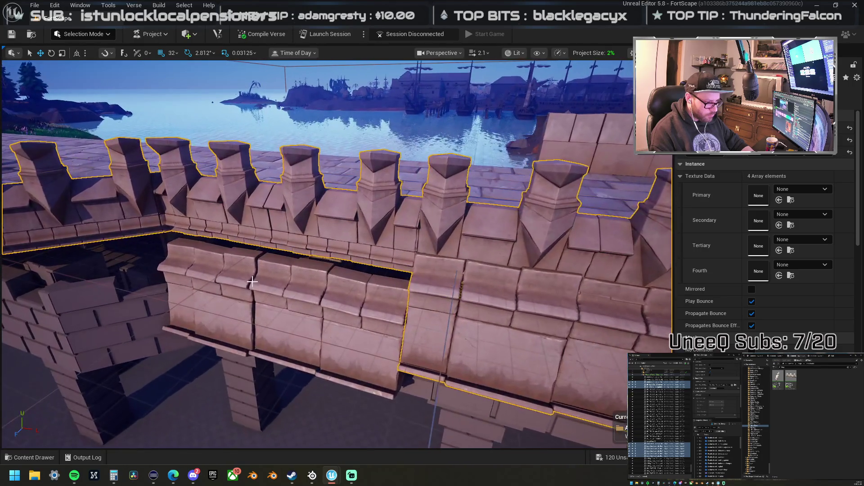
Step: Check the selection, alternating between the crenellated wall and the lower stone wall block
{"action": "left_click", "coordinate": [252, 281]}
{"action": "left_click", "coordinate": [433, 341]}
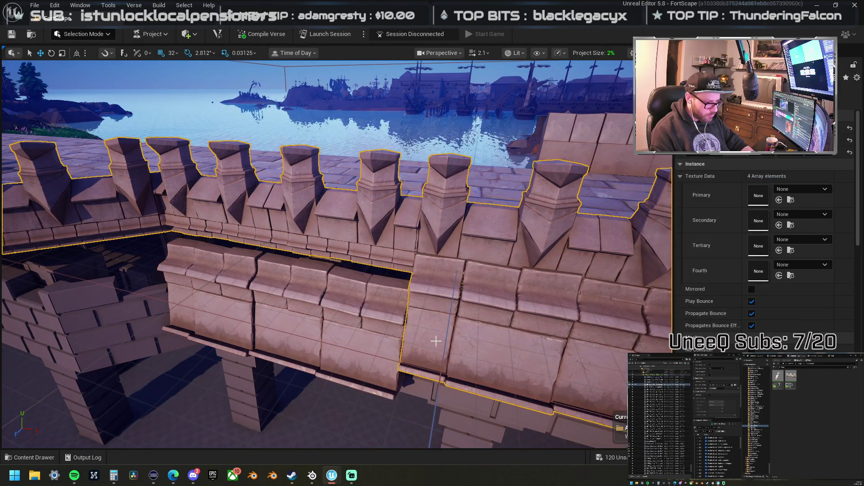
{"action": "left_click", "coordinate": [454, 344]}
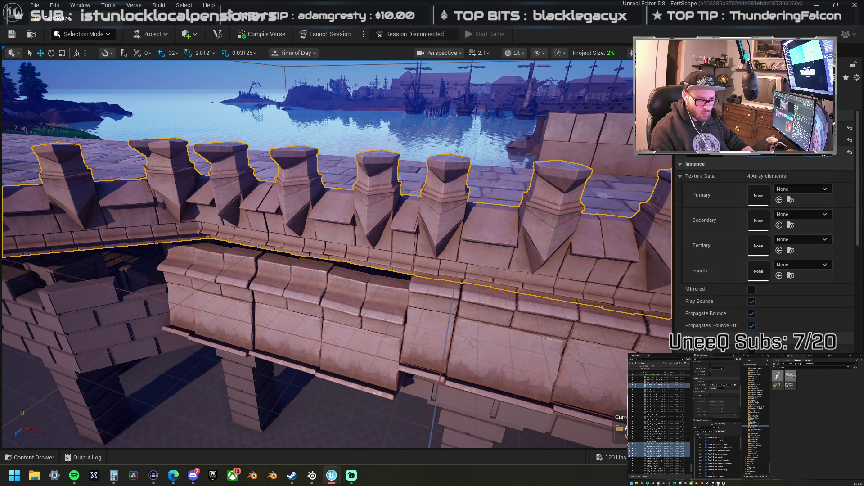
{"action": "left_click_drag", "start_coordinate": [436, 172], "coordinate": [435, 173]}
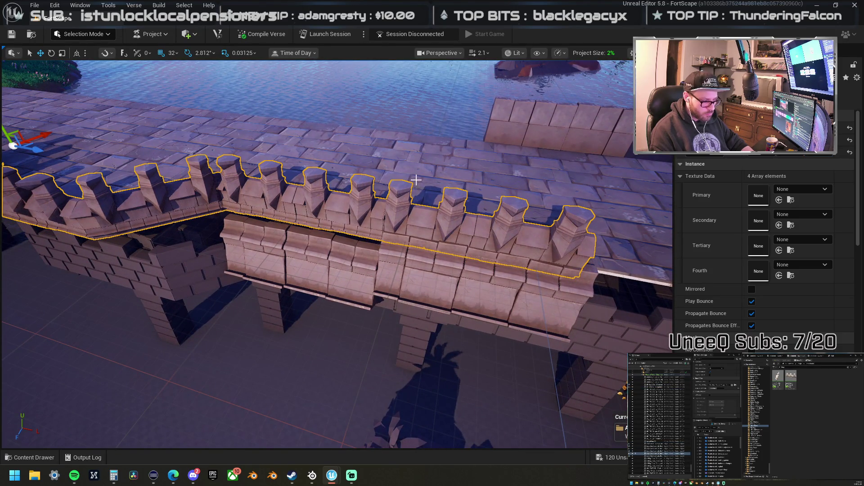
{"action": "scroll", "coordinate": [417, 181], "scroll_direction": "up", "scroll_amount": 3}
{"action": "left_click", "coordinate": [273, 283]}
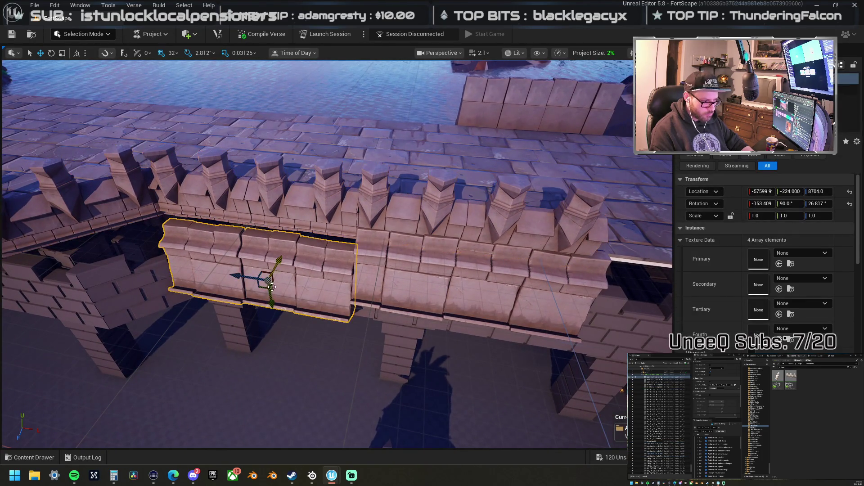
Step: Push the stone block back toward the walkway and move it up and left along the wall
{"action": "left_click_drag", "start_coordinate": [271, 303], "coordinate": [271, 291]}
{"action": "mouse_move", "coordinate": [318, 278]}
{"action": "left_mouse_down"}
{"action": "mouse_move", "coordinate": [370, 268]}
{"action": "mouse_move", "coordinate": [329, 274]}
{"action": "left_mouse_up"}
{"action": "key", "text": "e"}
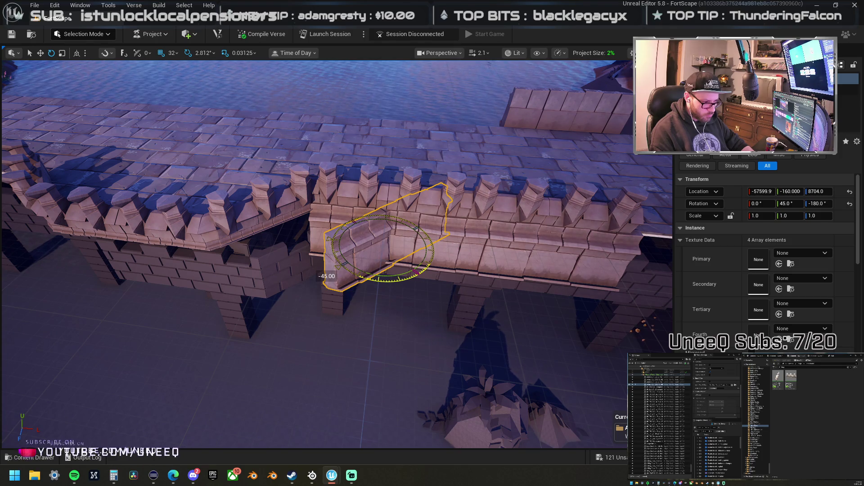
{"action": "left_click_drag", "start_coordinate": [342, 249], "coordinate": [146, 82]}
{"action": "mouse_move", "coordinate": [259, 163]}
{"action": "left_mouse_down"}
{"action": "mouse_move", "coordinate": [161, 230]}
{"action": "mouse_move", "coordinate": [121, 297]}
{"action": "mouse_move", "coordinate": [93, 261]}
{"action": "mouse_move", "coordinate": [98, 253]}
{"action": "left_mouse_up"}
{"action": "key", "text": "w"}
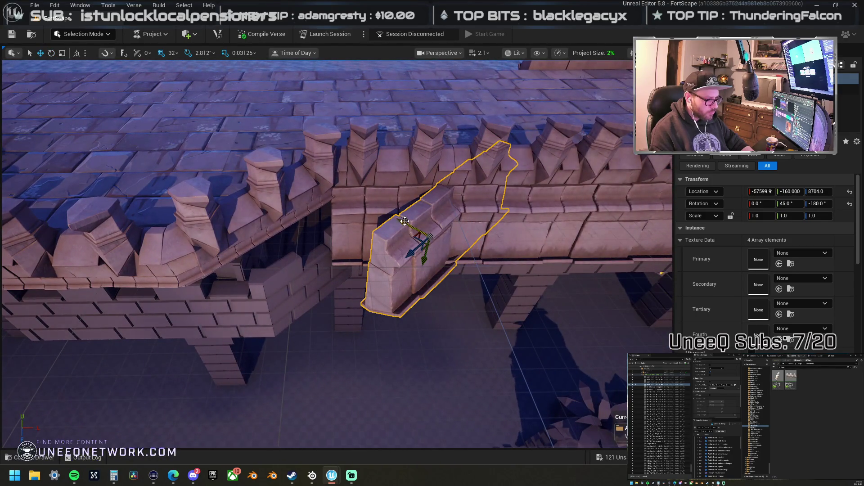
{"action": "mouse_move", "coordinate": [406, 223]}
{"action": "left_mouse_down"}
{"action": "mouse_move", "coordinate": [373, 189]}
{"action": "mouse_move", "coordinate": [362, 193]}
{"action": "left_mouse_up"}
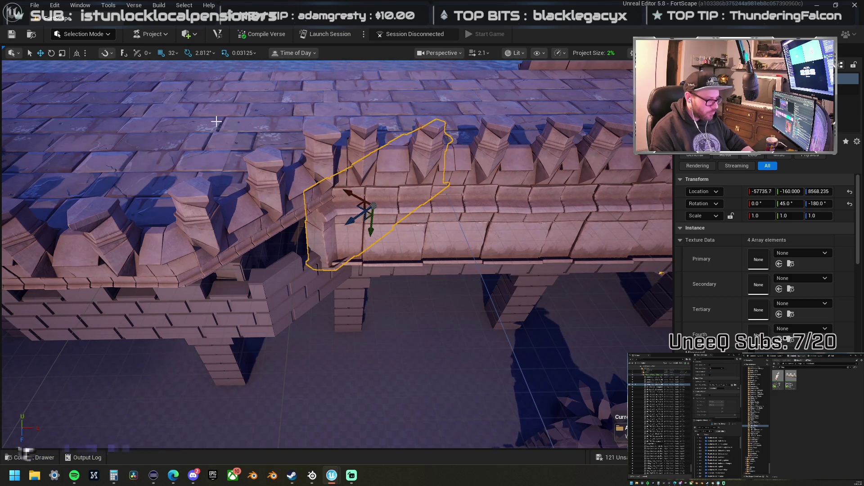
Step: Set grid snap to 8 and slide the stone block down-left along the wall
{"action": "left_click", "coordinate": [170, 52]}
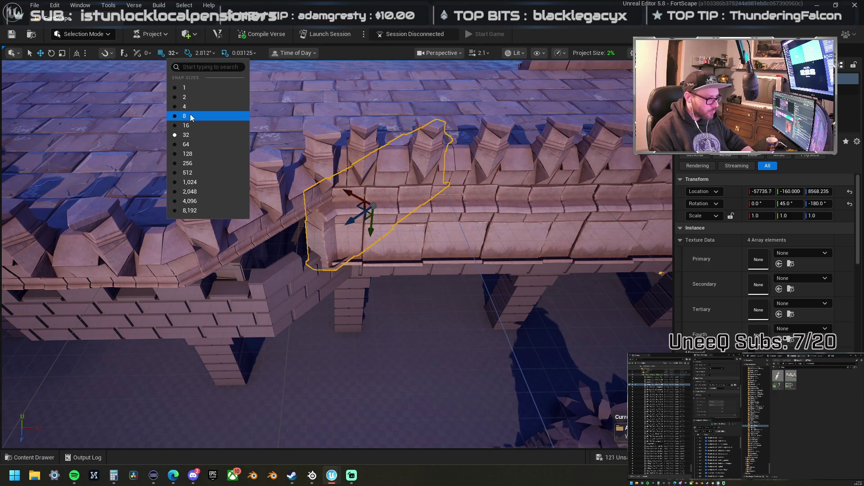
{"action": "left_click", "coordinate": [191, 116]}
{"action": "left_click_drag", "start_coordinate": [344, 191], "coordinate": [346, 193]}
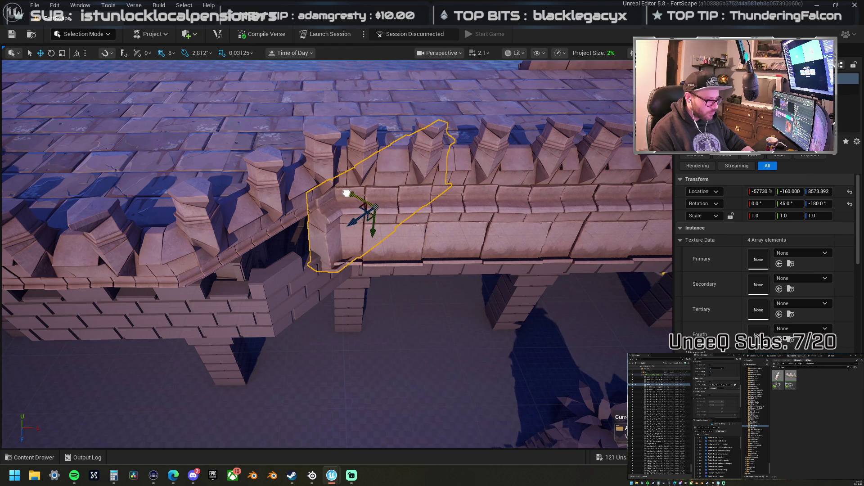
{"action": "mouse_move", "coordinate": [352, 223]}
{"action": "left_mouse_down"}
{"action": "mouse_move", "coordinate": [256, 283]}
{"action": "mouse_move", "coordinate": [352, 257]}
{"action": "mouse_move", "coordinate": [282, 289]}
{"action": "mouse_move", "coordinate": [295, 292]}
{"action": "left_mouse_up"}
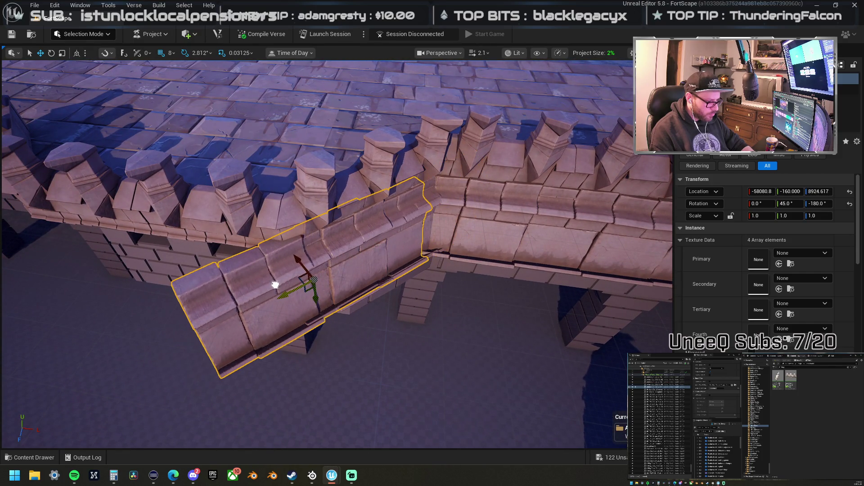
Step: Turn the stone block 45° along the wall, raise it level with the merlon-topped wall, and inspect the fit
{"action": "key", "text": "e"}
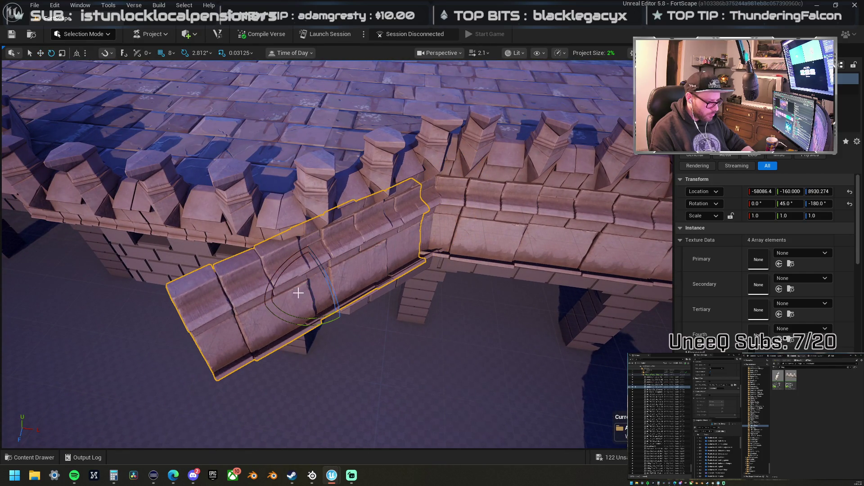
{"action": "left_click_drag", "start_coordinate": [336, 312], "coordinate": [300, 321]}
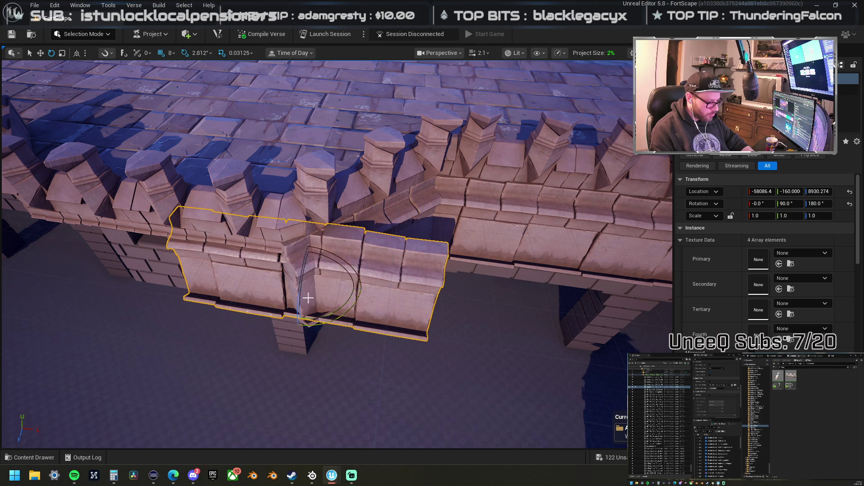
{"action": "mouse_move", "coordinate": [318, 260]}
{"action": "left_mouse_down"}
{"action": "mouse_move", "coordinate": [318, 270]}
{"action": "mouse_move", "coordinate": [166, 264]}
{"action": "mouse_move", "coordinate": [98, 197]}
{"action": "mouse_move", "coordinate": [149, 234]}
{"action": "left_mouse_up"}
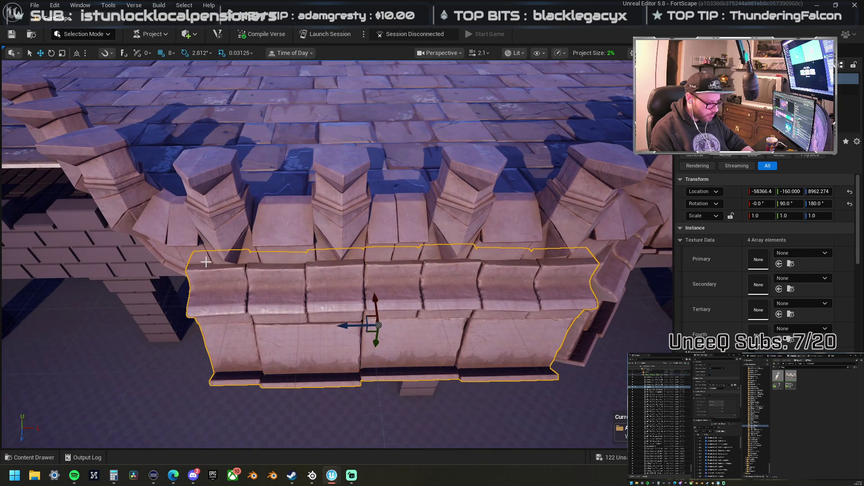
{"action": "mouse_move", "coordinate": [344, 316]}
{"action": "left_mouse_down"}
{"action": "mouse_move", "coordinate": [344, 306]}
{"action": "mouse_move", "coordinate": [343, 317]}
{"action": "left_mouse_up"}
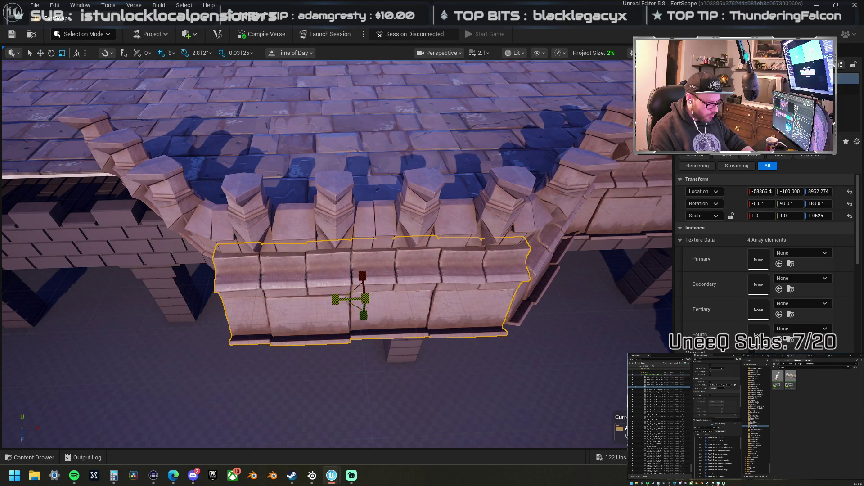
{"action": "left_click_drag", "start_coordinate": [336, 301], "coordinate": [381, 307]}
{"action": "left_click", "coordinate": [414, 318]}
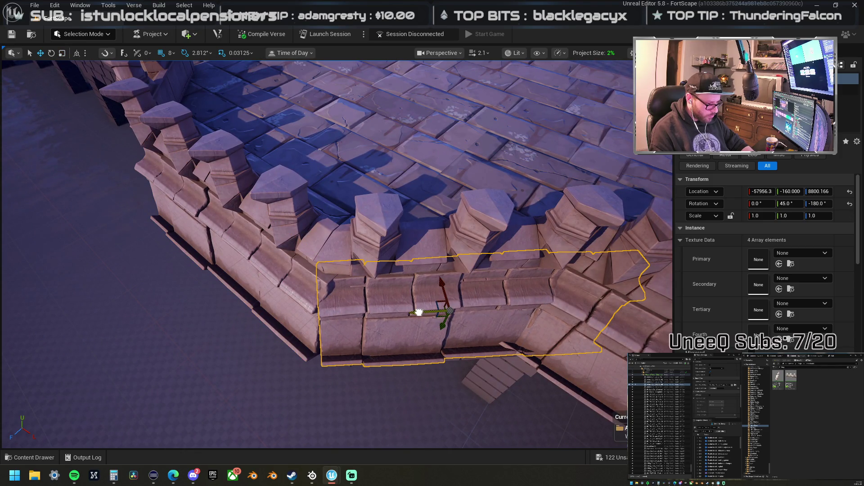
{"action": "mouse_move", "coordinate": [412, 307]}
{"action": "left_mouse_down"}
{"action": "mouse_move", "coordinate": [545, 318]}
{"action": "mouse_move", "coordinate": [425, 320]}
{"action": "left_mouse_up"}
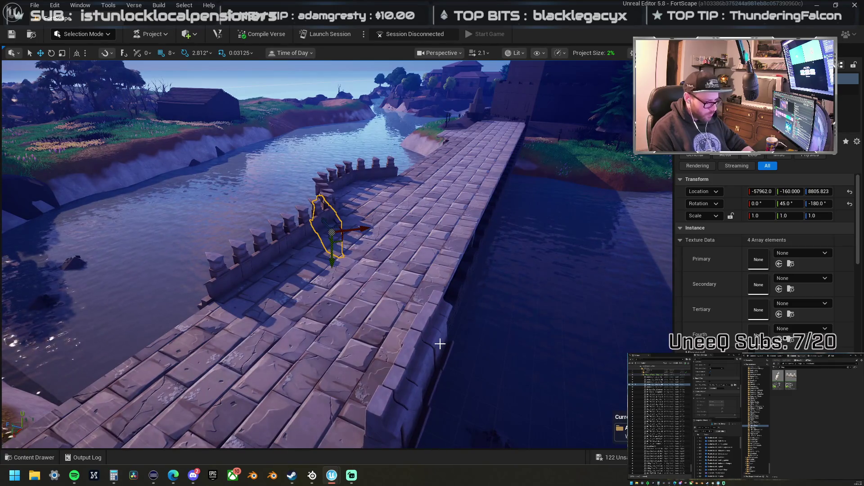
Step: Delete the stray diagonal wall block and select the neighbouring wall pieces on the bridge
{"action": "key", "text": "Delete"}
{"action": "mouse_move", "coordinate": [355, 282]}
{"action": "left_mouse_down"}
{"action": "mouse_move", "coordinate": [362, 198]}
{"action": "mouse_move", "coordinate": [299, 289]}
{"action": "left_mouse_up"}
{"action": "left_click", "coordinate": [299, 290]}
{"action": "left_click_drag", "start_coordinate": [362, 285], "coordinate": [362, 285]}
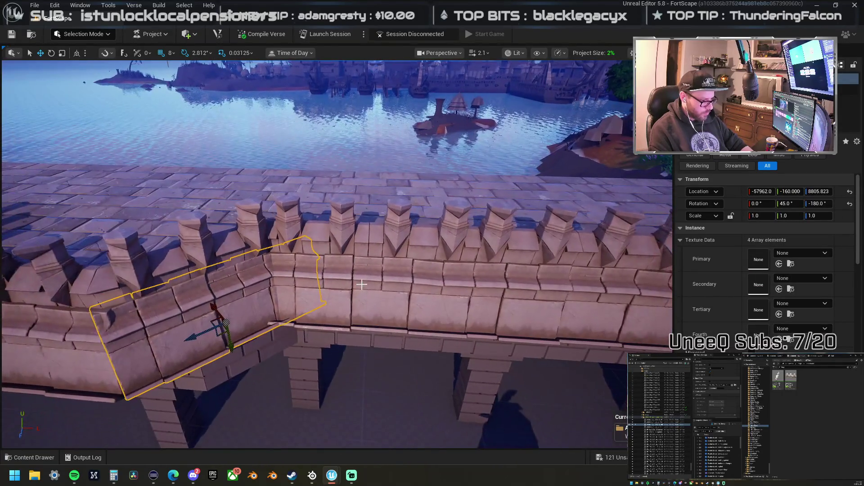
{"action": "left_click", "coordinate": [362, 284], "text": "ctrl"}
{"action": "left_click_drag", "start_coordinate": [577, 306], "coordinate": [224, 283]}
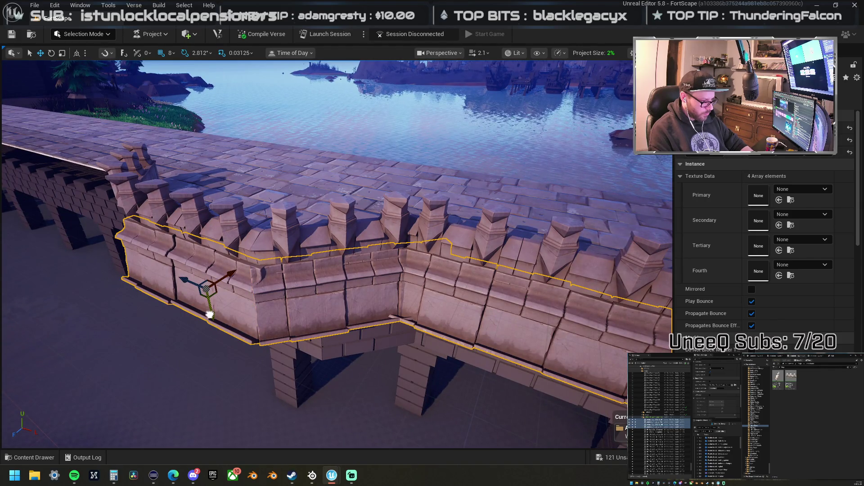
{"action": "left_click_drag", "start_coordinate": [208, 308], "coordinate": [220, 307]}
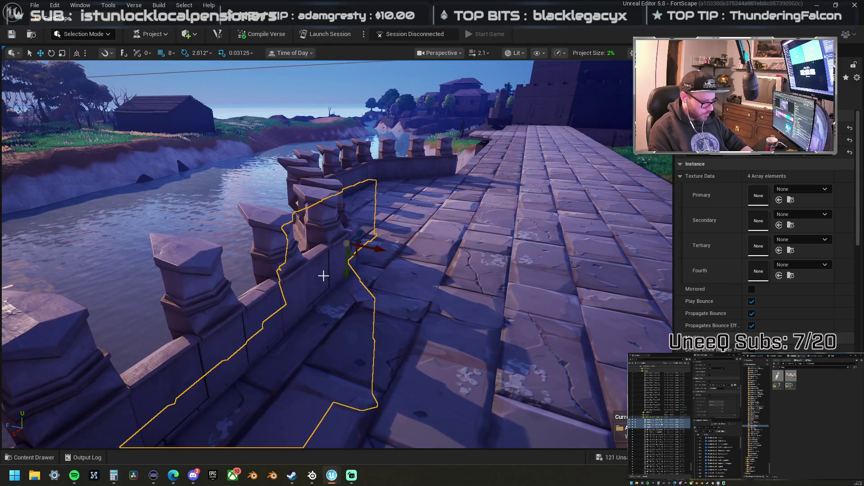
{"action": "left_click_drag", "start_coordinate": [347, 275], "coordinate": [343, 276]}
{"action": "left_click_drag", "start_coordinate": [426, 255], "coordinate": [427, 254]}
Step: Alt-drag a copy of a bridge wall piece along X toward the bridge end
{"action": "left_click", "coordinate": [355, 239]}
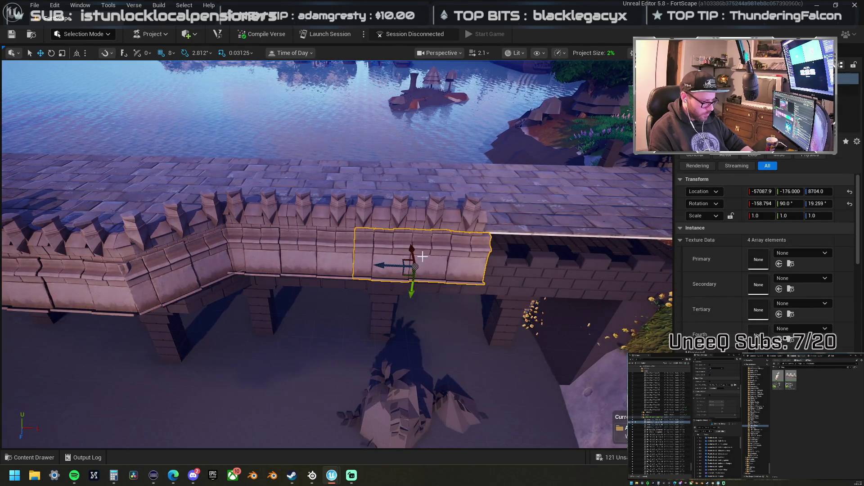
{"action": "key", "text": "f"}
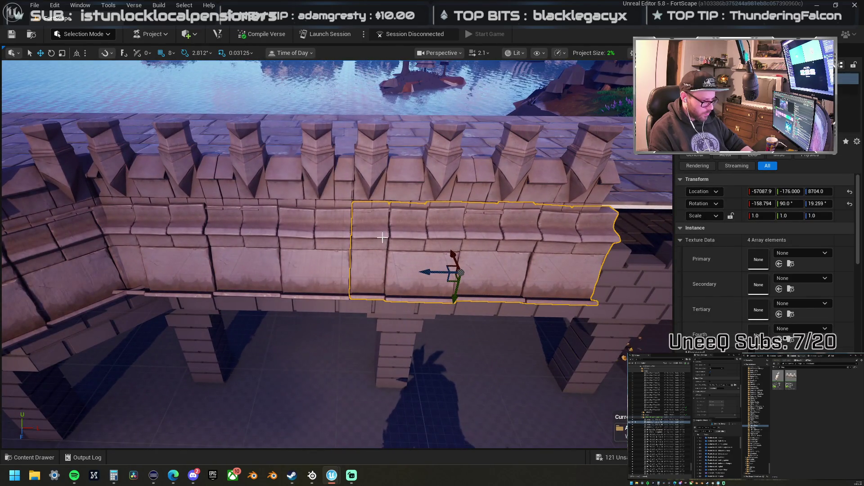
{"action": "left_click", "coordinate": [307, 237]}
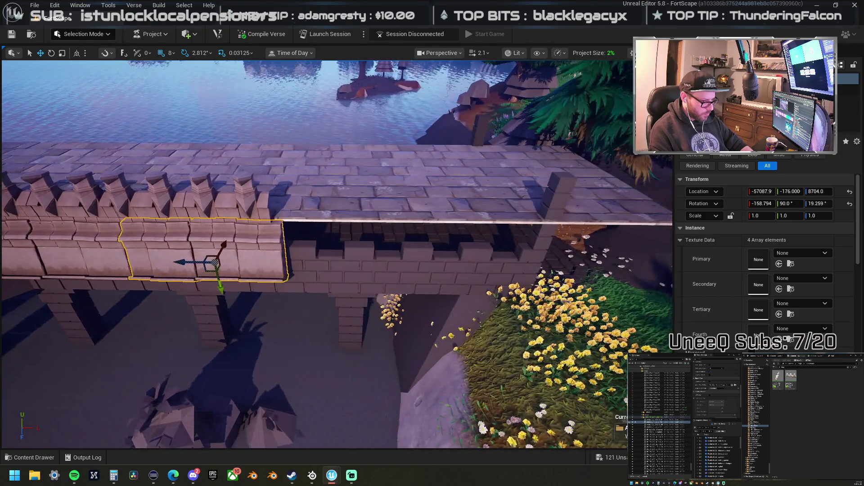
{"action": "left_click", "coordinate": [294, 259]}
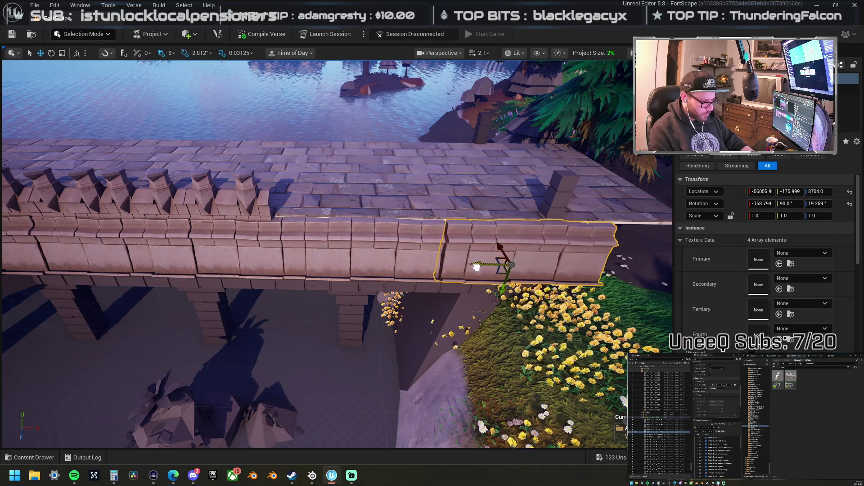
{"action": "key", "text": "f"}
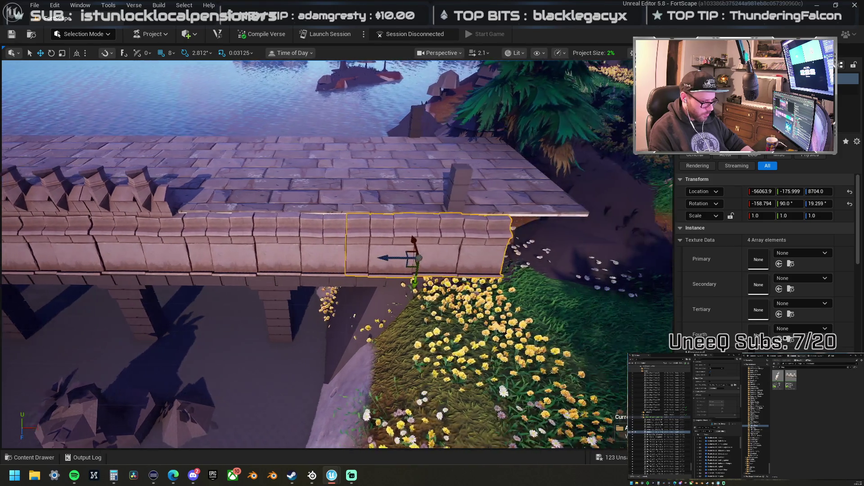
{"action": "mouse_move", "coordinate": [283, 261]}
{"action": "left_mouse_down"}
{"action": "mouse_move", "coordinate": [419, 288]}
{"action": "mouse_move", "coordinate": [392, 306]}
{"action": "left_mouse_up"}
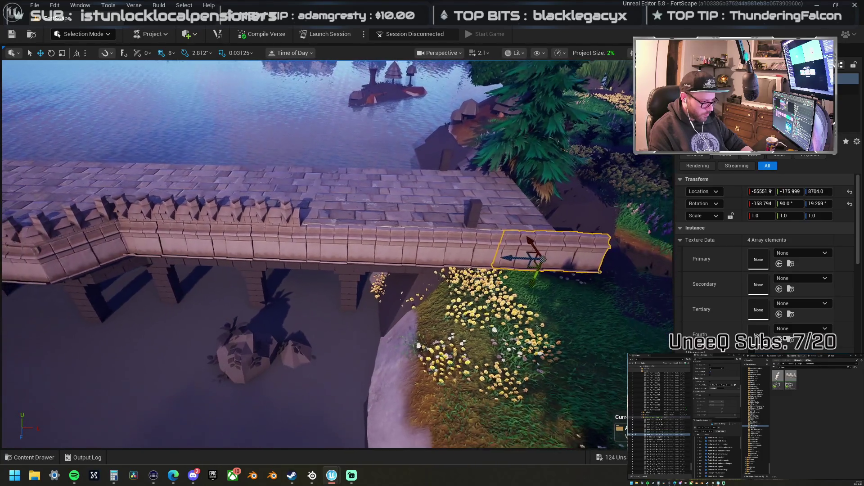
Step: Slide the longer wall segment back and shorten it to end at the bridge edge
{"action": "left_click", "coordinate": [401, 250]}
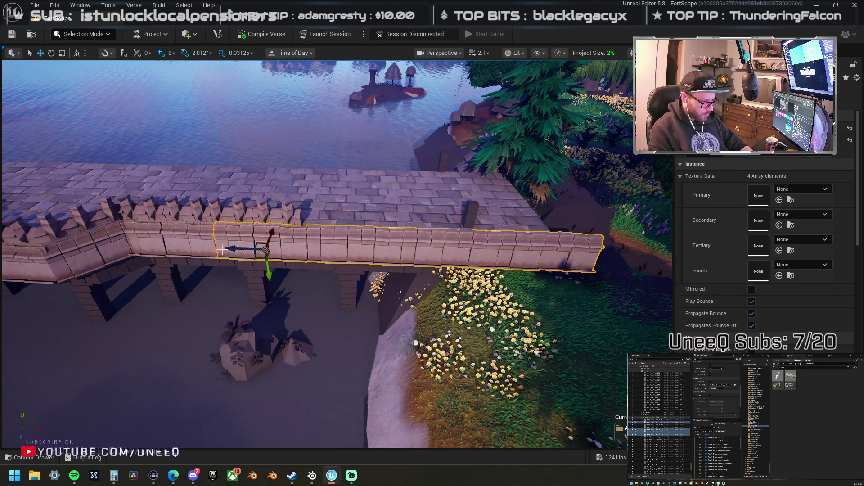
{"action": "left_click_drag", "start_coordinate": [144, 243], "coordinate": [105, 236]}
{"action": "left_click_drag", "start_coordinate": [315, 252], "coordinate": [243, 261]}
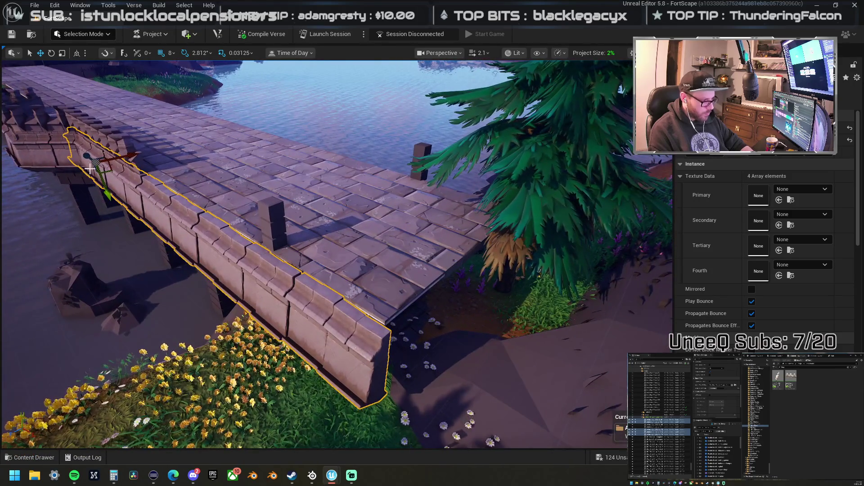
{"action": "left_click_drag", "start_coordinate": [88, 160], "coordinate": [72, 160]}
{"action": "left_click_drag", "start_coordinate": [211, 223], "coordinate": [211, 223]}
{"action": "left_click", "coordinate": [180, 198]}
{"action": "left_click_drag", "start_coordinate": [180, 198], "coordinate": [295, 226]}
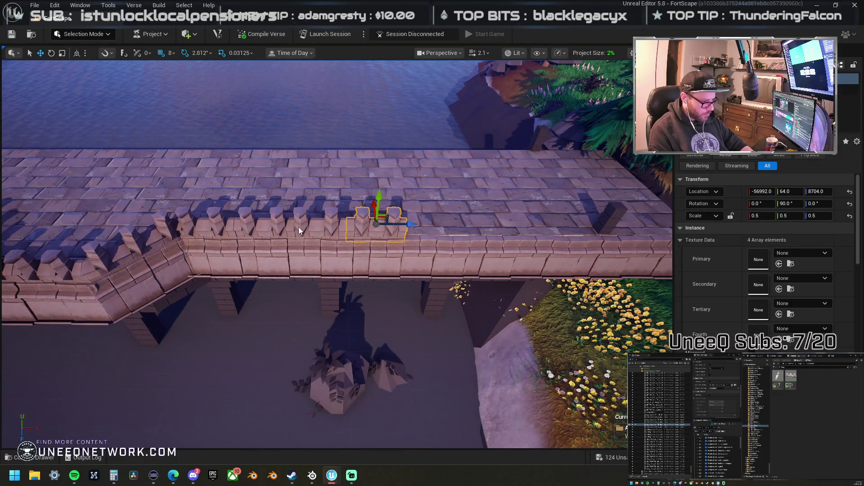
Step: Alt-drag copies of the two selected merlon pieces along the wall in two runs toward the bridge end
{"action": "left_click", "coordinate": [303, 226], "text": "ctrl"}
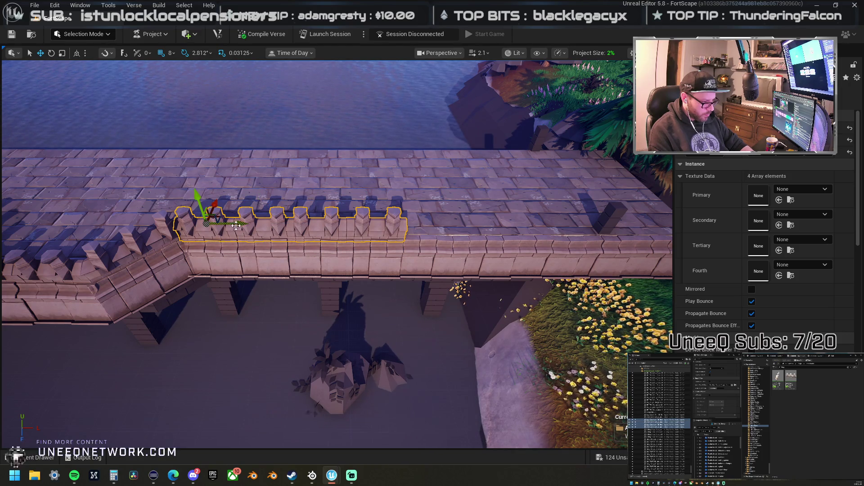
{"action": "left_click_drag", "start_coordinate": [238, 224], "coordinate": [462, 242]}
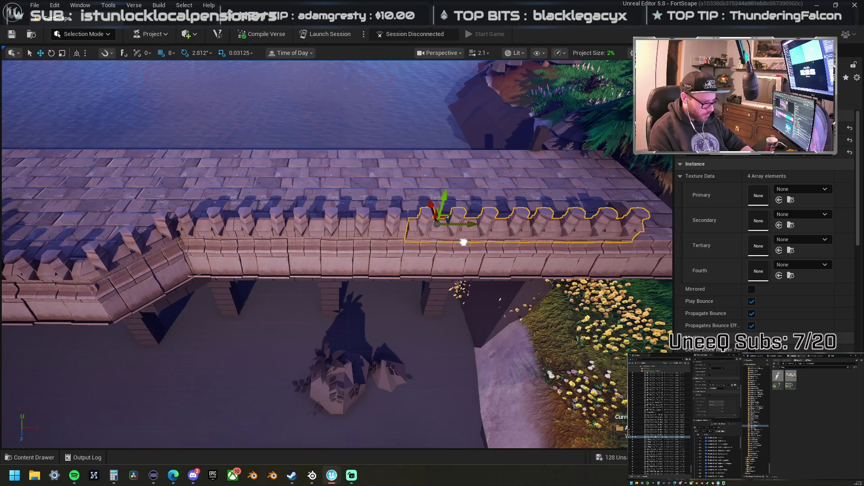
{"action": "key", "text": "d"}
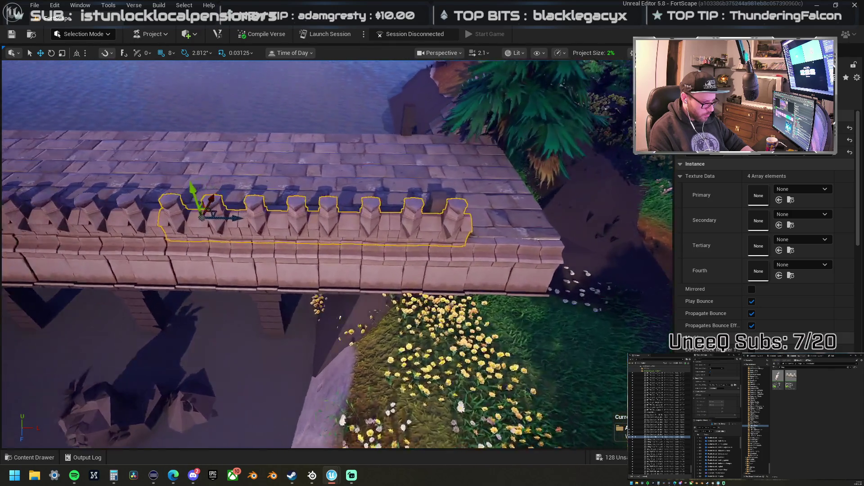
{"action": "key", "text": "a"}
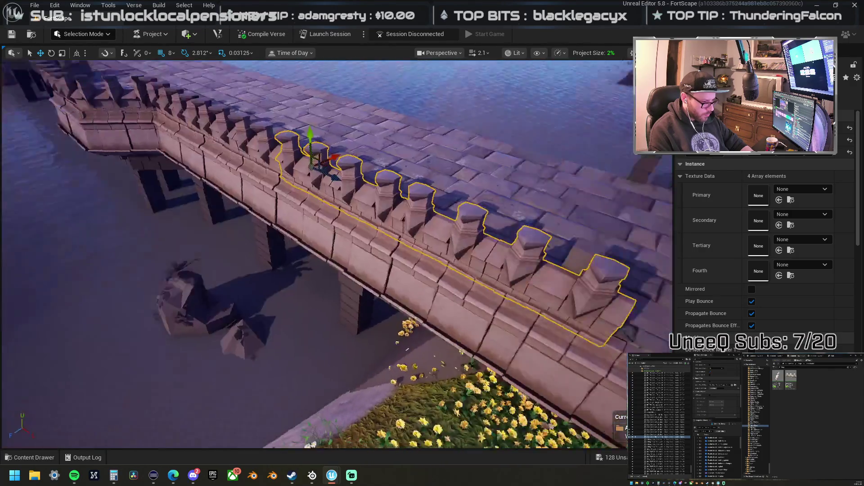
{"action": "key", "text": "s"}
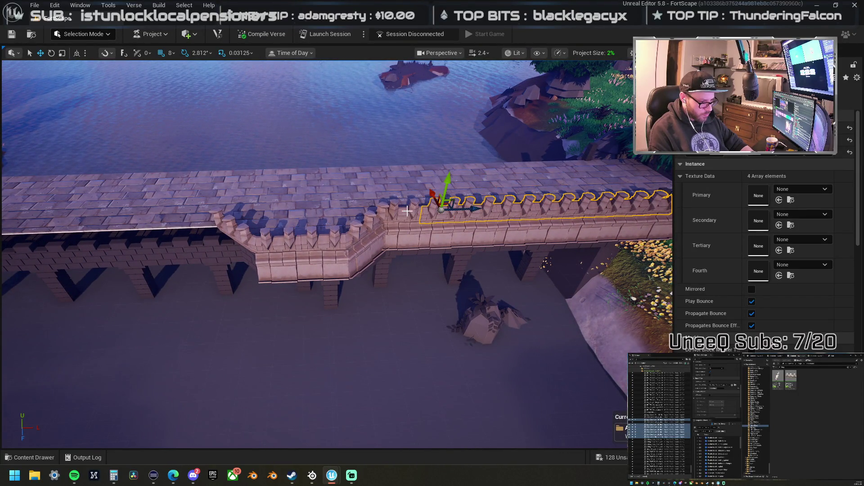
{"action": "left_click_drag", "start_coordinate": [440, 211], "coordinate": [222, 211]}
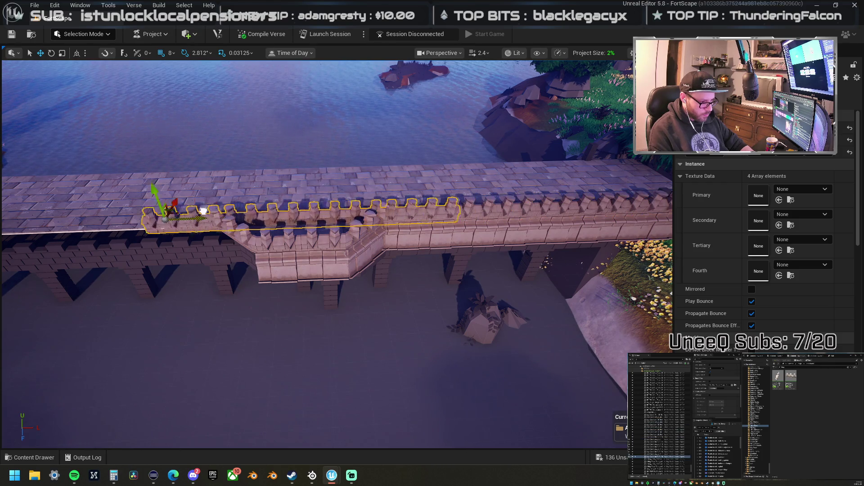
{"action": "left_click_drag", "start_coordinate": [54, 222], "coordinate": [54, 222]}
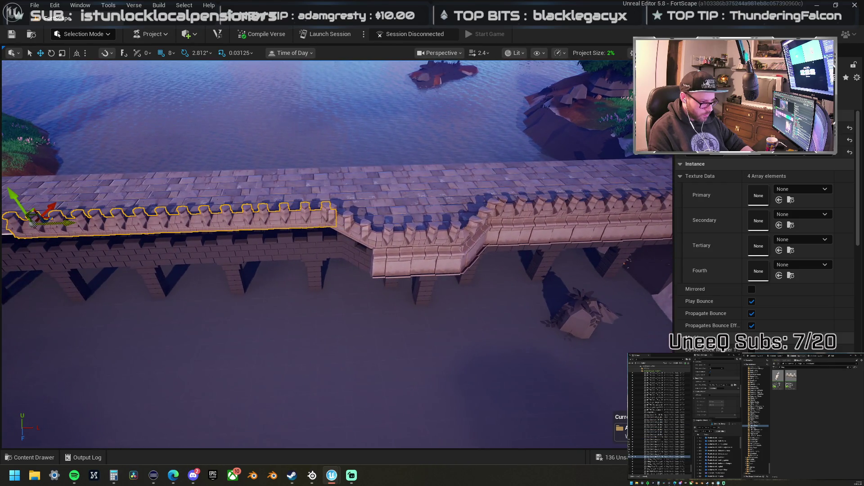
{"action": "key", "text": "w"}
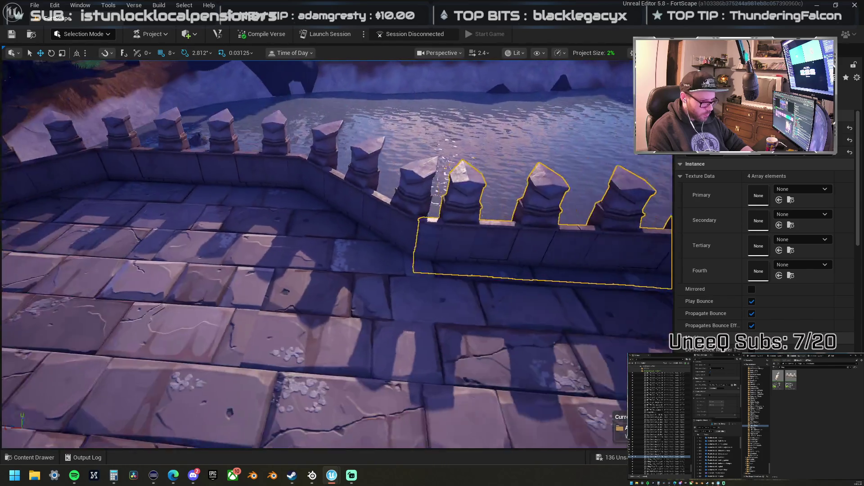
{"action": "mouse_move", "coordinate": [384, 296]}
{"action": "left_mouse_down"}
{"action": "mouse_move", "coordinate": [405, 270]}
{"action": "mouse_move", "coordinate": [394, 273]}
{"action": "mouse_move", "coordinate": [398, 283]}
{"action": "left_mouse_up"}
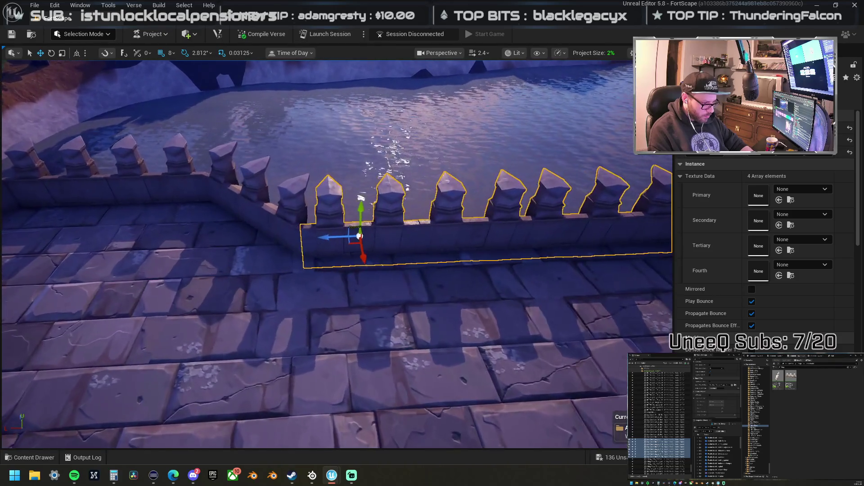
Step: Inspect a floor tile, then copy a half-scale merlon piece to -60992, 64, 8704
{"action": "left_click", "coordinate": [398, 282], "text": "ctrl"}
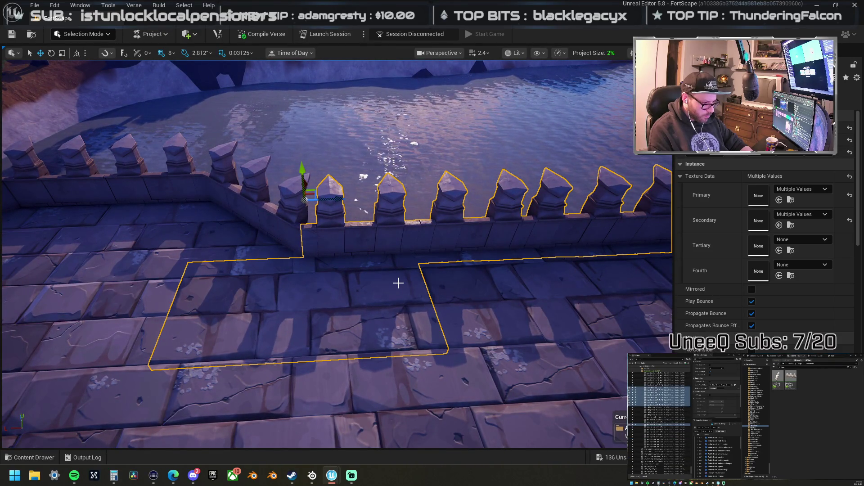
{"action": "left_click_drag", "start_coordinate": [397, 272], "coordinate": [378, 286]}
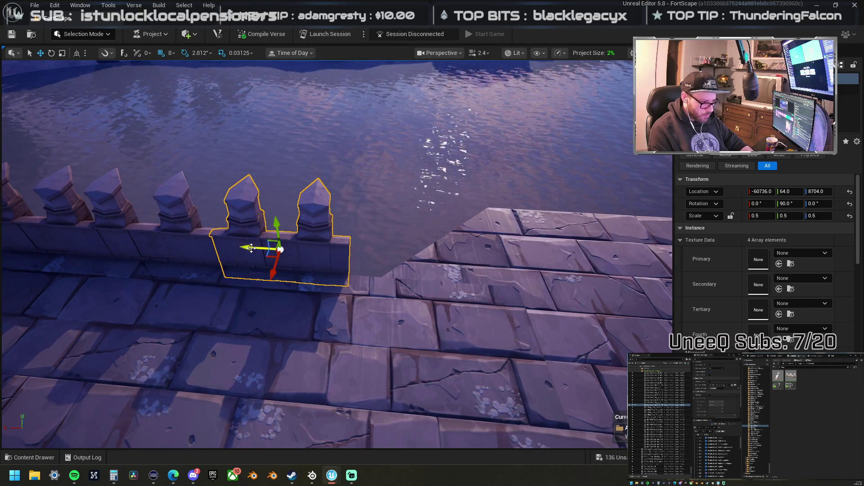
{"action": "mouse_move", "coordinate": [323, 386]}
{"action": "left_mouse_down"}
{"action": "mouse_move", "coordinate": [317, 366]}
{"action": "mouse_move", "coordinate": [422, 341]}
{"action": "left_mouse_up"}
{"action": "left_click", "coordinate": [323, 385]}
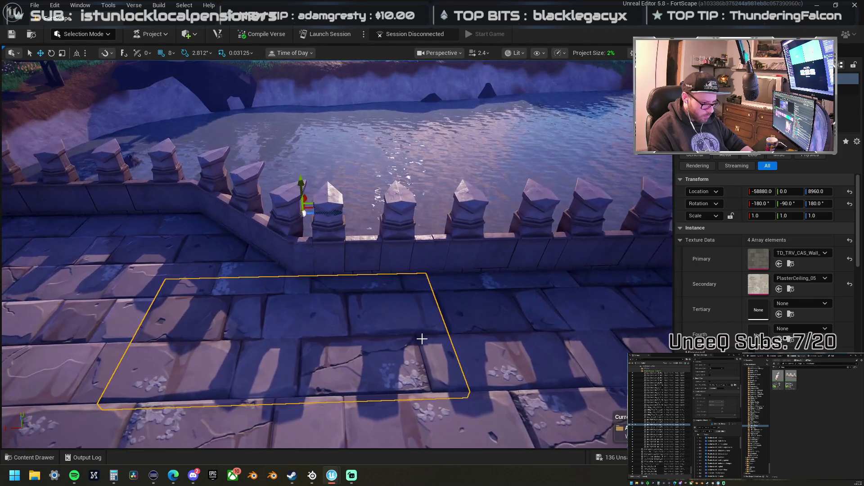
{"action": "left_click", "coordinate": [310, 219]}
{"action": "left_click_drag", "start_coordinate": [225, 226], "coordinate": [377, 222]}
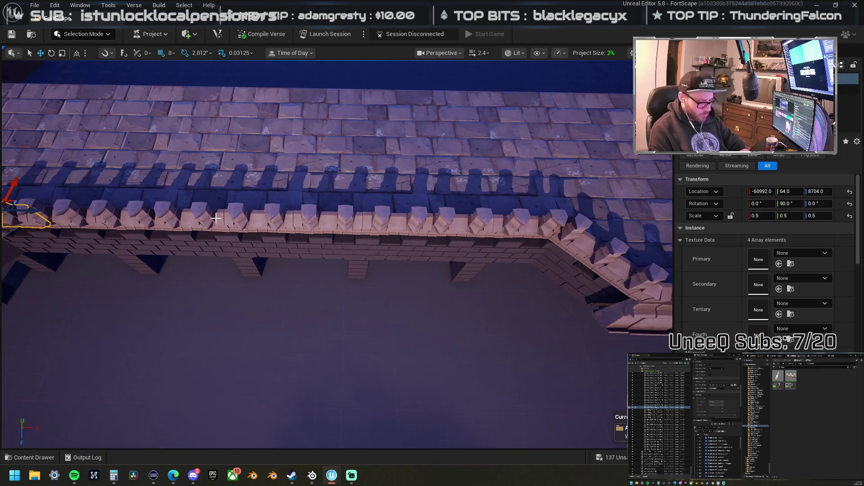
Step: Select the angled bend pieces plus the diagonal piece and slide them left, away from the straight wall
{"action": "key", "text": "Escape"}
{"action": "left_click_drag", "start_coordinate": [315, 242], "coordinate": [314, 242]}
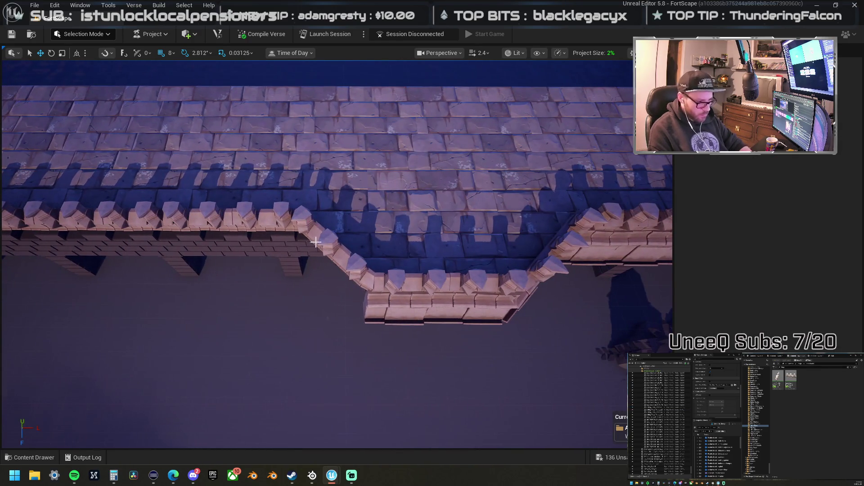
{"action": "left_click", "coordinate": [333, 202]}
{"action": "left_click", "coordinate": [423, 306]}
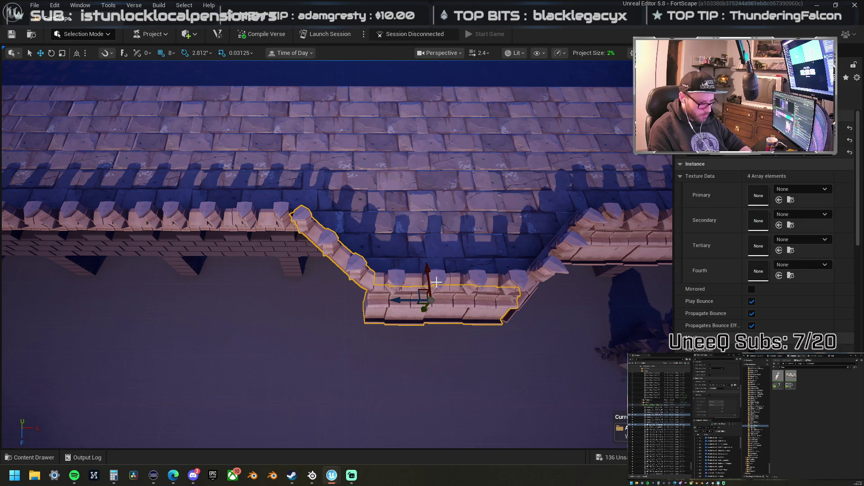
{"action": "left_click", "coordinate": [470, 283]}
{"action": "left_click_drag", "start_coordinate": [474, 282], "coordinate": [382, 288]}
{"action": "left_click", "coordinate": [378, 277], "text": "ctrl"}
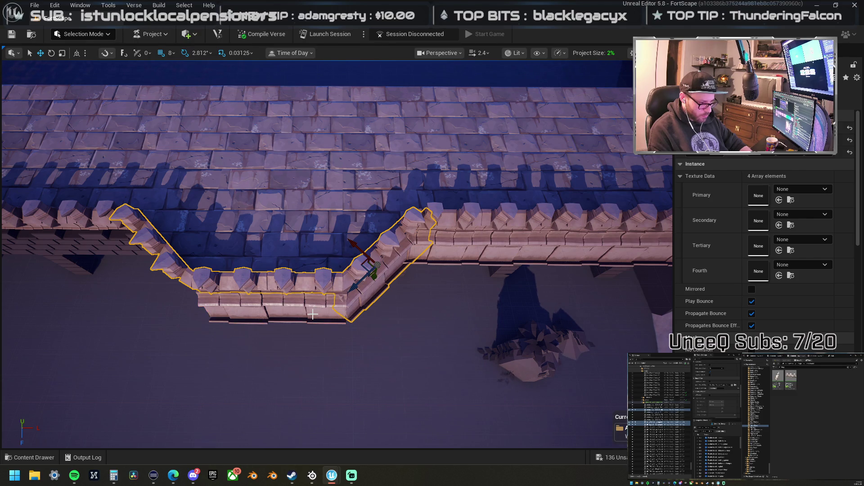
{"action": "key", "text": "Left"}
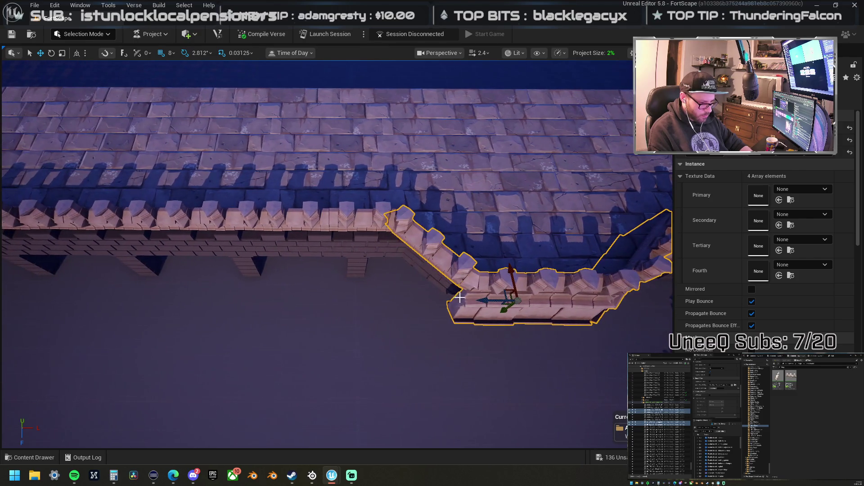
{"action": "mouse_move", "coordinate": [478, 301]}
{"action": "left_mouse_down"}
{"action": "mouse_move", "coordinate": [382, 301]}
{"action": "mouse_move", "coordinate": [411, 289]}
{"action": "mouse_move", "coordinate": [251, 308]}
{"action": "mouse_move", "coordinate": [450, 371]}
{"action": "mouse_move", "coordinate": [515, 216]}
{"action": "mouse_move", "coordinate": [529, 245]}
{"action": "mouse_move", "coordinate": [280, 237]}
{"action": "mouse_move", "coordinate": [309, 224]}
{"action": "left_mouse_up"}
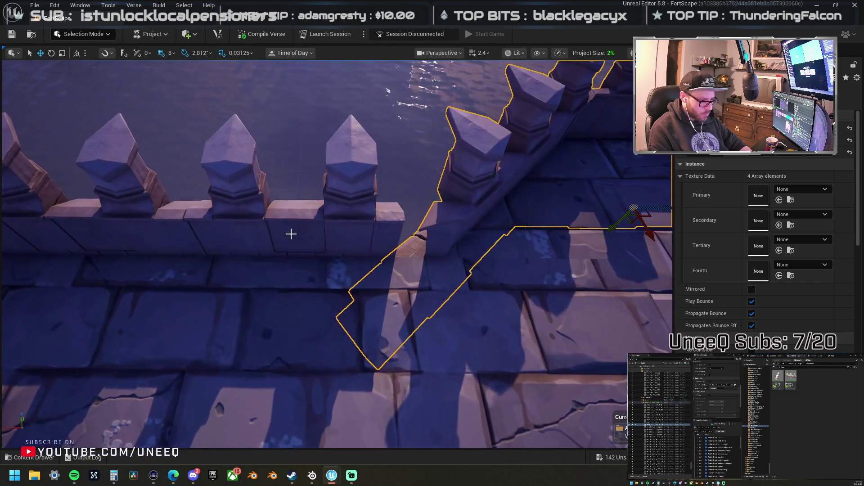
Step: Select the four- and two-merlon pieces and slide the eight-merlon stretch right along the wall
{"action": "left_click", "coordinate": [295, 234]}
{"action": "mouse_move", "coordinate": [306, 237]}
{"action": "left_mouse_down"}
{"action": "mouse_move", "coordinate": [324, 250]}
{"action": "mouse_move", "coordinate": [332, 235]}
{"action": "left_mouse_up"}
{"action": "left_click", "coordinate": [342, 236]}
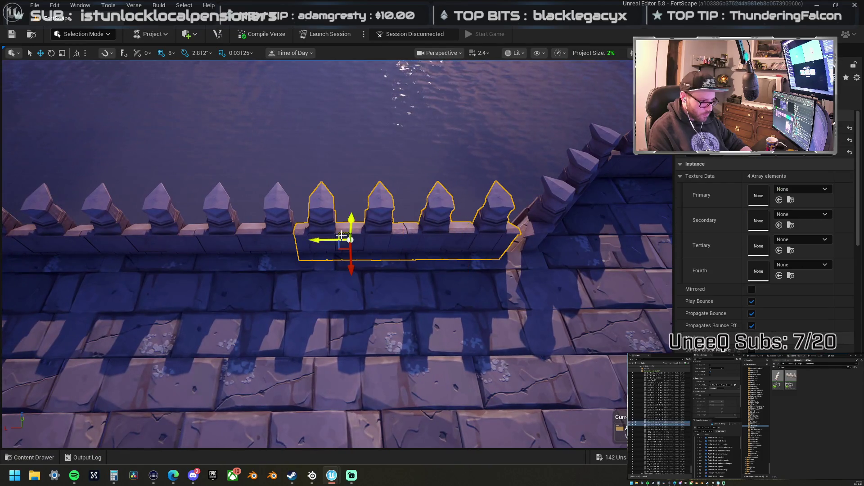
{"action": "left_click", "coordinate": [270, 239], "text": "ctrl"}
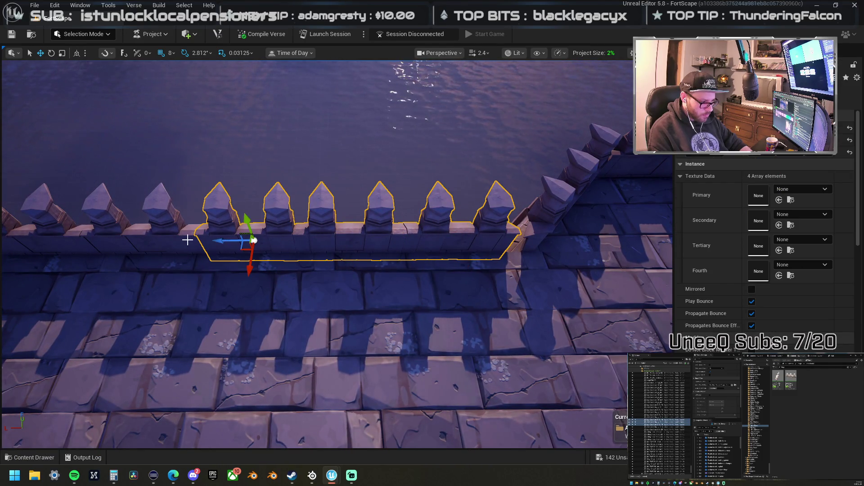
{"action": "left_click", "coordinate": [173, 239], "text": "ctrl"}
{"action": "mouse_move", "coordinate": [111, 240]}
{"action": "left_mouse_down"}
{"action": "mouse_move", "coordinate": [513, 245]}
{"action": "mouse_move", "coordinate": [412, 239]}
{"action": "left_mouse_up"}
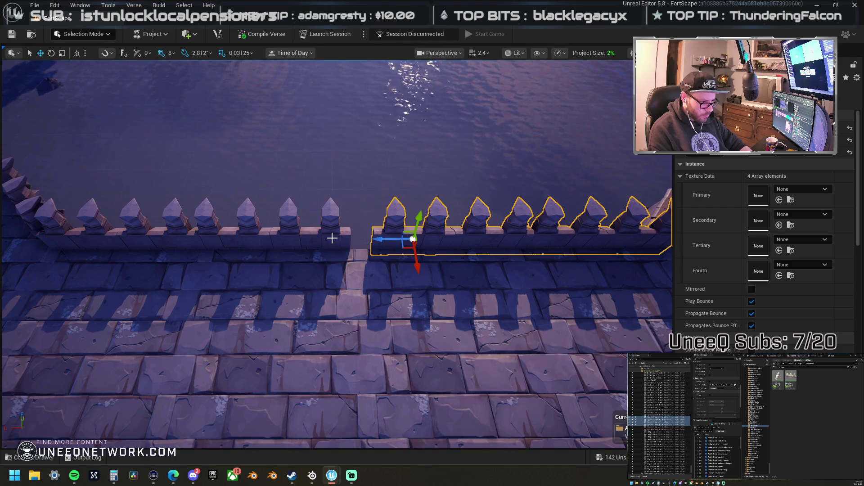
Step: Slide a single two-merlon piece right into the gap
{"action": "left_click", "coordinate": [332, 238]}
{"action": "left_click_drag", "start_coordinate": [273, 240], "coordinate": [301, 243]}
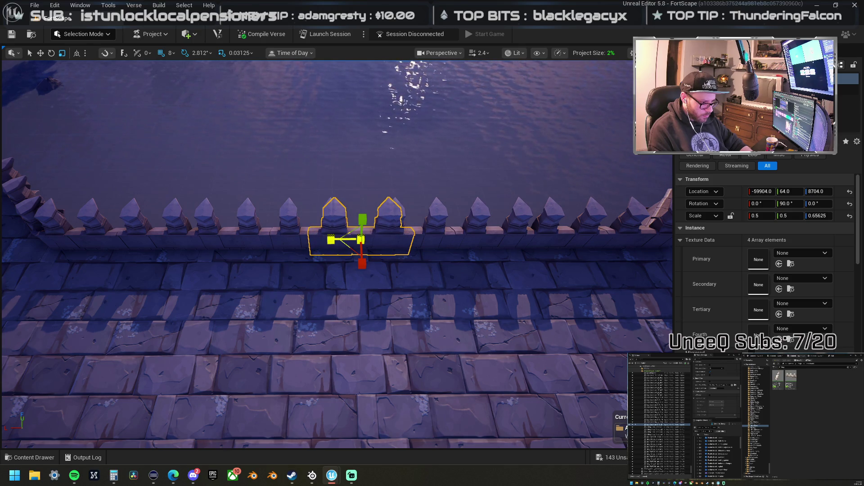
{"action": "mouse_move", "coordinate": [360, 239]}
{"action": "left_mouse_down"}
{"action": "mouse_move", "coordinate": [279, 255]}
{"action": "mouse_move", "coordinate": [254, 279]}
{"action": "mouse_move", "coordinate": [343, 229]}
{"action": "left_mouse_up"}
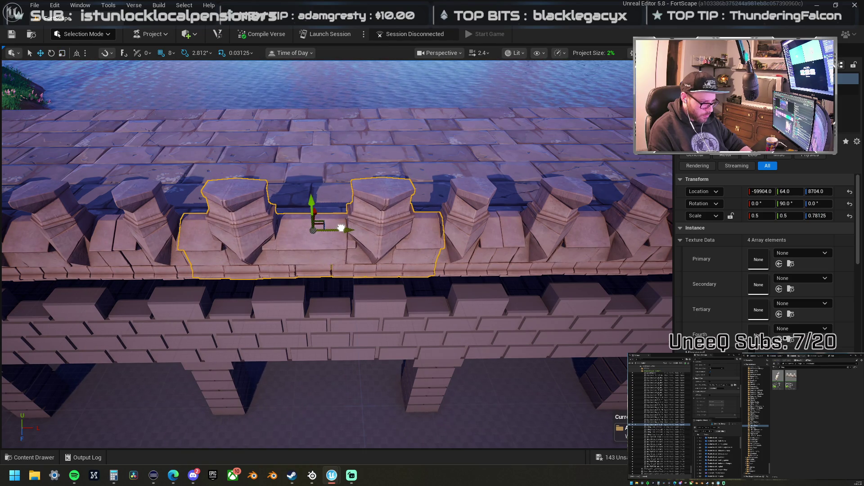
Step: Shift a parapet piece along the wall and delete the overlapping battlement pieces
{"action": "mouse_move", "coordinate": [341, 228]}
{"action": "left_mouse_down"}
{"action": "mouse_move", "coordinate": [337, 270]}
{"action": "mouse_move", "coordinate": [348, 229]}
{"action": "left_mouse_up"}
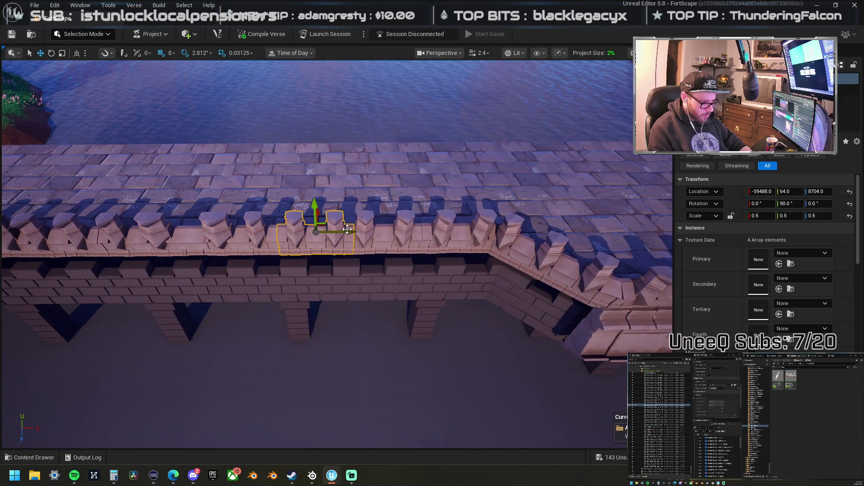
{"action": "scroll", "coordinate": [383, 231], "scroll_direction": "down", "scroll_amount": 3}
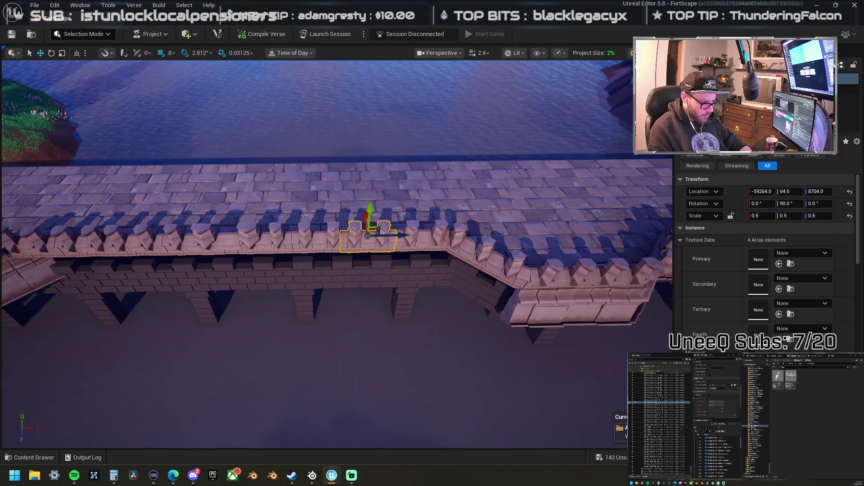
{"action": "mouse_move", "coordinate": [369, 234]}
{"action": "left_mouse_down"}
{"action": "mouse_move", "coordinate": [387, 238]}
{"action": "mouse_move", "coordinate": [342, 242]}
{"action": "left_mouse_up"}
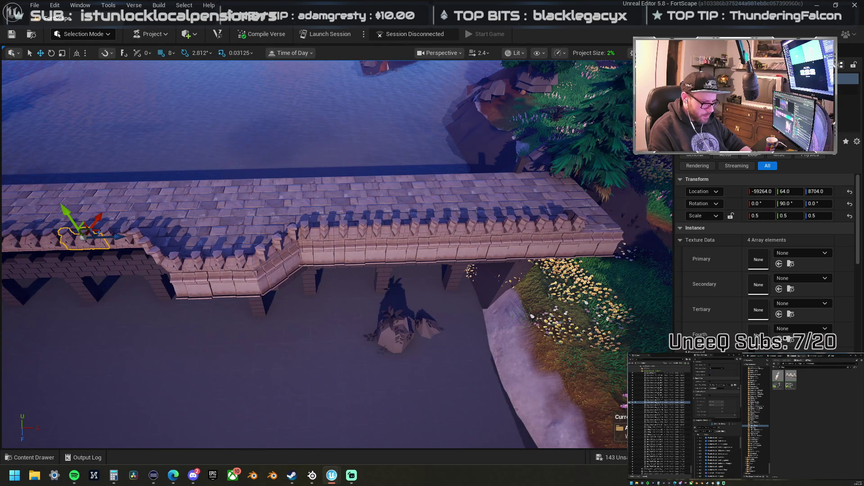
{"action": "key", "text": "a"}
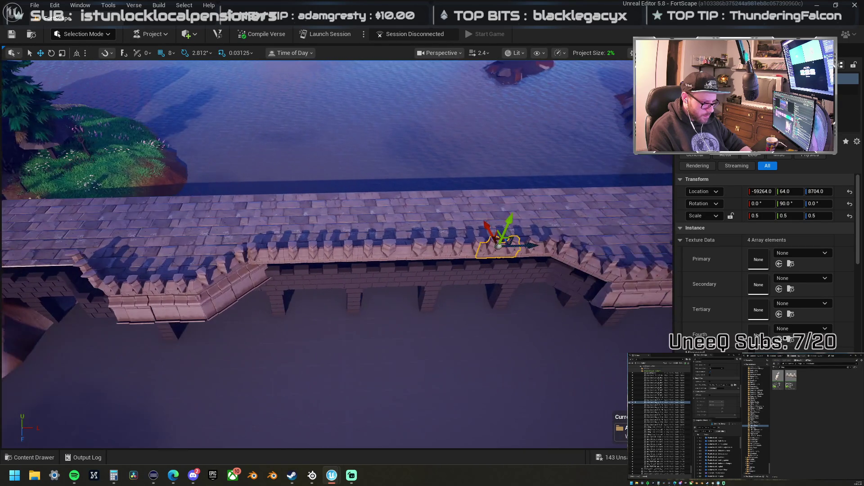
{"action": "left_click_drag", "start_coordinate": [479, 246], "coordinate": [397, 240]}
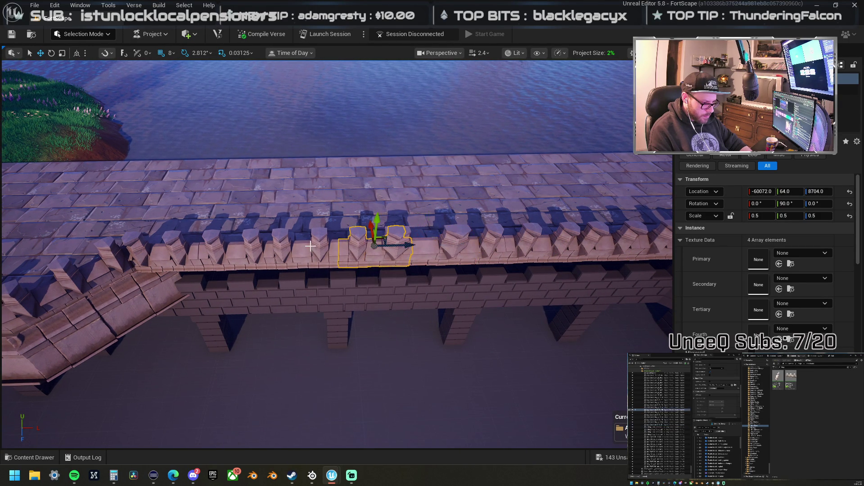
{"action": "left_click", "coordinate": [274, 248], "text": "ctrl"}
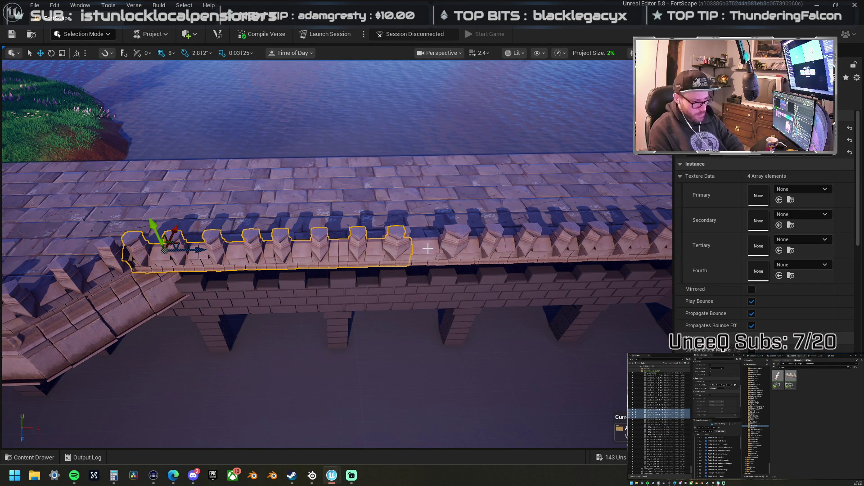
{"action": "key", "text": "Delete"}
Step: Slide the remaining two-merlon piece left into the gap at Location X -60336
{"action": "left_click", "coordinate": [459, 253]}
{"action": "left_click_drag", "start_coordinate": [450, 243], "coordinate": [198, 244]}
{"action": "key", "text": "f"}
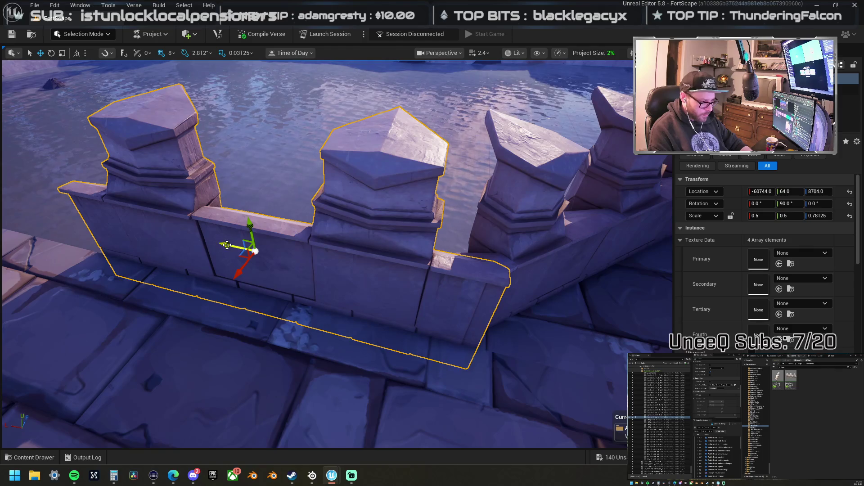
{"action": "left_click_drag", "start_coordinate": [226, 245], "coordinate": [217, 242]}
{"action": "scroll", "coordinate": [427, 233], "scroll_direction": "down", "scroll_amount": 10}
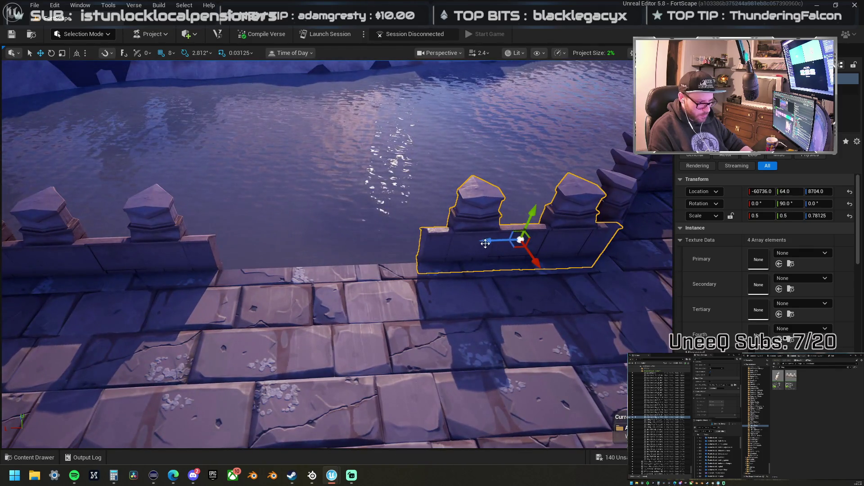
{"action": "left_click_drag", "start_coordinate": [485, 244], "coordinate": [285, 216]}
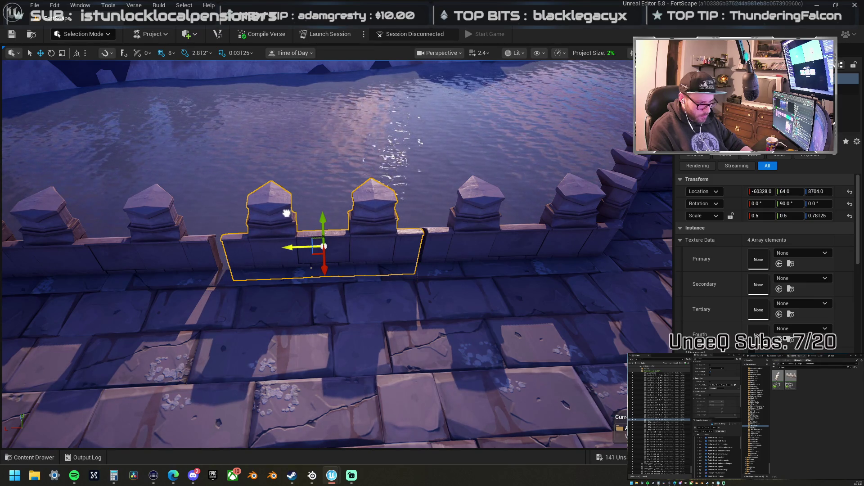
Step: Nudge the last piece right, then delete four redundant parapet pieces
{"action": "left_click_drag", "start_coordinate": [286, 213], "coordinate": [289, 213]}
{"action": "mouse_move", "coordinate": [382, 241]}
{"action": "left_mouse_down"}
{"action": "mouse_move", "coordinate": [371, 266]}
{"action": "mouse_move", "coordinate": [382, 241]}
{"action": "left_mouse_up"}
{"action": "left_click", "coordinate": [382, 241]}
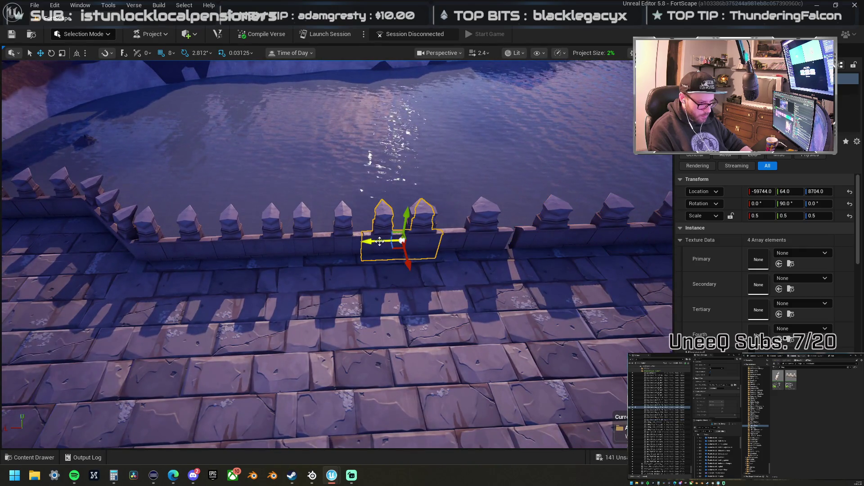
{"action": "left_click", "coordinate": [312, 243], "text": "ctrl"}
{"action": "left_click", "coordinate": [242, 245], "text": "ctrl"}
{"action": "left_click", "coordinate": [178, 252], "text": "ctrl"}
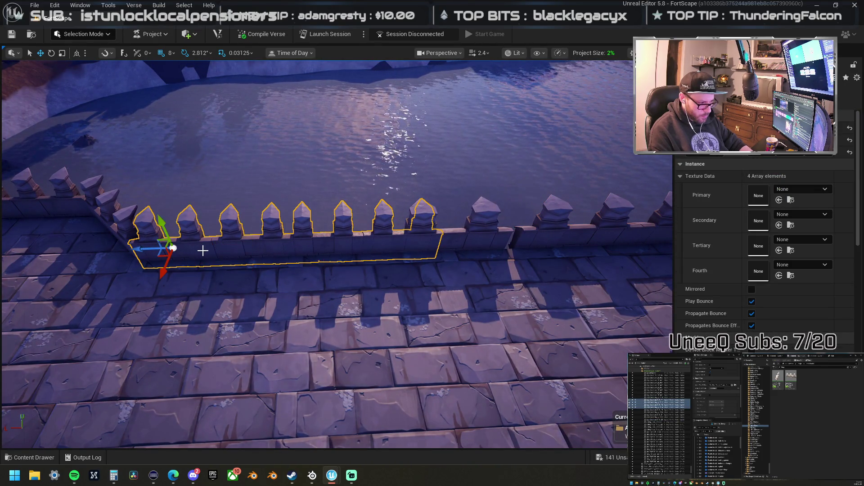
{"action": "key", "text": "Delete"}
Step: Slide the two right-hand parapet pieces far left to close the gap, then fine-tune the right one
{"action": "left_click", "coordinate": [540, 211]}
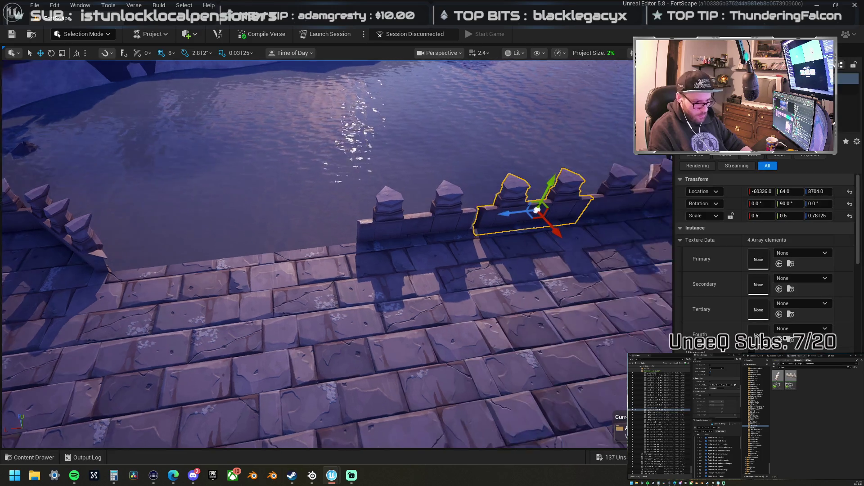
{"action": "left_click", "coordinate": [603, 201], "text": "ctrl"}
{"action": "mouse_move", "coordinate": [601, 197]}
{"action": "left_mouse_down"}
{"action": "mouse_move", "coordinate": [256, 248]}
{"action": "mouse_move", "coordinate": [306, 202]}
{"action": "mouse_move", "coordinate": [329, 157]}
{"action": "left_mouse_up"}
{"action": "mouse_move", "coordinate": [430, 179]}
{"action": "left_mouse_down"}
{"action": "mouse_move", "coordinate": [405, 211]}
{"action": "mouse_move", "coordinate": [299, 245]}
{"action": "mouse_move", "coordinate": [46, 251]}
{"action": "left_mouse_up"}
{"action": "left_click_drag", "start_coordinate": [319, 246], "coordinate": [319, 302]}
{"action": "left_click_drag", "start_coordinate": [288, 250], "coordinate": [293, 249]}
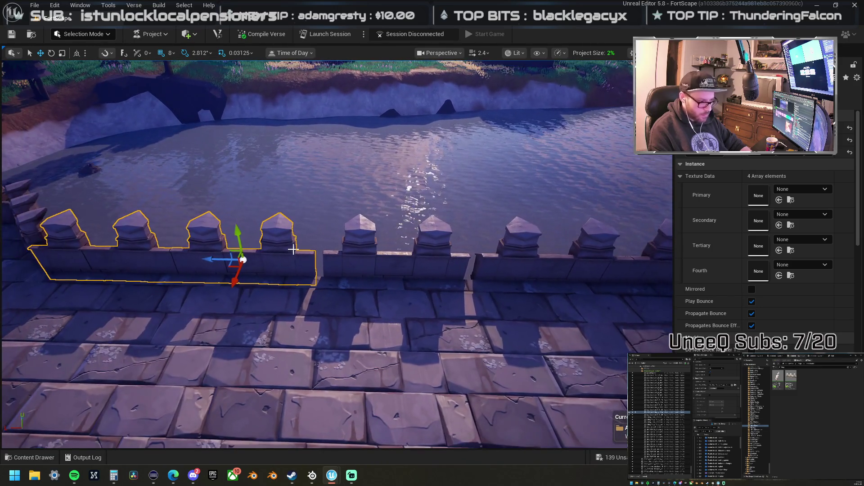
{"action": "left_click", "coordinate": [253, 260]}
{"action": "left_click_drag", "start_coordinate": [218, 261], "coordinate": [222, 258]}
{"action": "key", "text": "f"}
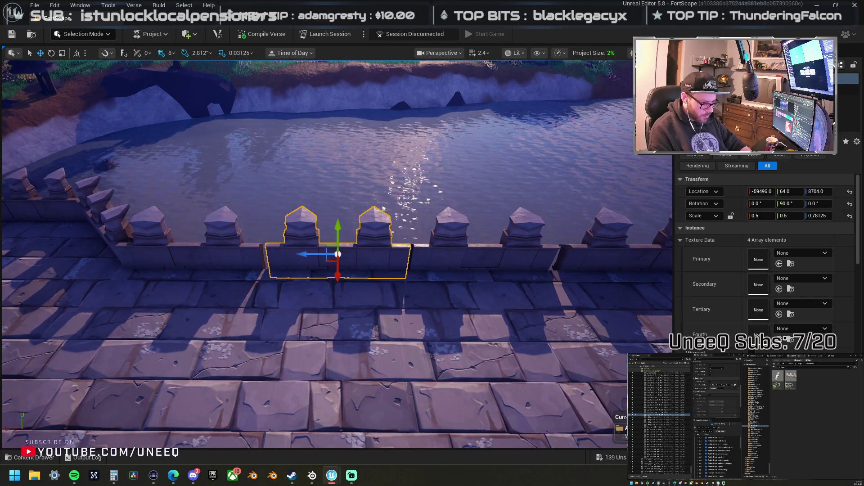
{"action": "left_click_drag", "start_coordinate": [315, 257], "coordinate": [256, 257]}
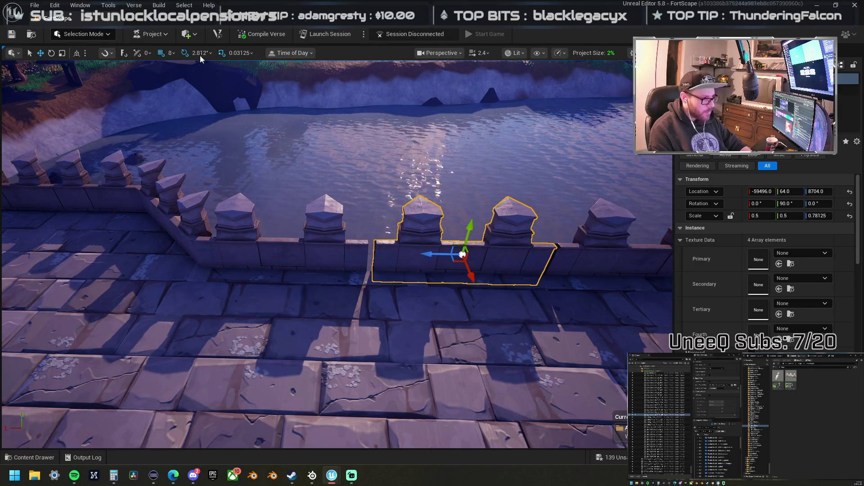
Step: Set grid snapping to 4 and slide a parapet piece to -60320 to close the remaining gap
{"action": "left_click", "coordinate": [171, 53]}
{"action": "left_click", "coordinate": [187, 110]}
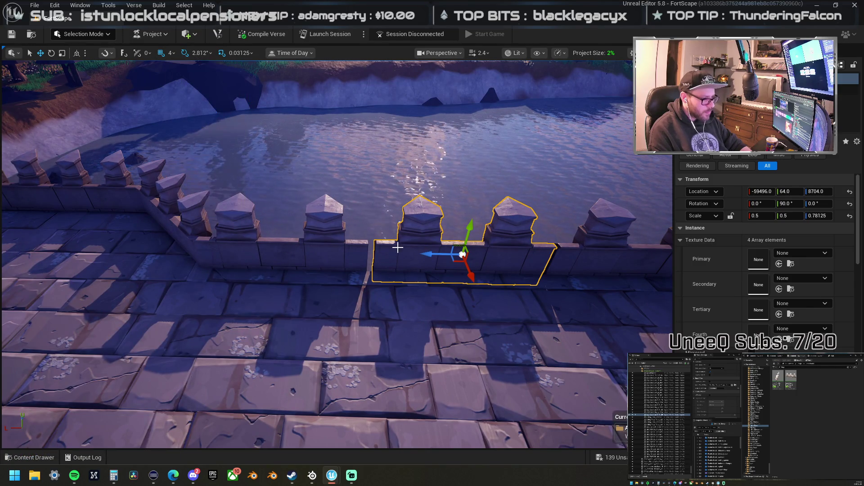
{"action": "left_click_drag", "start_coordinate": [427, 255], "coordinate": [430, 256]}
{"action": "key", "text": "d"}
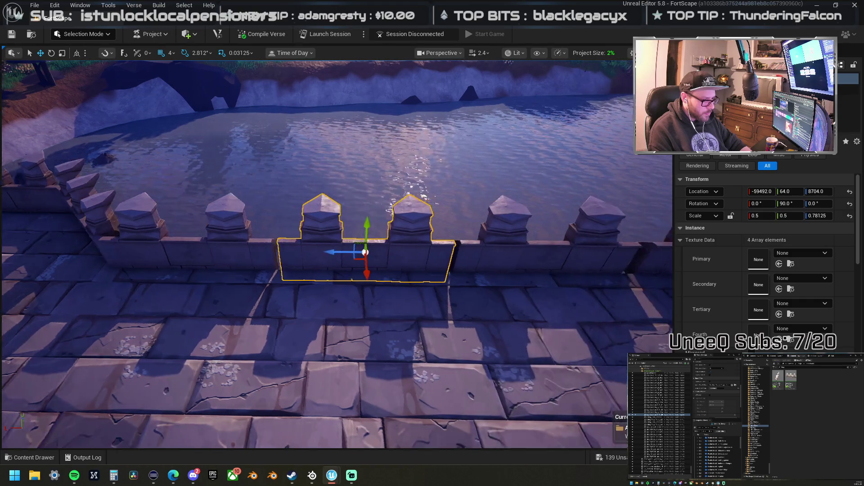
{"action": "mouse_move", "coordinate": [118, 252]}
{"action": "left_mouse_down"}
{"action": "mouse_move", "coordinate": [366, 247]}
{"action": "mouse_move", "coordinate": [351, 248]}
{"action": "left_mouse_up"}
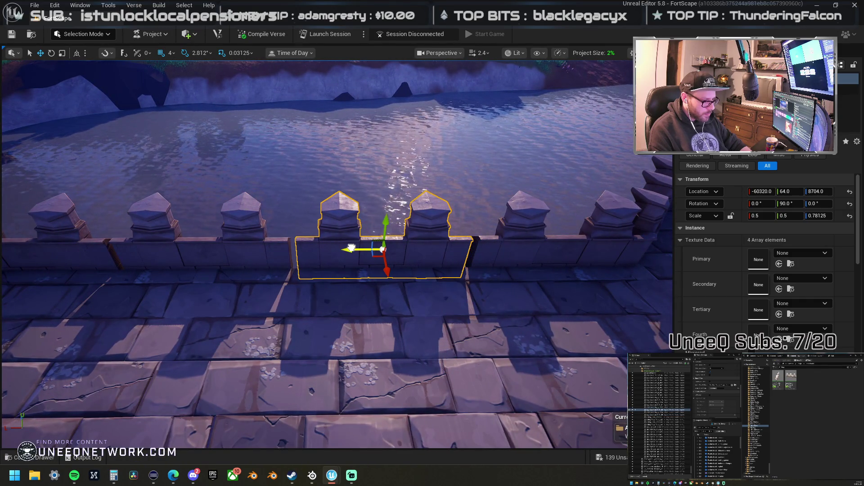
{"action": "key", "text": "s"}
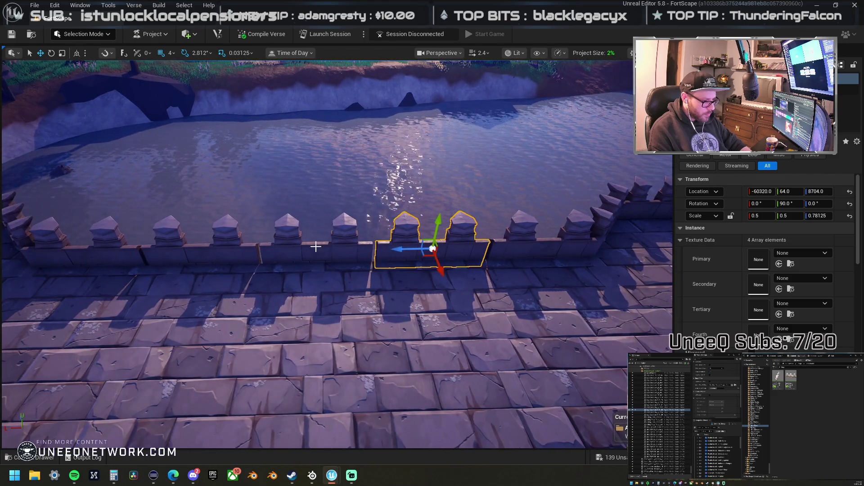
{"action": "left_click", "coordinate": [328, 246], "text": "ctrl"}
{"action": "left_click", "coordinate": [238, 253], "text": "ctrl"}
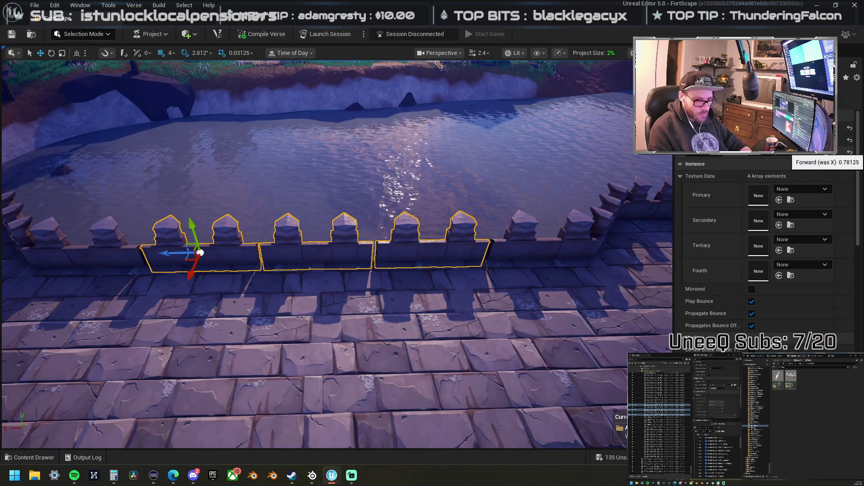
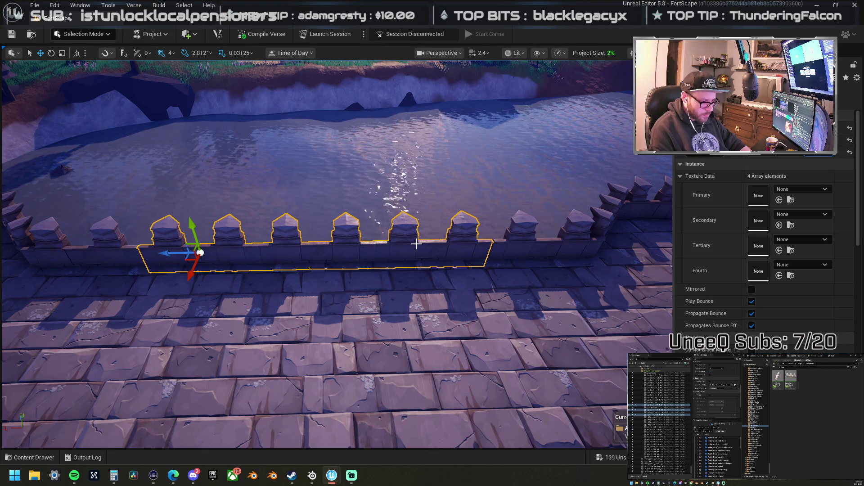
Step: Nudge two single crenellated wall pieces slightly along X
{"action": "key", "text": "Right"}
{"action": "key", "text": "Up"}
{"action": "left_click", "coordinate": [366, 255]}
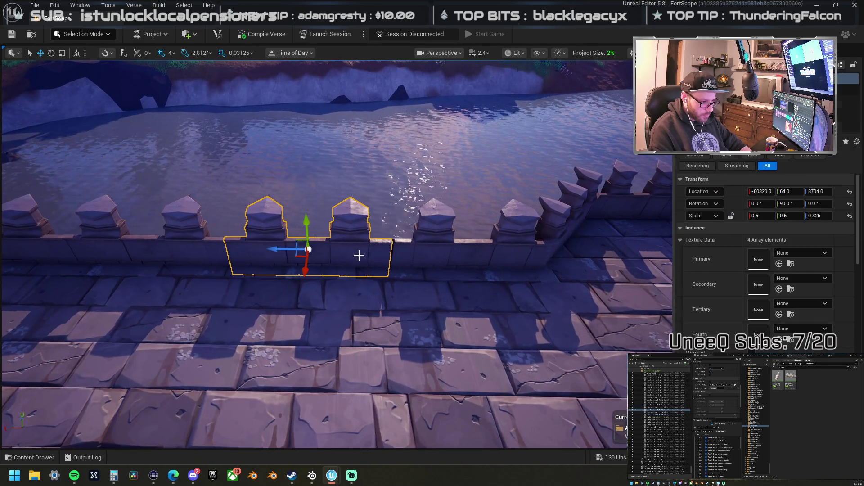
{"action": "left_click_drag", "start_coordinate": [275, 249], "coordinate": [278, 249]}
{"action": "key", "text": "Left"}
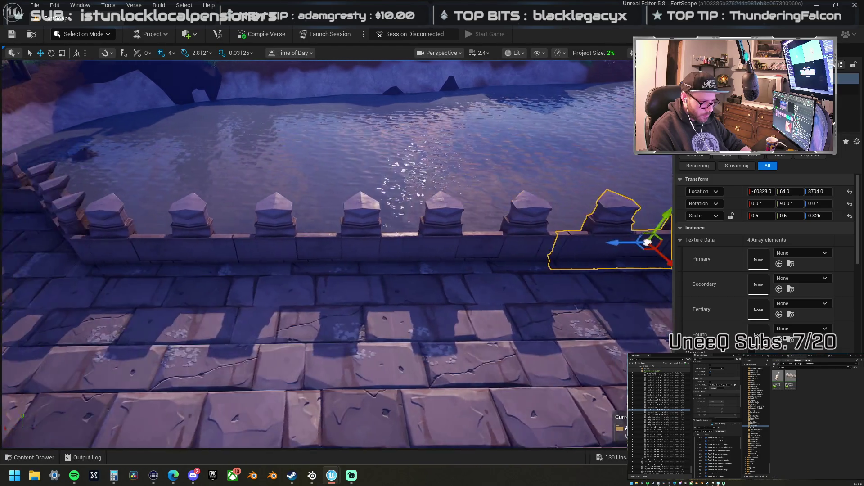
{"action": "left_click", "coordinate": [335, 251]}
{"action": "mouse_move", "coordinate": [319, 246]}
{"action": "left_mouse_down"}
{"action": "mouse_move", "coordinate": [336, 245]}
{"action": "mouse_move", "coordinate": [346, 264]}
{"action": "mouse_move", "coordinate": [342, 249]}
{"action": "left_mouse_up"}
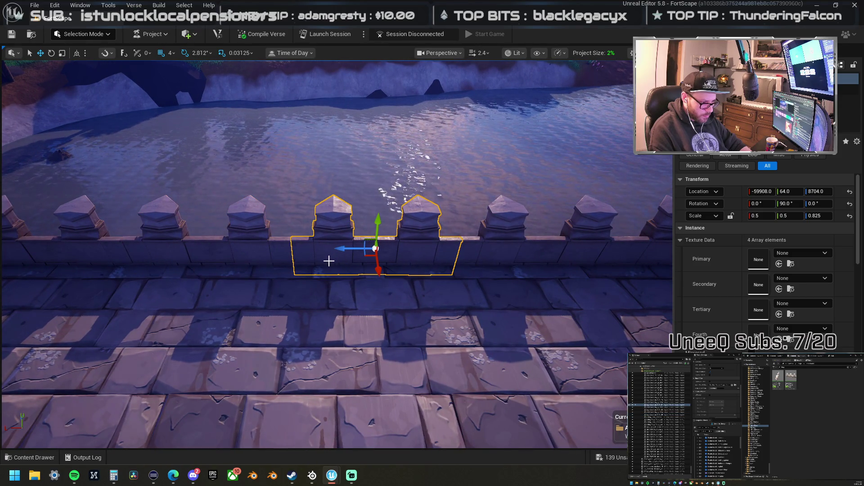
Step: Shift-select the wall pieces along the battlement, then clear that selection
{"action": "scroll", "coordinate": [331, 260], "scroll_direction": "down", "scroll_amount": 5}
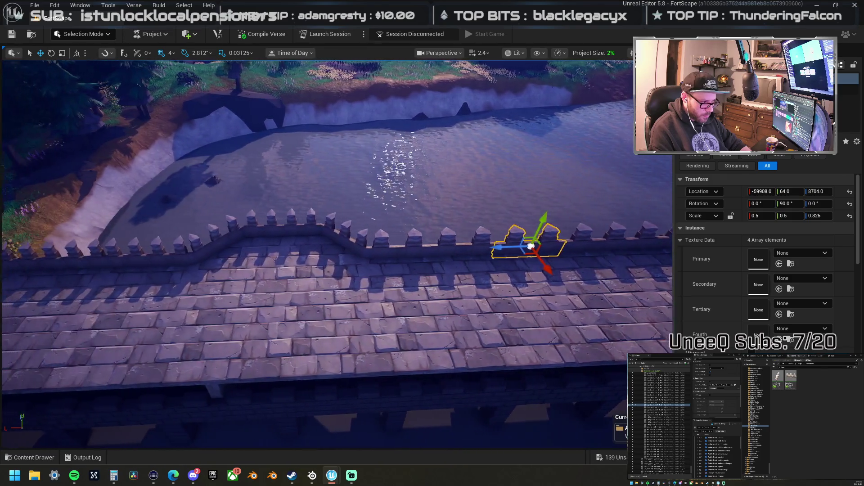
{"action": "left_click_drag", "start_coordinate": [495, 252], "coordinate": [428, 252]}
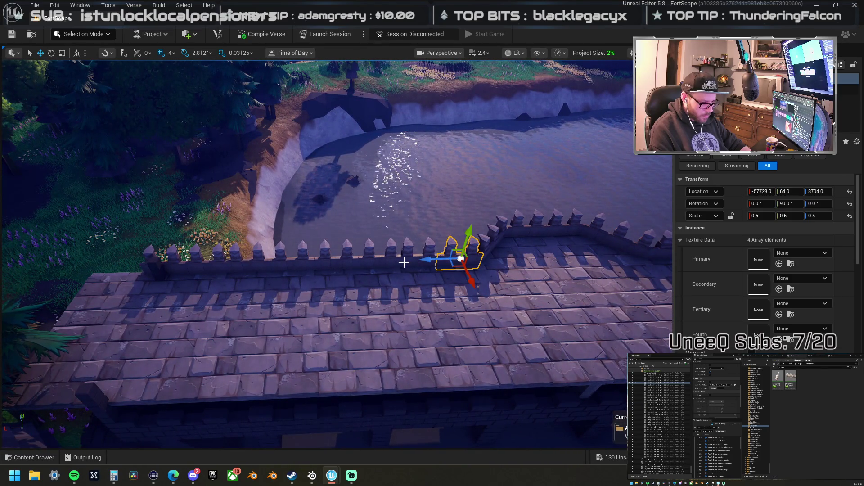
{"action": "left_click", "coordinate": [404, 263], "text": "ctrl"}
{"action": "left_click", "coordinate": [341, 262], "text": "ctrl"}
{"action": "left_click", "coordinate": [372, 259], "text": "ctrl"}
{"action": "left_click", "coordinate": [295, 263], "text": "ctrl"}
{"action": "left_click", "coordinate": [224, 266], "text": "ctrl"}
{"action": "left_click", "coordinate": [254, 266], "text": "ctrl"}
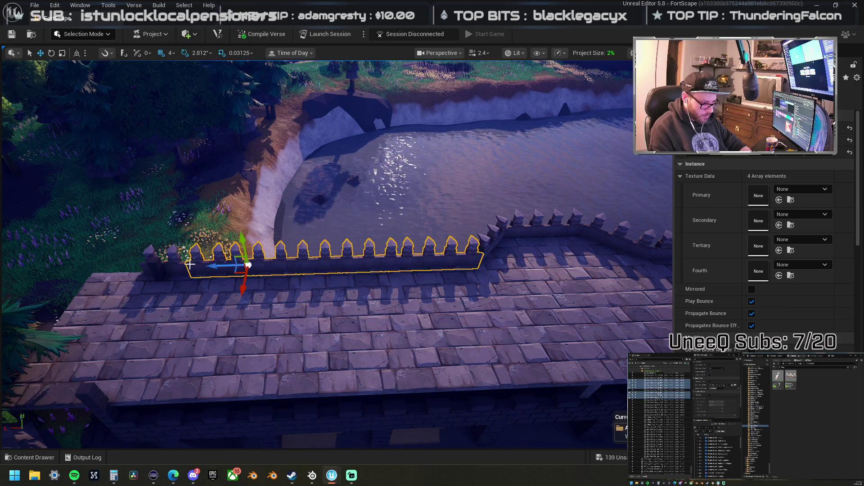
{"action": "left_click", "coordinate": [184, 270], "text": "ctrl"}
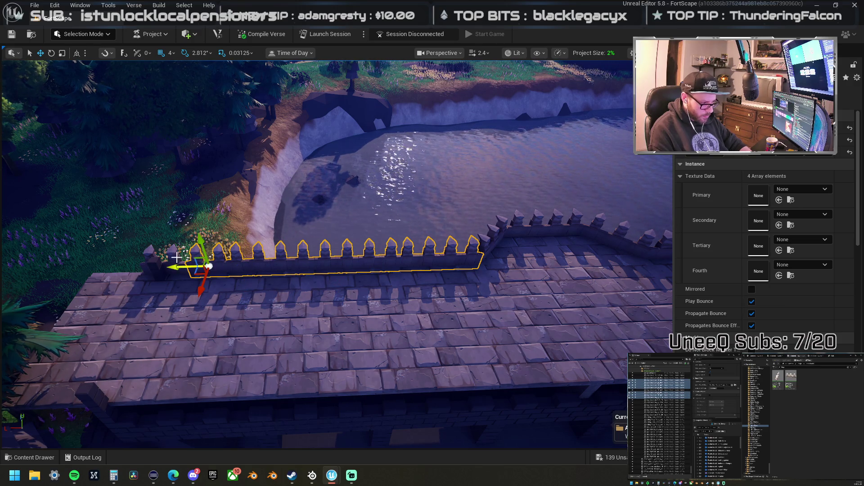
{"action": "left_click", "coordinate": [174, 253], "text": "ctrl"}
{"action": "key", "text": "Escape"}
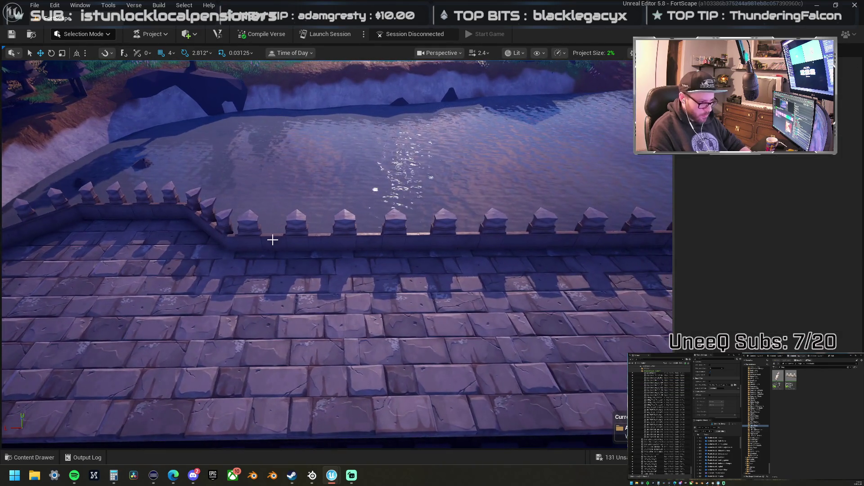
Step: Select the four-piece wall run and Alt-drag a copy far left along the battlement
{"action": "left_click", "coordinate": [272, 239]}
{"action": "left_click", "coordinate": [358, 239], "text": "ctrl"}
{"action": "left_click", "coordinate": [510, 236], "text": "ctrl"}
{"action": "left_click", "coordinate": [595, 239], "text": "ctrl"}
{"action": "key", "text": "a"}
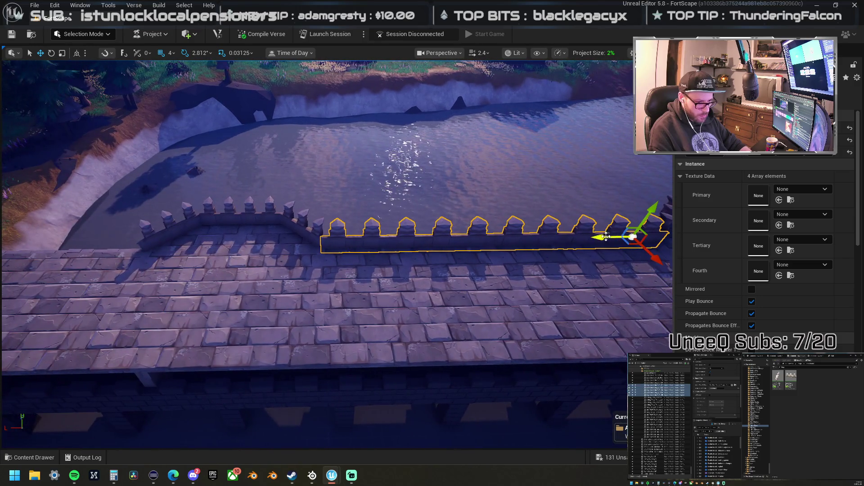
{"action": "left_click_drag", "start_coordinate": [607, 237], "coordinate": [36, 236], "text": "alt"}
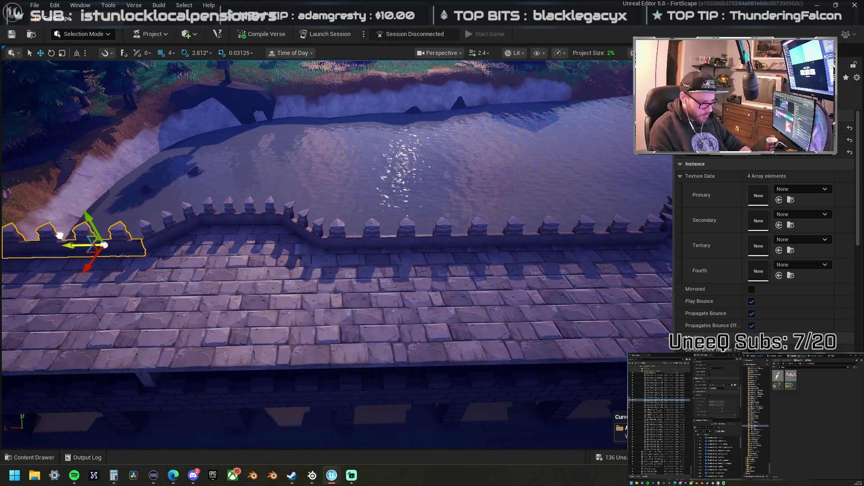
{"action": "key", "text": "f"}
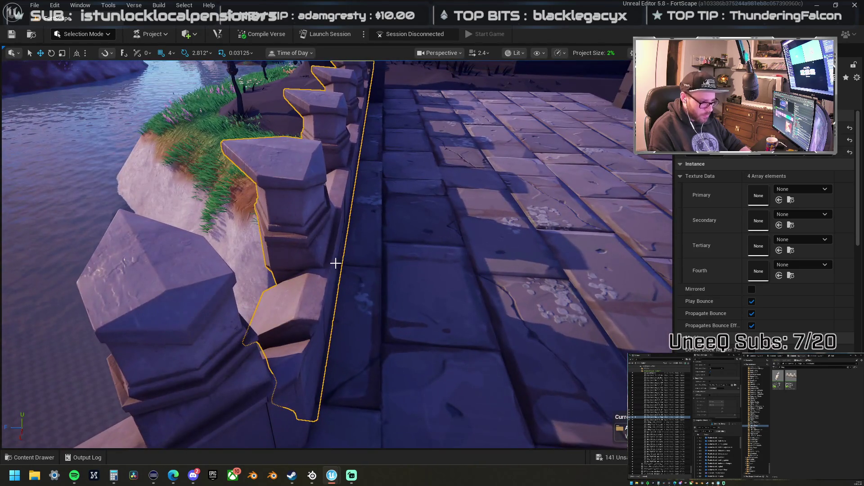
Step: Slide the two adjoining crenellated wall segments toward the grassy corner
{"action": "left_click", "coordinate": [322, 257]}
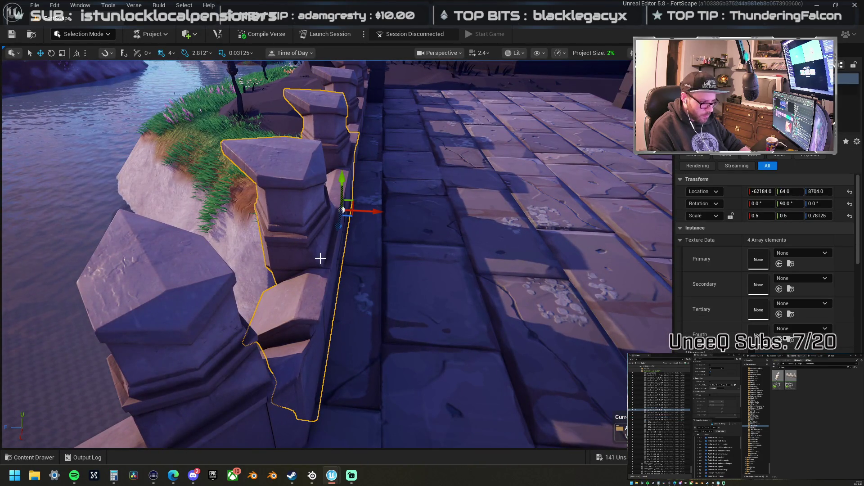
{"action": "left_click", "coordinate": [317, 257]}
{"action": "left_click_drag", "start_coordinate": [339, 223], "coordinate": [317, 241]}
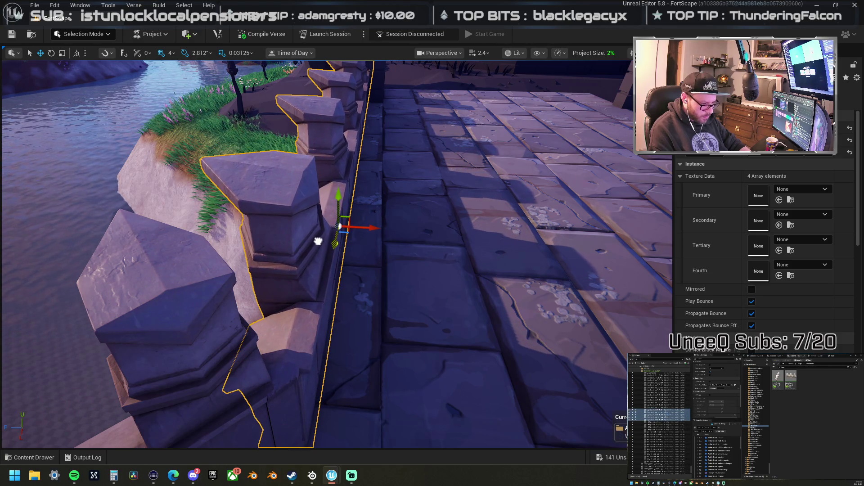
{"action": "key", "text": "f"}
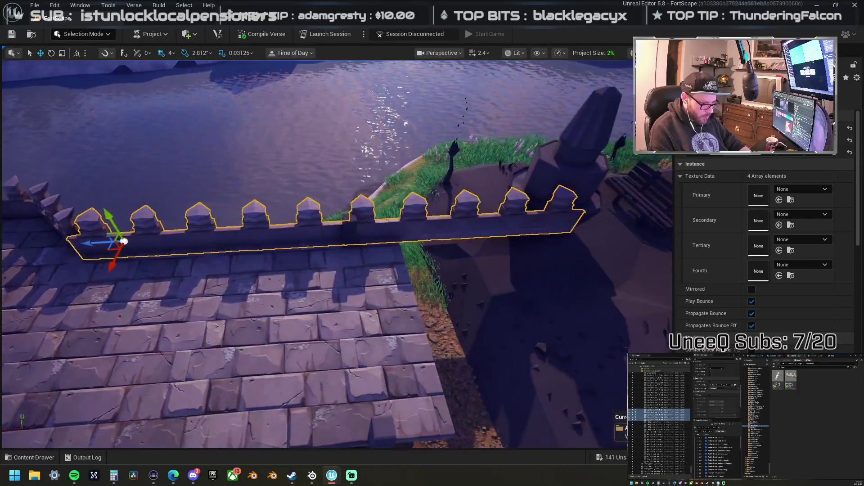
Step: Delete the short leftover wall segment, then select a crenellation piece further left
{"action": "left_click", "coordinate": [477, 228]}
{"action": "key", "text": "Delete"}
{"action": "key", "text": "ctrl+z"}
{"action": "key", "text": "Delete"}
{"action": "scroll", "coordinate": [337, 252], "scroll_direction": "up", "scroll_amount": 2}
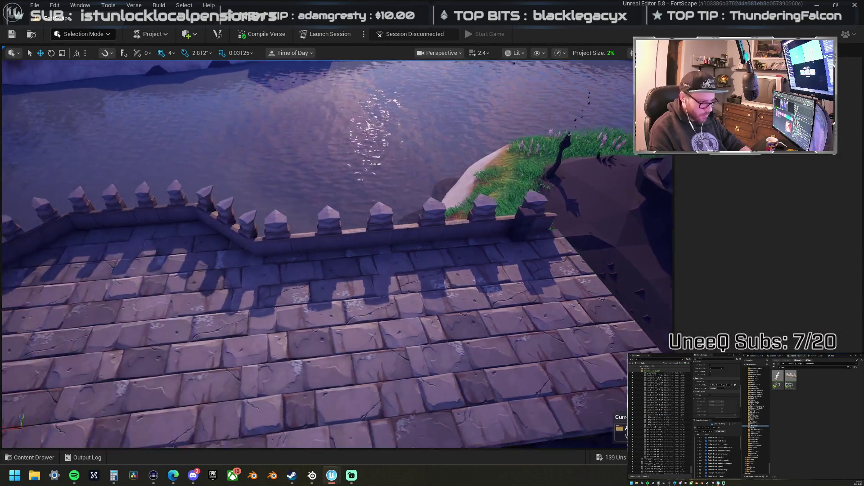
{"action": "key", "text": "a"}
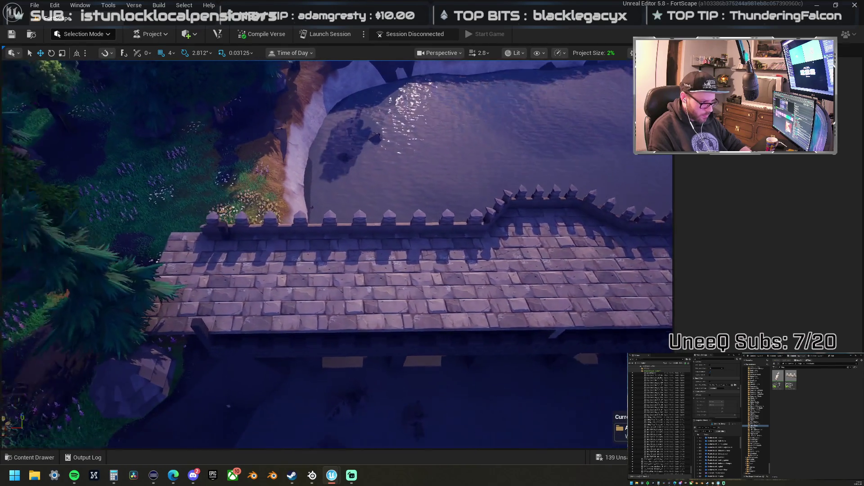
{"action": "left_click", "coordinate": [234, 225]}
{"action": "mouse_move", "coordinate": [267, 226]}
{"action": "left_mouse_down"}
{"action": "mouse_move", "coordinate": [450, 226]}
{"action": "mouse_move", "coordinate": [378, 261]}
{"action": "mouse_move", "coordinate": [509, 262]}
{"action": "left_mouse_up"}
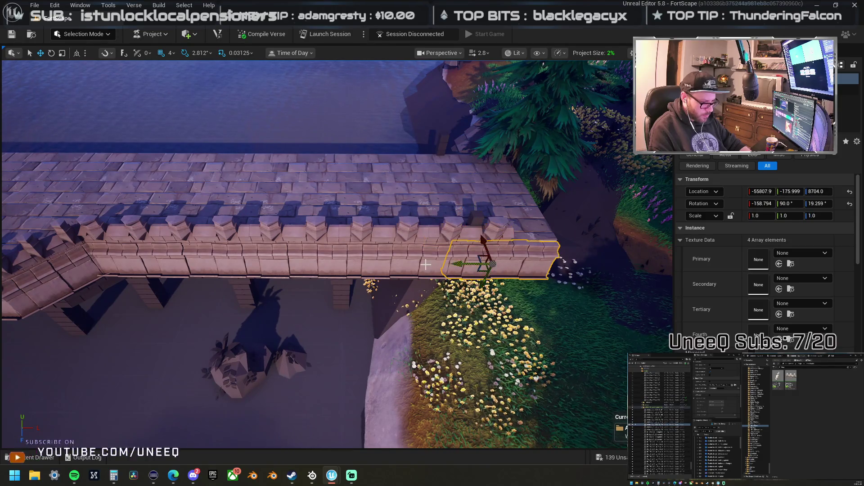
Step: Mirror the long wall section along its up axis, then undo it
{"action": "left_click", "coordinate": [391, 252]}
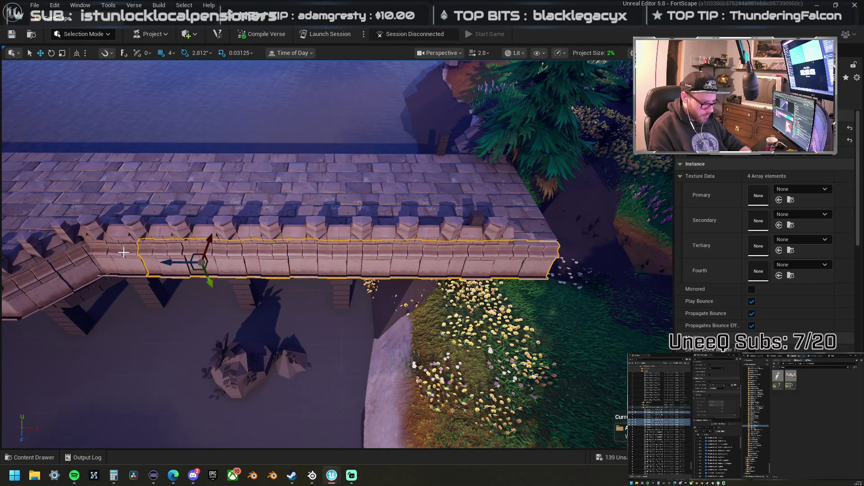
{"action": "left_click_drag", "start_coordinate": [217, 264], "coordinate": [216, 245]}
{"action": "mouse_move", "coordinate": [296, 267]}
{"action": "left_mouse_down"}
{"action": "mouse_move", "coordinate": [295, 257]}
{"action": "mouse_move", "coordinate": [296, 268]}
{"action": "left_mouse_up"}
{"action": "left_click_drag", "start_coordinate": [228, 292], "coordinate": [233, 286]}
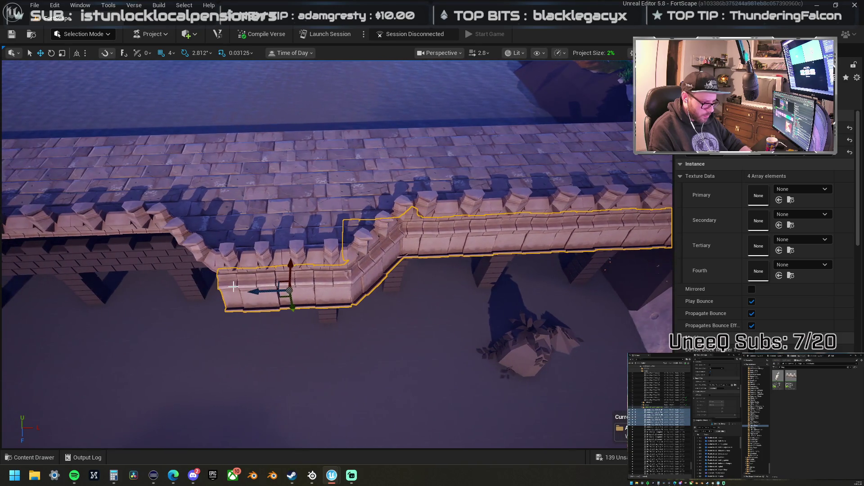
{"action": "right_click", "coordinate": [303, 294]}
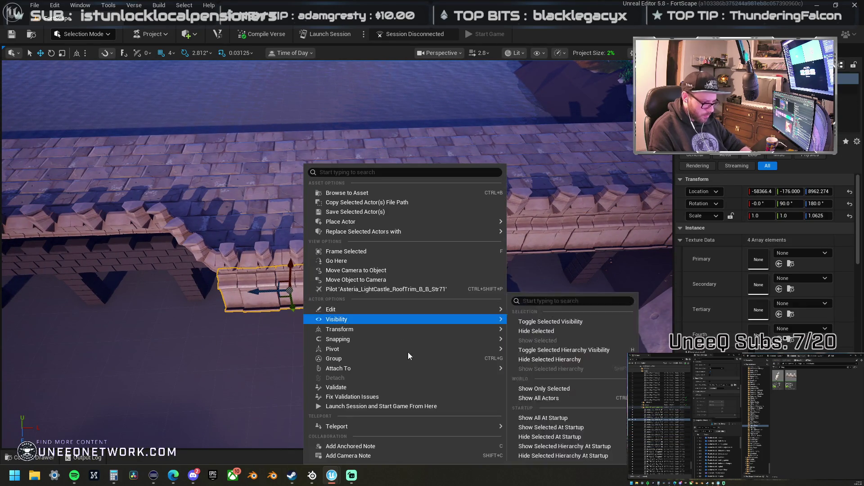
{"action": "mouse_move", "coordinate": [406, 366]}
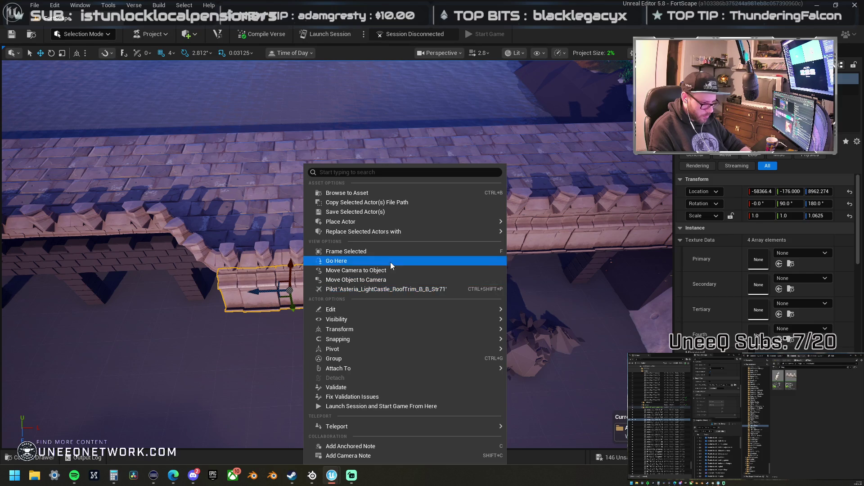
{"action": "mouse_move", "coordinate": [363, 331]}
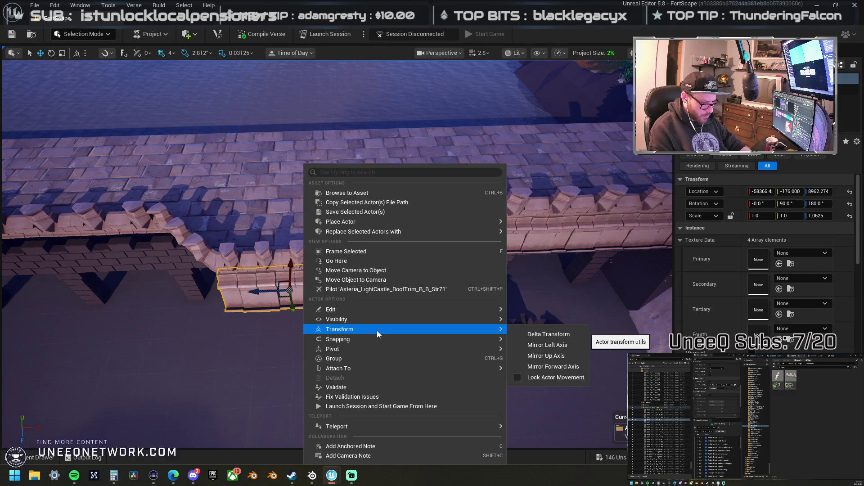
{"action": "left_click", "coordinate": [557, 346]}
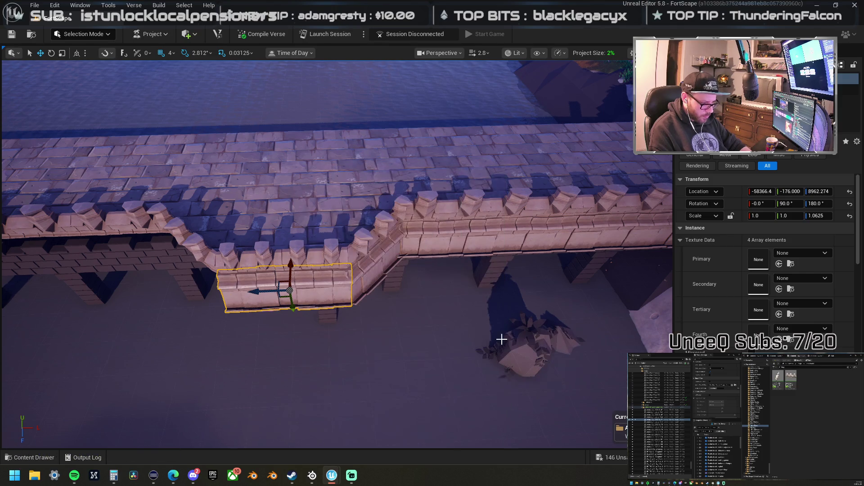
{"action": "key", "text": "ctrl+z"}
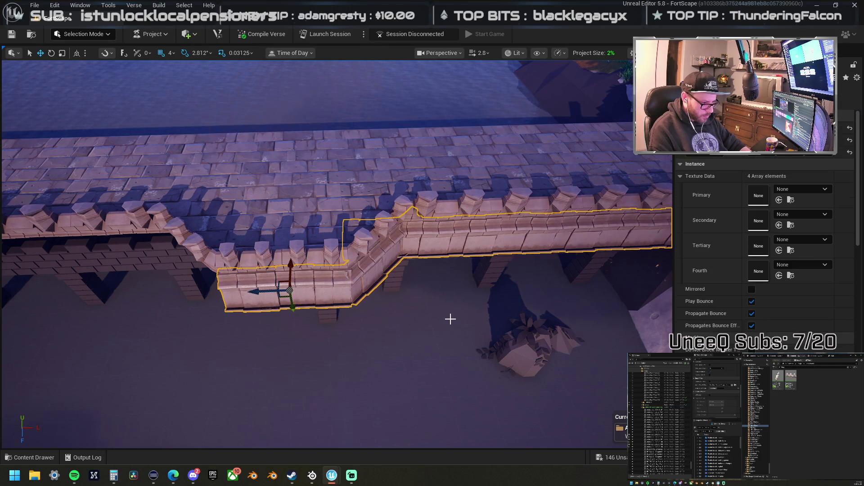
Step: Mirror the bend wall pieces along their left axis and slide them into line
{"action": "left_click", "coordinate": [317, 296]}
{"action": "right_click", "coordinate": [317, 296]}
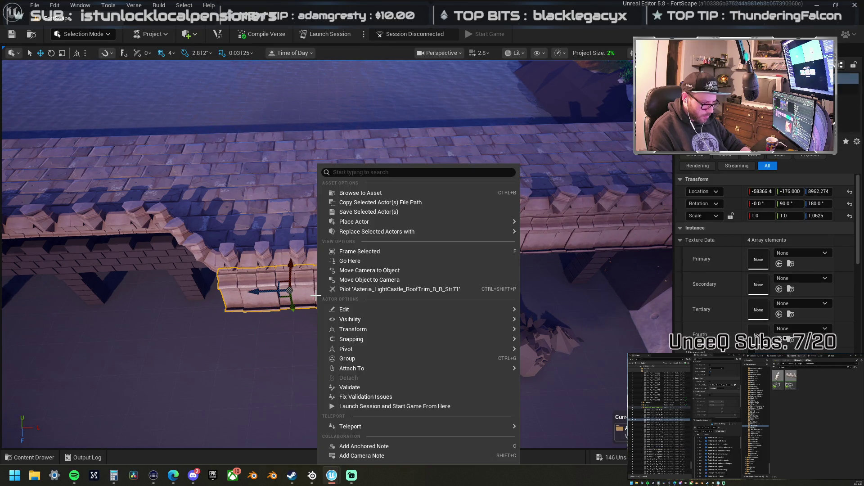
{"action": "key", "text": "Escape"}
{"action": "key", "text": "ctrl+z"}
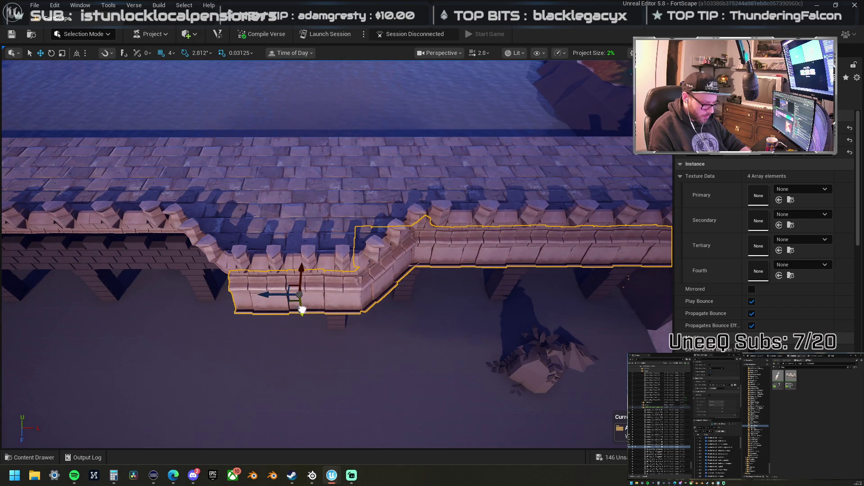
{"action": "scroll", "coordinate": [323, 275], "scroll_direction": "up", "scroll_amount": 4}
{"action": "left_click_drag", "start_coordinate": [324, 261], "coordinate": [316, 259]}
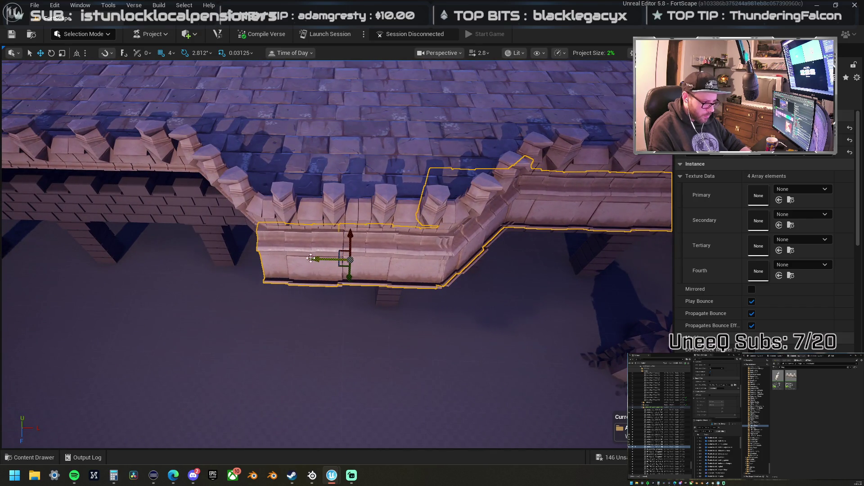
{"action": "right_click", "coordinate": [263, 243]}
{"action": "mouse_move", "coordinate": [267, 241]}
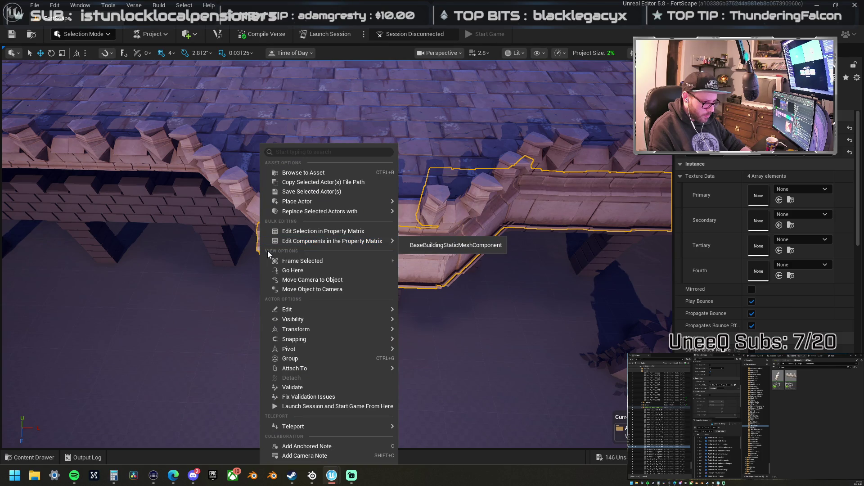
{"action": "mouse_move", "coordinate": [332, 328]}
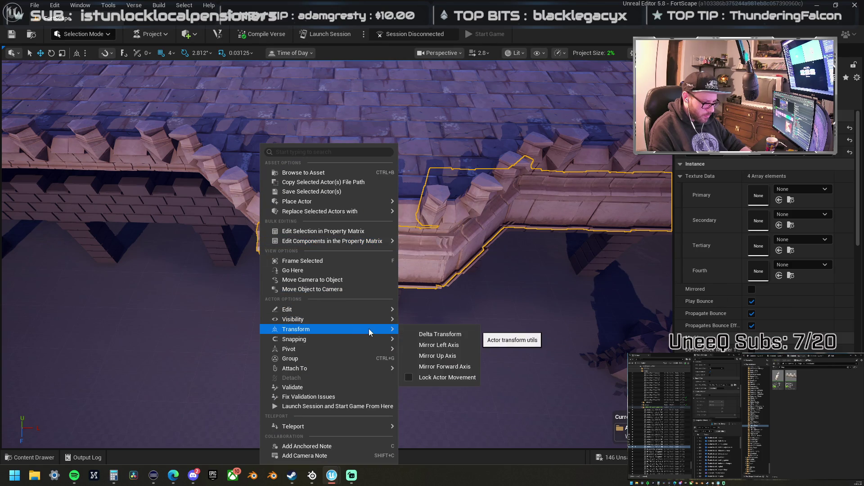
{"action": "left_click", "coordinate": [446, 346]}
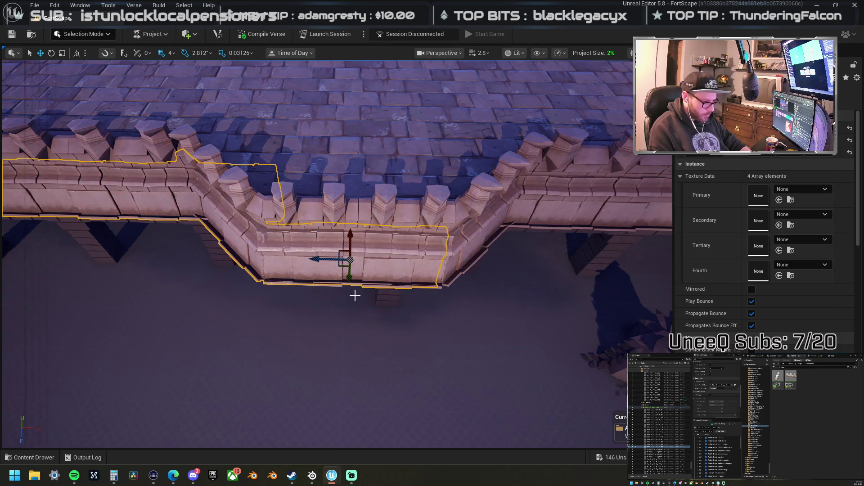
{"action": "left_click_drag", "start_coordinate": [319, 261], "coordinate": [325, 259]}
Step: Select the straight wall section together with the adjacent angled section at the bend
{"action": "left_click", "coordinate": [309, 265]}
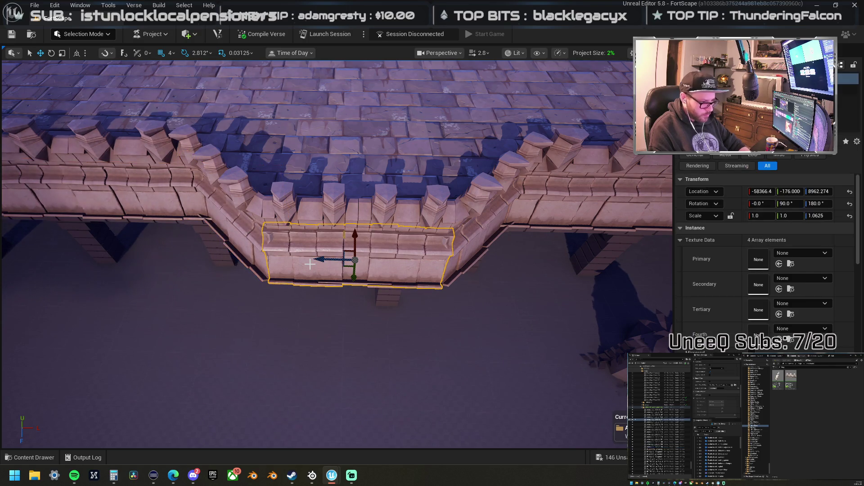
{"action": "key", "text": "Escape"}
{"action": "scroll", "coordinate": [339, 260], "scroll_direction": "down", "scroll_amount": 10}
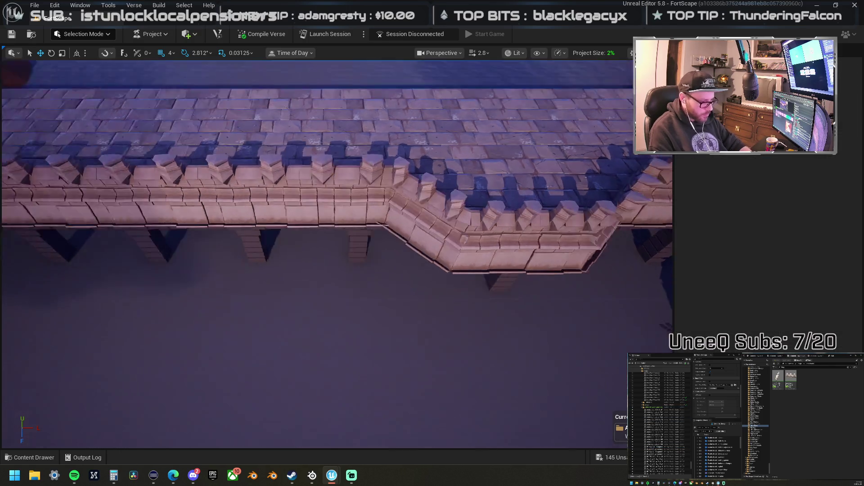
{"action": "scroll", "coordinate": [338, 254], "scroll_direction": "up", "scroll_amount": 5}
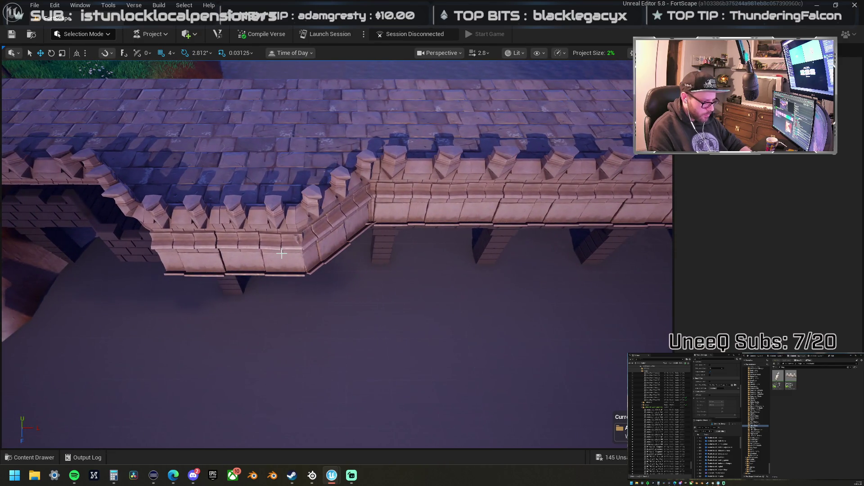
{"action": "left_click", "coordinate": [313, 246]}
{"action": "left_click", "coordinate": [487, 205]}
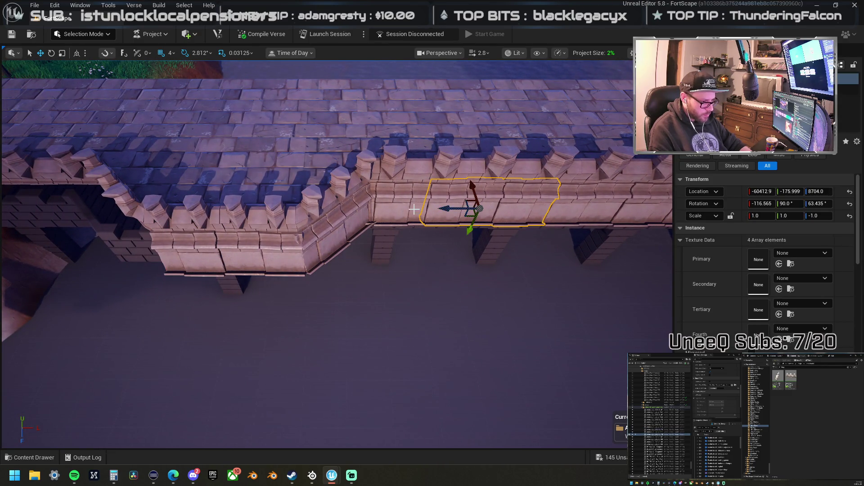
{"action": "left_click", "coordinate": [409, 212], "text": "ctrl"}
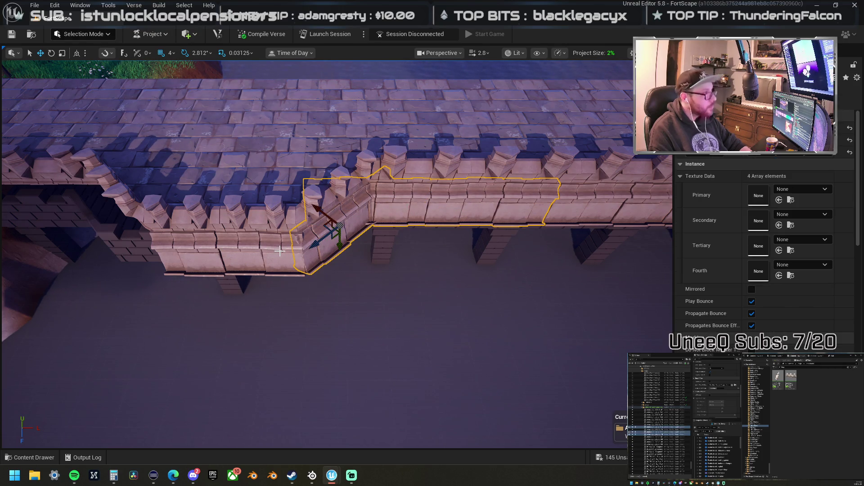
{"action": "mouse_move", "coordinate": [287, 263]}
{"action": "left_mouse_down"}
{"action": "mouse_move", "coordinate": [252, 266]}
{"action": "mouse_move", "coordinate": [291, 262]}
{"action": "left_mouse_up"}
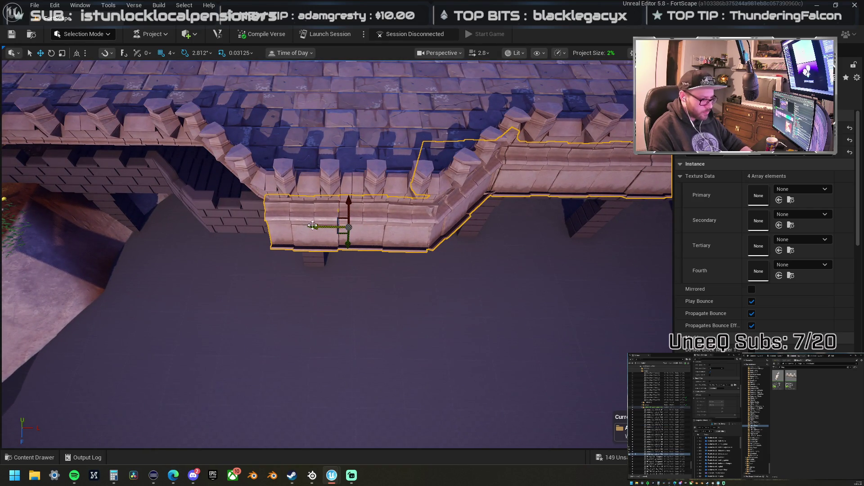
{"action": "right_click", "coordinate": [265, 263]}
{"action": "mouse_move", "coordinate": [265, 207]}
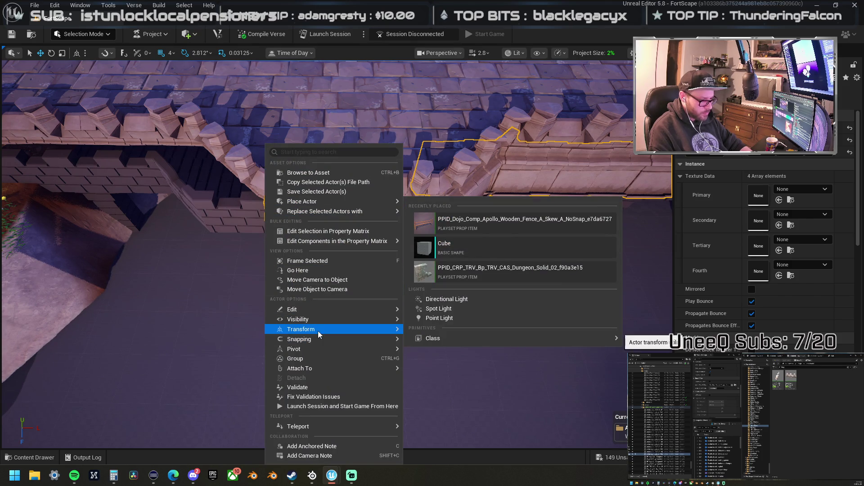
Step: Mirror the bend pieces along the left axis and delete the extra right piece
{"action": "mouse_move", "coordinate": [354, 332]}
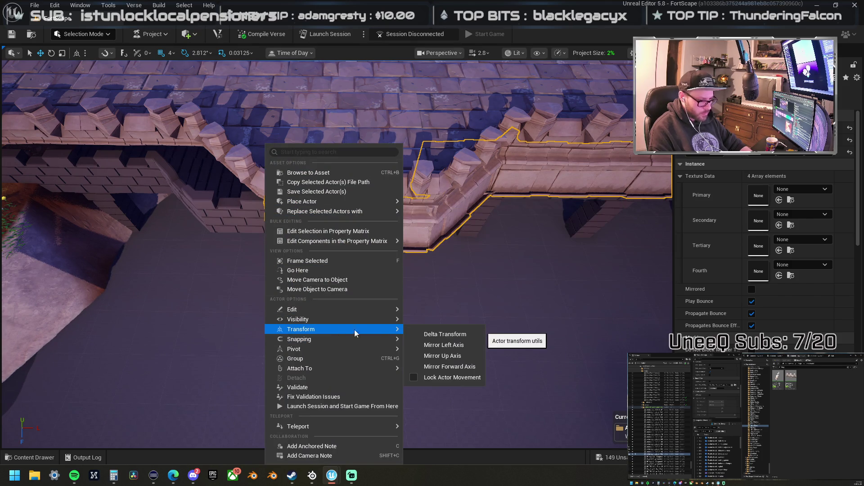
{"action": "left_click", "coordinate": [458, 347]}
{"action": "mouse_move", "coordinate": [368, 297]}
{"action": "left_mouse_down"}
{"action": "mouse_move", "coordinate": [333, 265]}
{"action": "mouse_move", "coordinate": [370, 288]}
{"action": "left_mouse_up"}
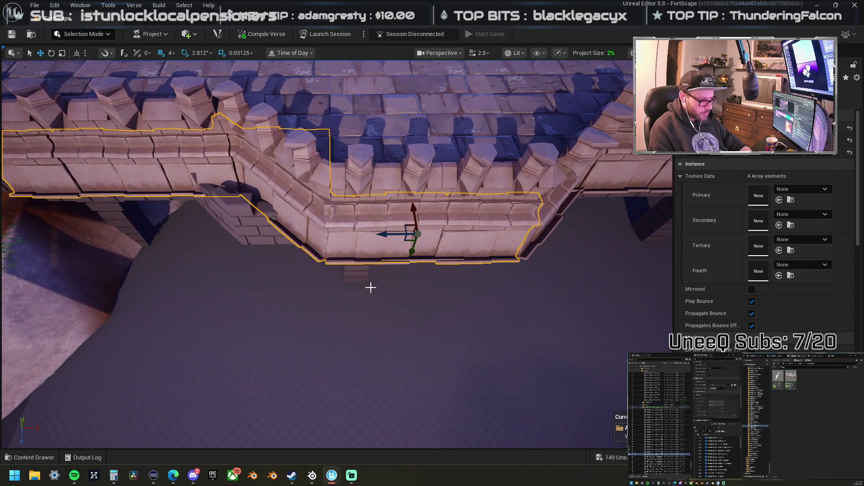
{"action": "left_click", "coordinate": [371, 243]}
{"action": "key", "text": "Delete"}
{"action": "mouse_move", "coordinate": [371, 238]}
{"action": "left_mouse_down"}
{"action": "mouse_move", "coordinate": [356, 224]}
{"action": "mouse_move", "coordinate": [402, 215]}
{"action": "mouse_move", "coordinate": [294, 212]}
{"action": "left_mouse_up"}
Step: Select the whole crenellated wall run, including every wall and crenellation piece
{"action": "left_click", "coordinate": [355, 223]}
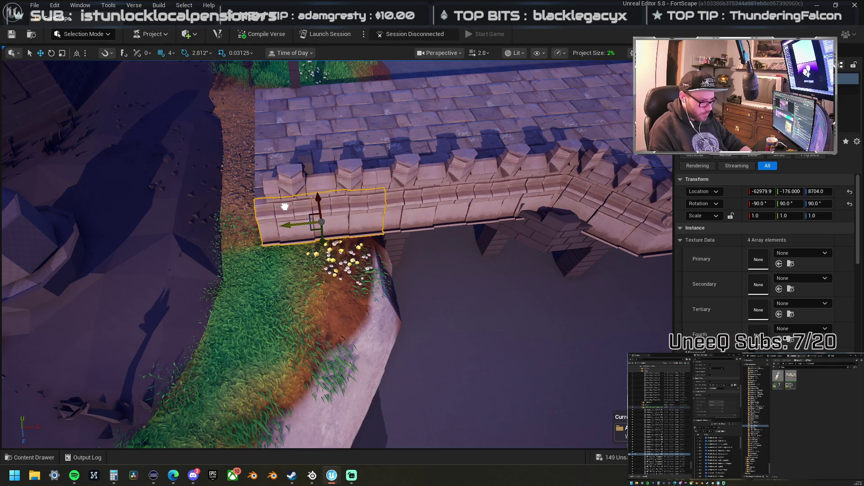
{"action": "left_click_drag", "start_coordinate": [303, 209], "coordinate": [261, 220]}
{"action": "mouse_move", "coordinate": [368, 236]}
{"action": "left_mouse_down"}
{"action": "mouse_move", "coordinate": [394, 196]}
{"action": "mouse_move", "coordinate": [383, 216]}
{"action": "left_mouse_up"}
{"action": "left_click", "coordinate": [423, 220]}
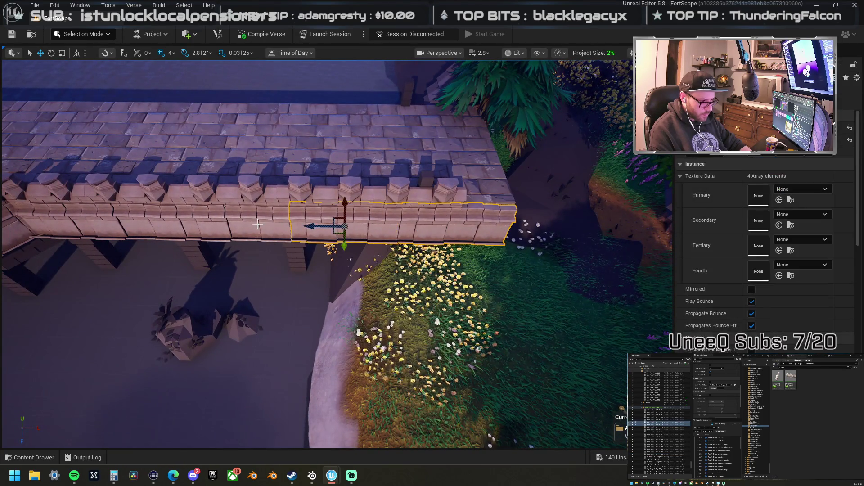
{"action": "left_click", "coordinate": [189, 227], "text": "ctrl"}
{"action": "left_click", "coordinate": [70, 220], "text": "ctrl"}
{"action": "left_click", "coordinate": [36, 211], "text": "ctrl"}
{"action": "left_click", "coordinate": [54, 180], "text": "ctrl"}
{"action": "left_click", "coordinate": [160, 195], "text": "ctrl"}
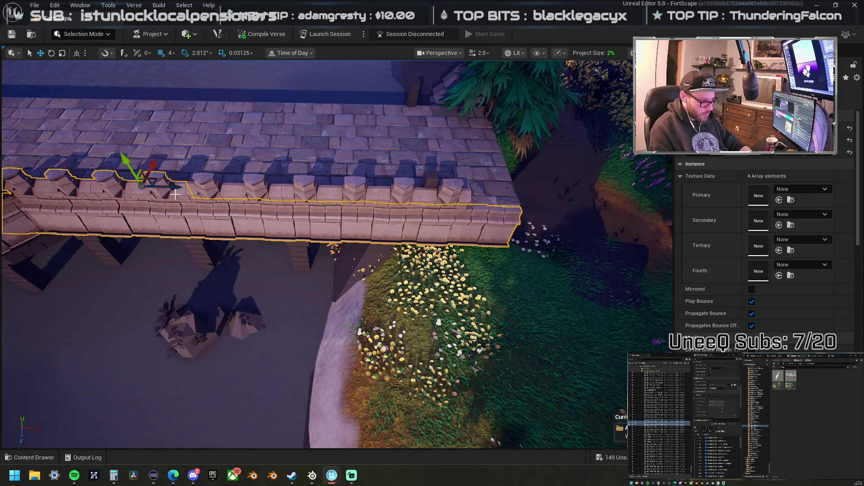
{"action": "left_click", "coordinate": [207, 187], "text": "ctrl"}
{"action": "left_click", "coordinate": [256, 187], "text": "ctrl"}
{"action": "left_click", "coordinate": [306, 188], "text": "ctrl"}
{"action": "left_click", "coordinate": [359, 194], "text": "ctrl"}
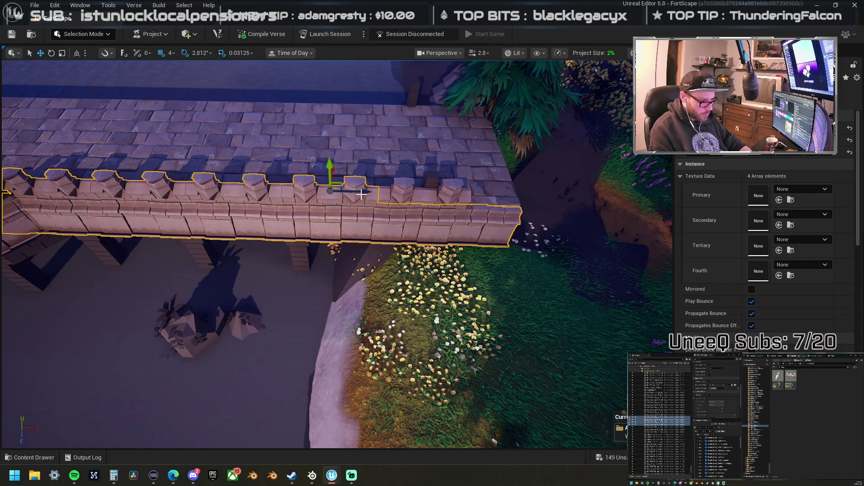
{"action": "left_click", "coordinate": [401, 193], "text": "ctrl"}
Step: Alt-drag a copy of the wall toward the bridge's left end and mirror it on the up axis
{"action": "mouse_move", "coordinate": [392, 197]}
{"action": "left_mouse_down"}
{"action": "mouse_move", "coordinate": [451, 173]}
{"action": "mouse_move", "coordinate": [407, 197]}
{"action": "left_mouse_up"}
{"action": "left_click_drag", "start_coordinate": [438, 142], "coordinate": [297, 138]}
{"action": "right_click", "coordinate": [341, 167]}
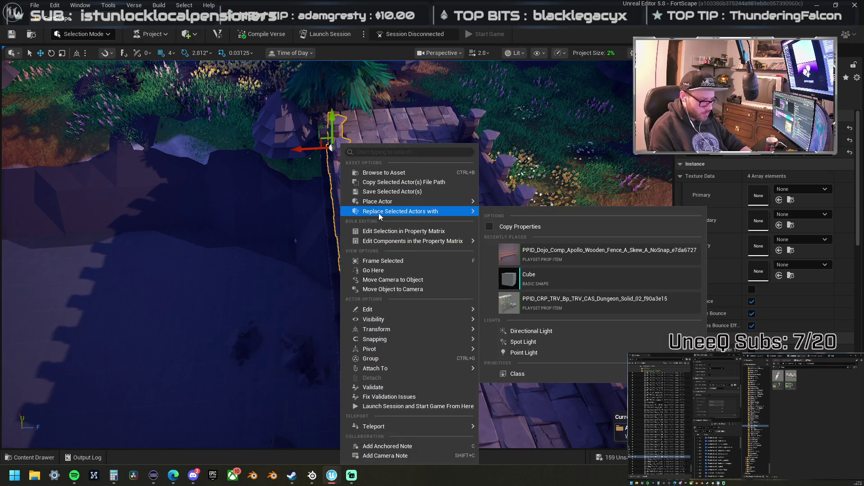
{"action": "mouse_move", "coordinate": [396, 238]}
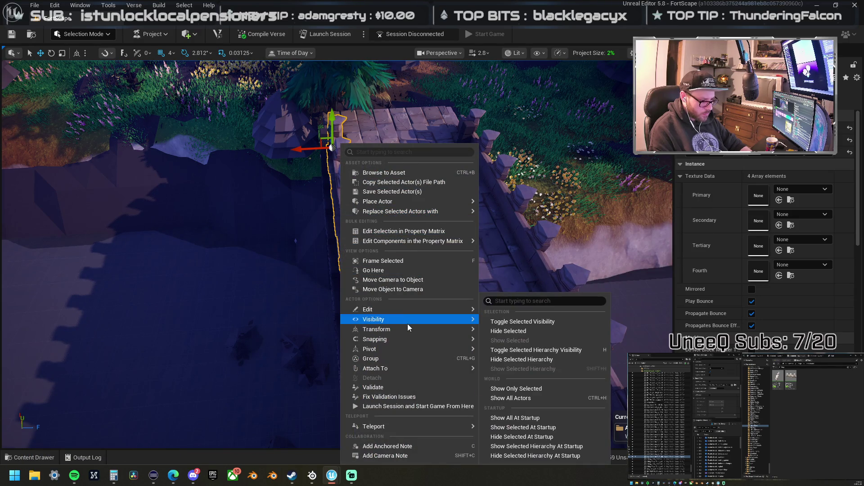
{"action": "mouse_move", "coordinate": [444, 333]}
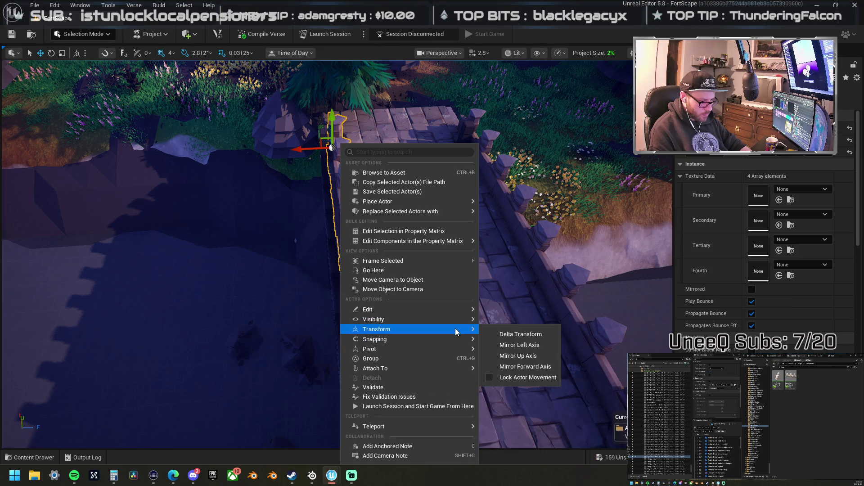
{"action": "left_click", "coordinate": [533, 356]}
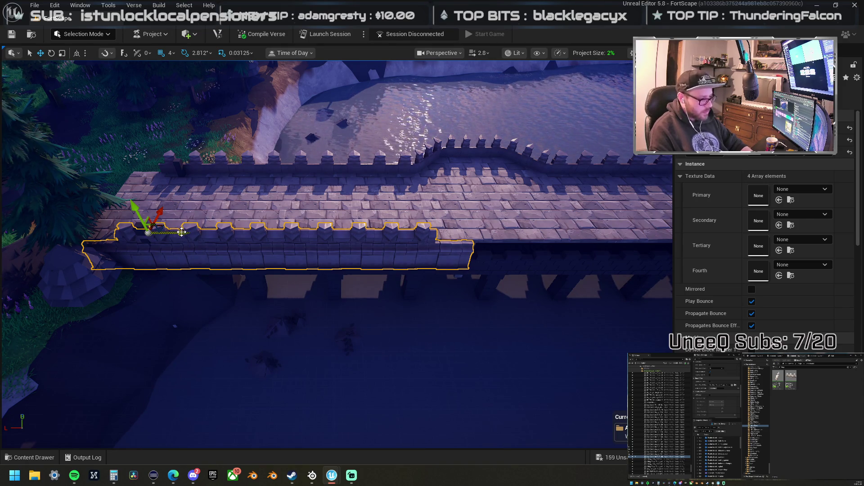
Step: Slide the mirrored copy right along the bridge's near edge into line
{"action": "left_click_drag", "start_coordinate": [181, 232], "coordinate": [435, 243]}
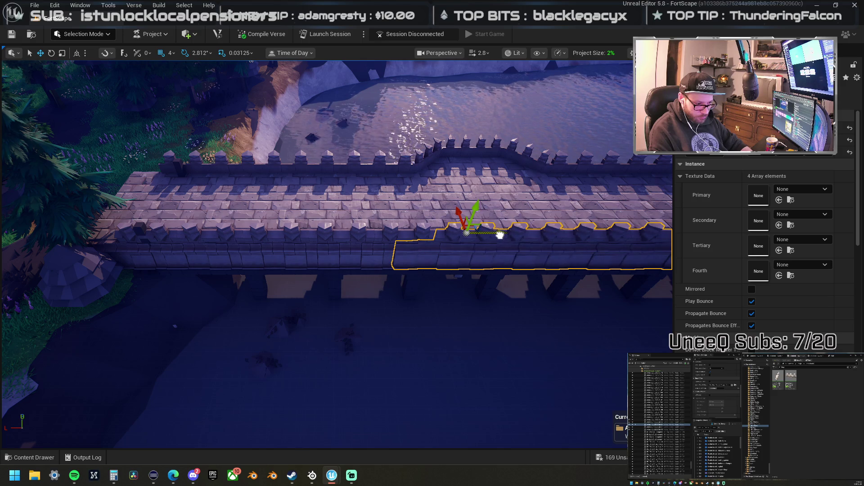
{"action": "key", "text": "Right"}
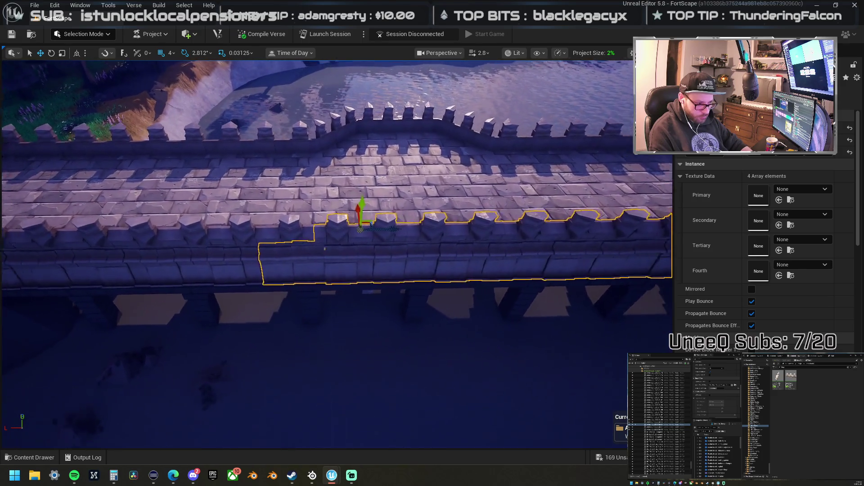
{"action": "left_click_drag", "start_coordinate": [293, 242], "coordinate": [383, 238]}
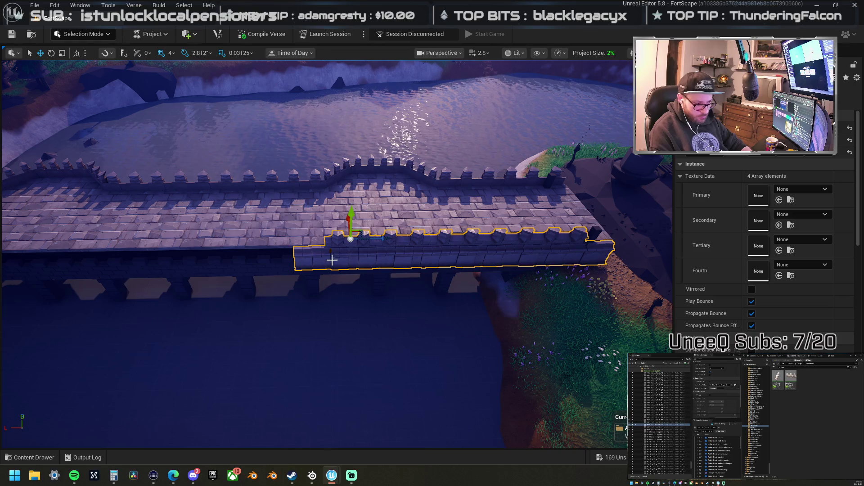
{"action": "left_click_drag", "start_coordinate": [386, 238], "coordinate": [358, 239]}
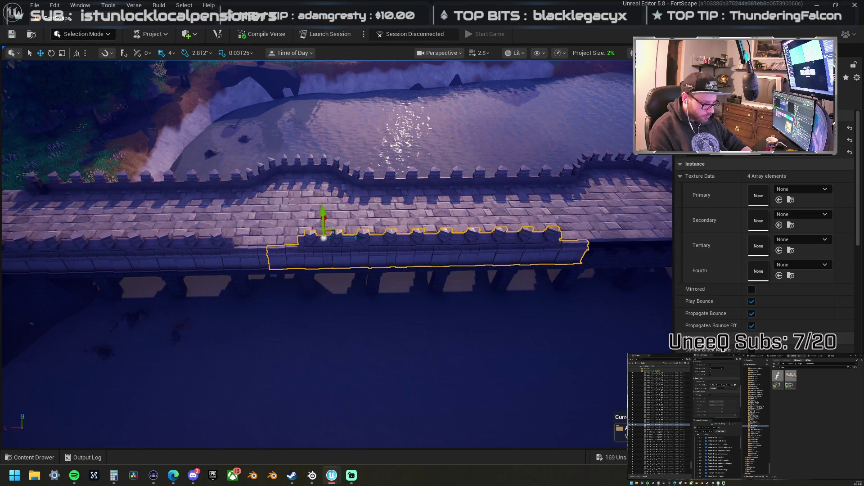
Step: Delete the crenellated wall piece at the bridge's end by the rocky bank
{"action": "key", "text": "w"}
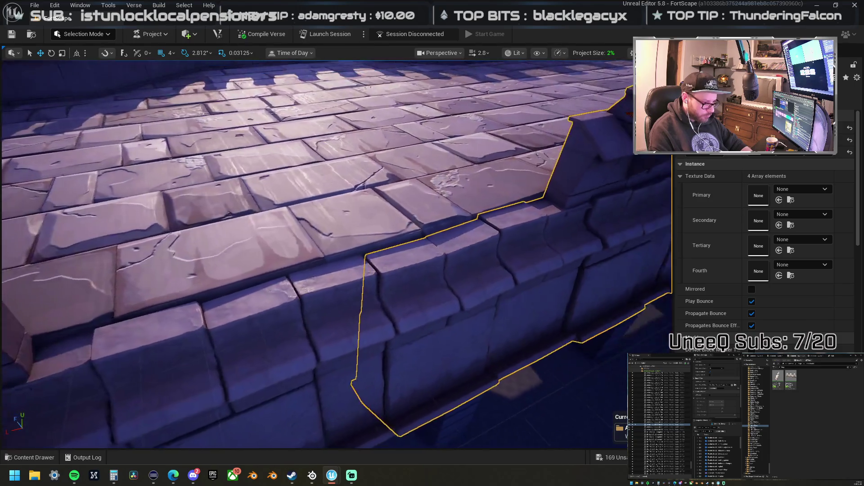
{"action": "scroll", "coordinate": [332, 283], "scroll_direction": "down", "scroll_amount": 5}
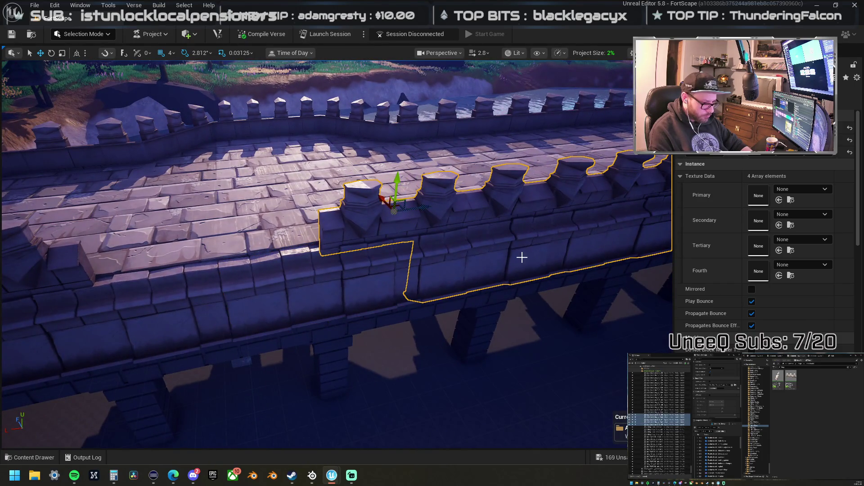
{"action": "left_click_drag", "start_coordinate": [533, 255], "coordinate": [395, 254]}
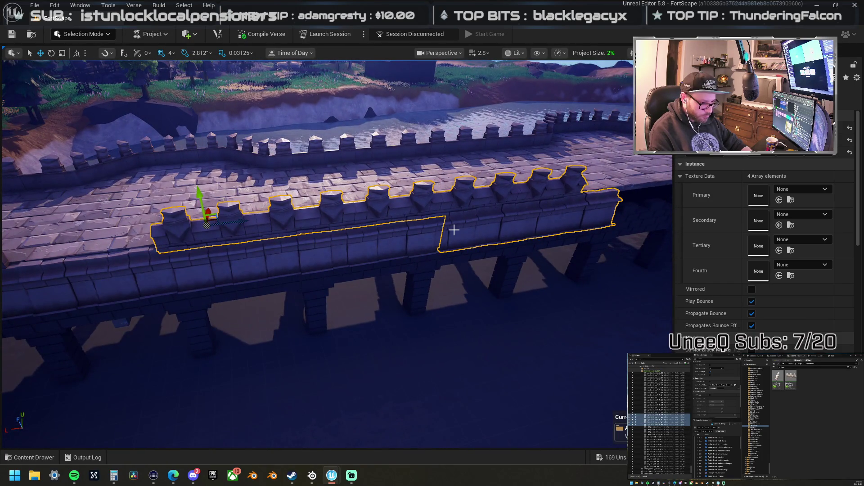
{"action": "left_click_drag", "start_coordinate": [563, 199], "coordinate": [511, 216]}
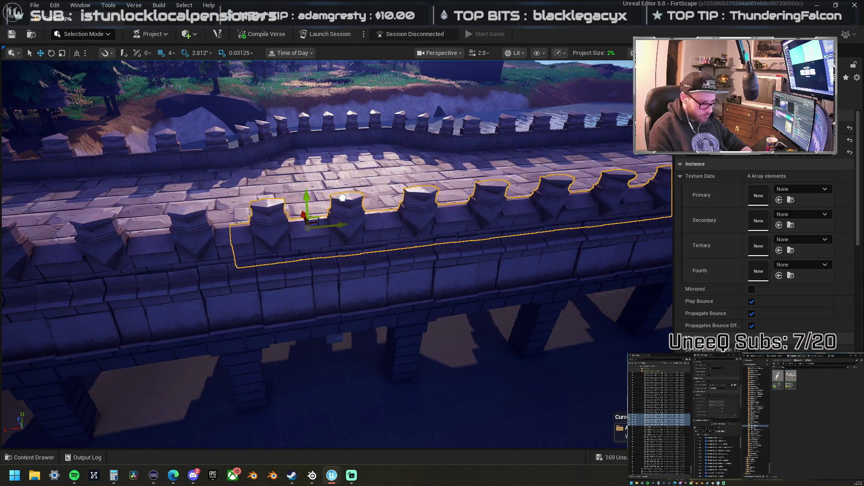
{"action": "mouse_move", "coordinate": [342, 201]}
{"action": "left_mouse_down"}
{"action": "mouse_move", "coordinate": [342, 162]}
{"action": "mouse_move", "coordinate": [315, 189]}
{"action": "left_mouse_up"}
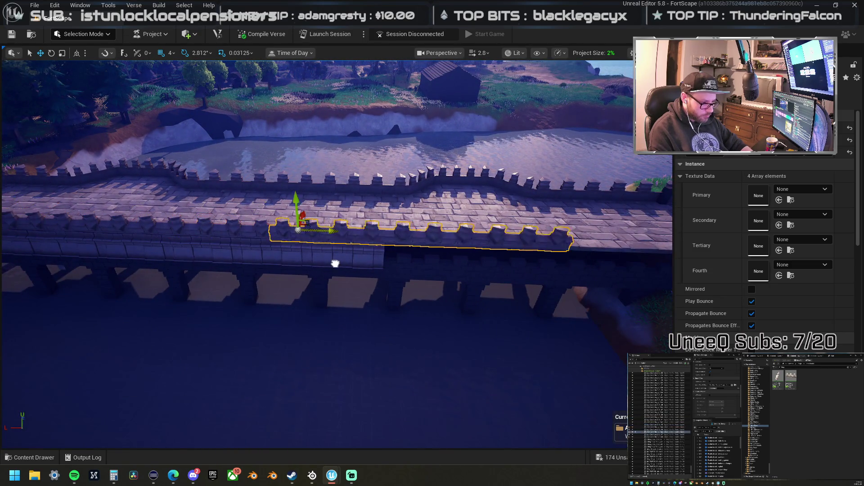
{"action": "scroll", "coordinate": [359, 242], "scroll_direction": "up", "scroll_amount": 8}
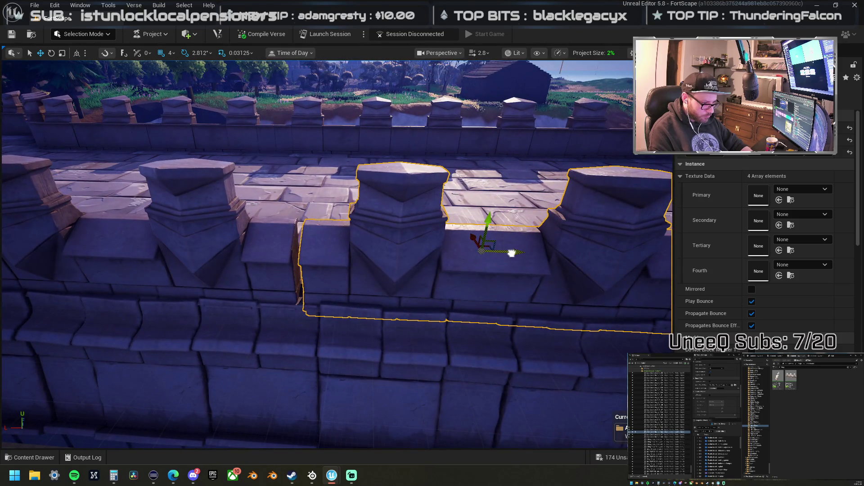
{"action": "scroll", "coordinate": [502, 252], "scroll_direction": "down", "scroll_amount": 6}
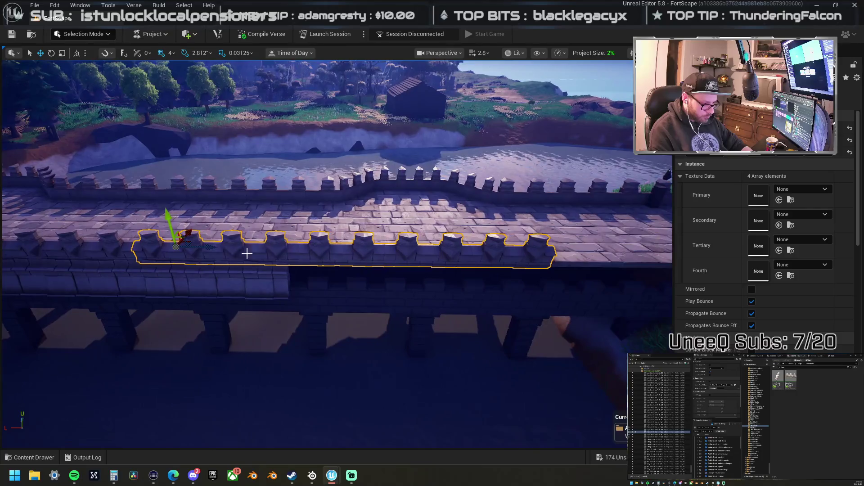
{"action": "left_click_drag", "start_coordinate": [405, 257], "coordinate": [448, 258]}
{"action": "scroll", "coordinate": [272, 253], "scroll_direction": "up", "scroll_amount": 8}
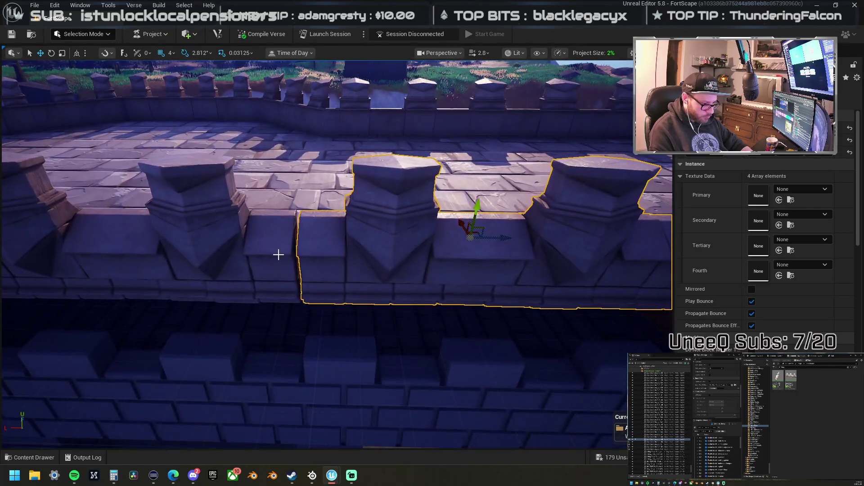
{"action": "scroll", "coordinate": [500, 237], "scroll_direction": "down", "scroll_amount": 3}
{"action": "left_click_drag", "start_coordinate": [500, 237], "coordinate": [371, 230]}
{"action": "left_click", "coordinate": [371, 231]}
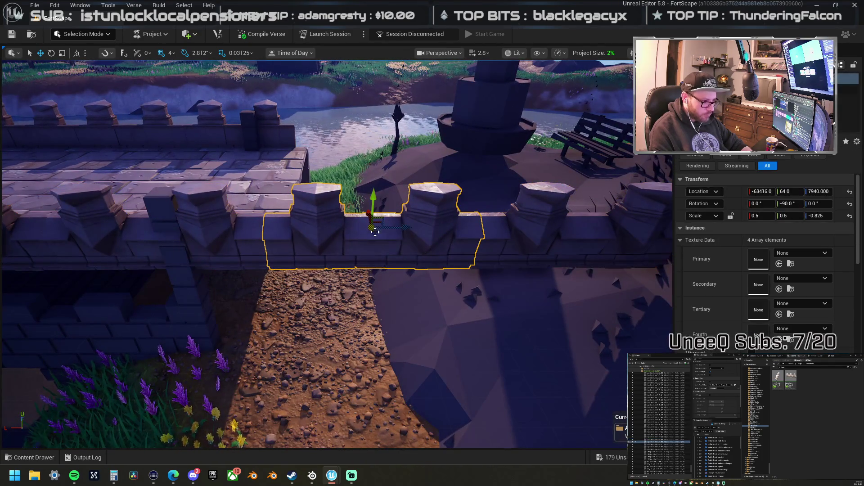
{"action": "left_click", "coordinate": [552, 232]}
{"action": "left_click_drag", "start_coordinate": [552, 232], "coordinate": [508, 247]}
{"action": "key", "text": "Delete"}
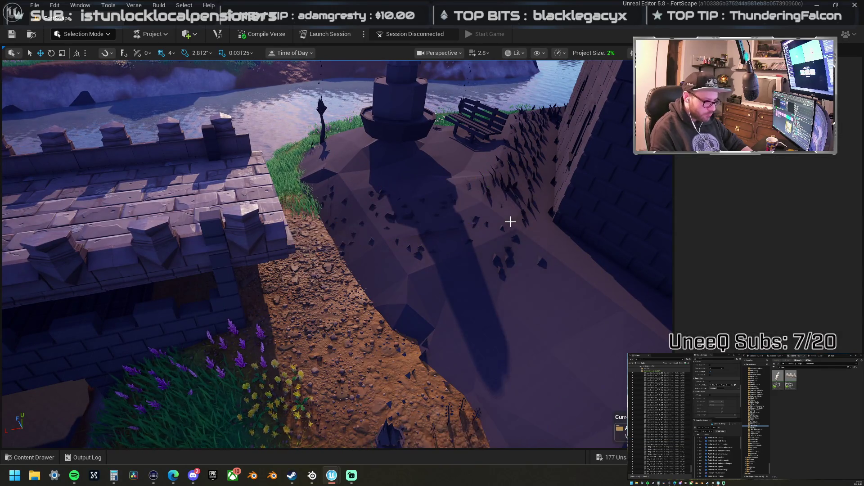
Step: Select another rampart wall segment and slide it left along the wall
{"action": "mouse_move", "coordinate": [303, 201]}
{"action": "left_mouse_down"}
{"action": "mouse_move", "coordinate": [303, 180]}
{"action": "mouse_move", "coordinate": [270, 193]}
{"action": "left_mouse_up"}
{"action": "left_click", "coordinate": [281, 235]}
{"action": "left_click_drag", "start_coordinate": [270, 243], "coordinate": [108, 238]}
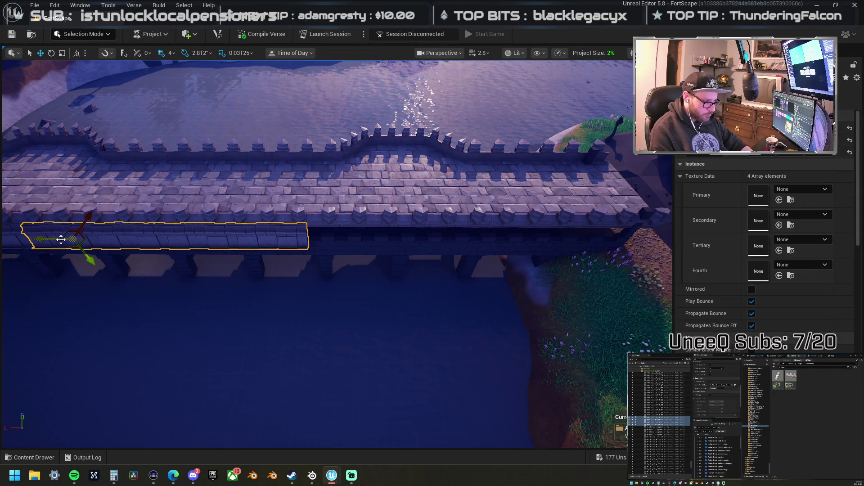
Step: Slide the long wall segment right along the rampart
{"action": "left_click_drag", "start_coordinate": [38, 244], "coordinate": [246, 245]}
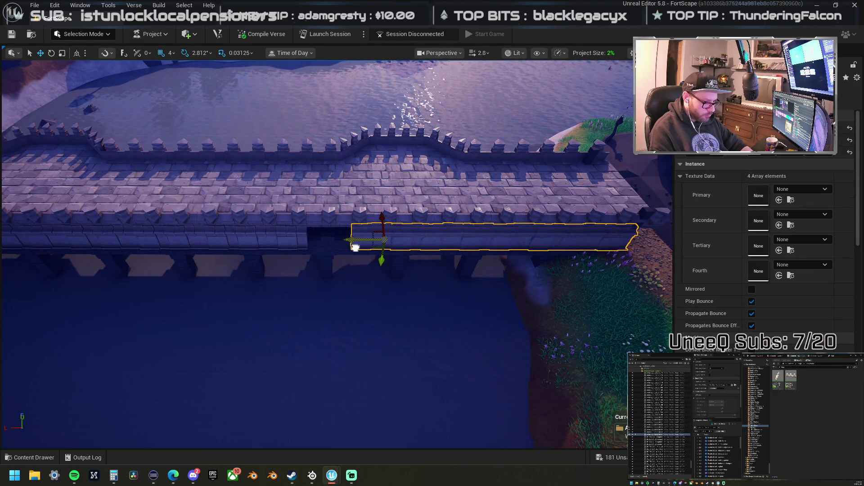
{"action": "scroll", "coordinate": [313, 233], "scroll_direction": "down", "scroll_amount": 6}
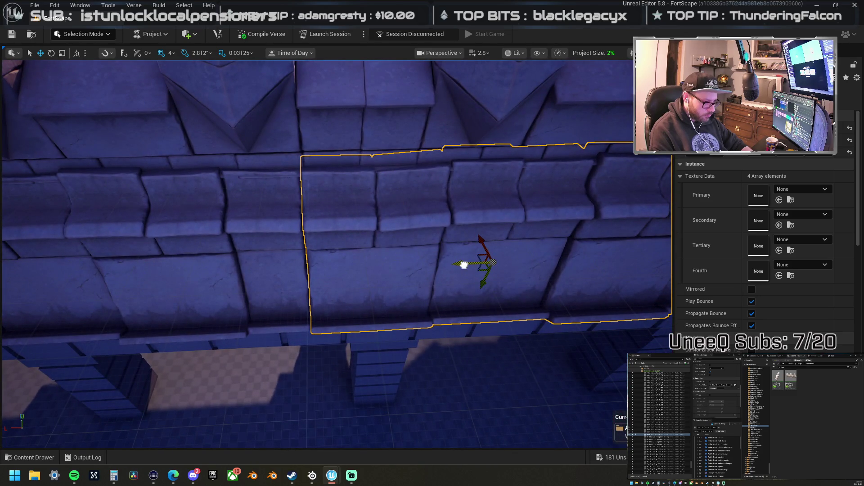
{"action": "scroll", "coordinate": [463, 265], "scroll_direction": "up", "scroll_amount": 6}
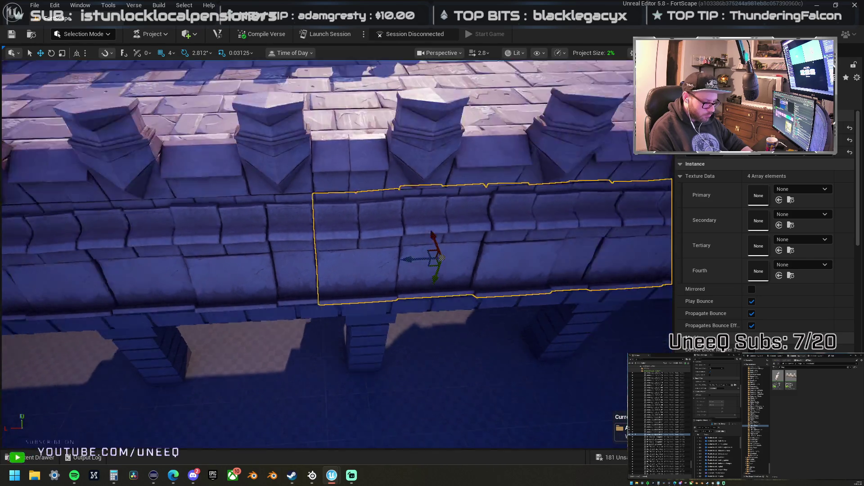
{"action": "scroll", "coordinate": [453, 255], "scroll_direction": "up", "scroll_amount": 3}
Step: Shift the shorter wall segment along the wall and frame it
{"action": "left_click", "coordinate": [413, 234]}
{"action": "scroll", "coordinate": [279, 235], "scroll_direction": "down", "scroll_amount": 4}
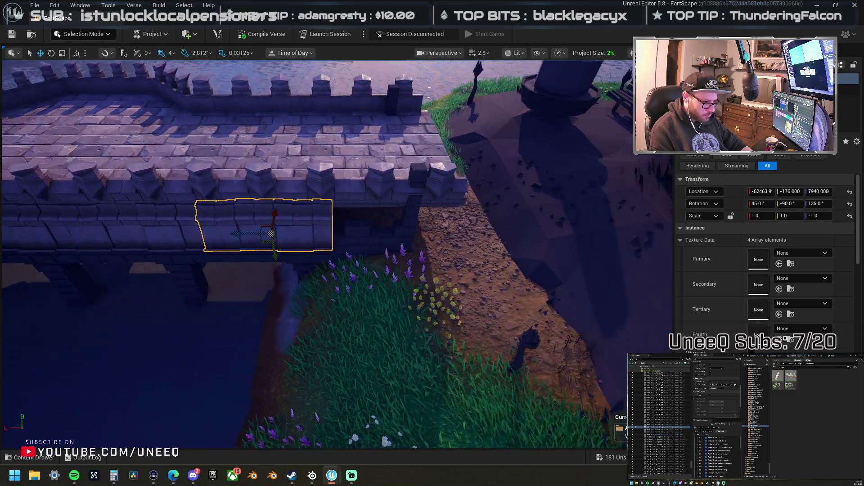
{"action": "mouse_move", "coordinate": [191, 228]}
{"action": "left_mouse_down"}
{"action": "mouse_move", "coordinate": [364, 240]}
{"action": "mouse_move", "coordinate": [66, 242]}
{"action": "mouse_move", "coordinate": [36, 218]}
{"action": "left_mouse_up"}
{"action": "scroll", "coordinate": [356, 238], "scroll_direction": "down", "scroll_amount": 5}
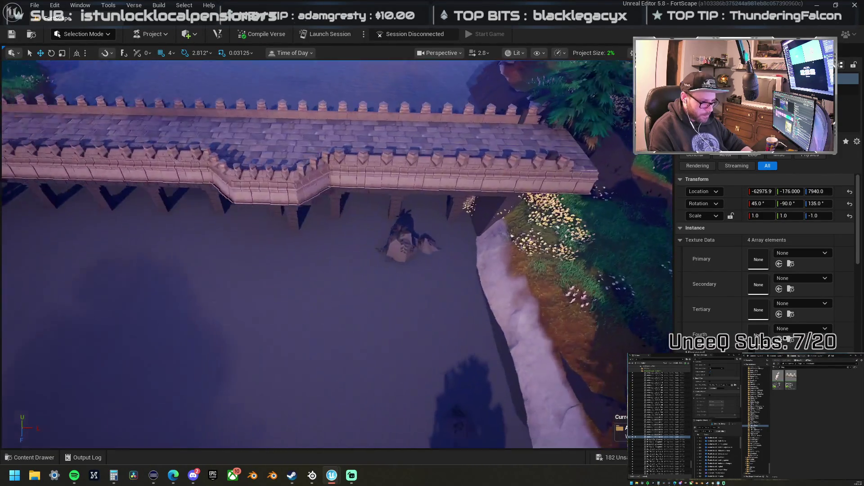
{"action": "key", "text": "f"}
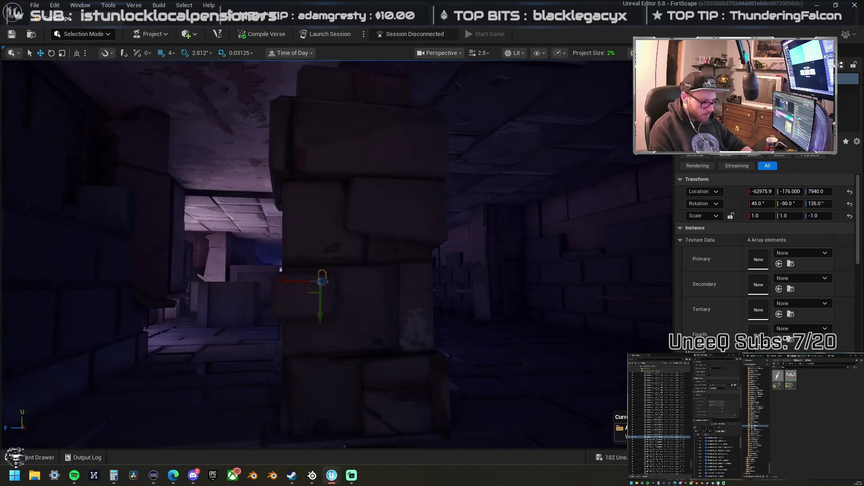
{"action": "left_click_drag", "start_coordinate": [281, 269], "coordinate": [143, 261]}
{"action": "left_click", "coordinate": [302, 257]}
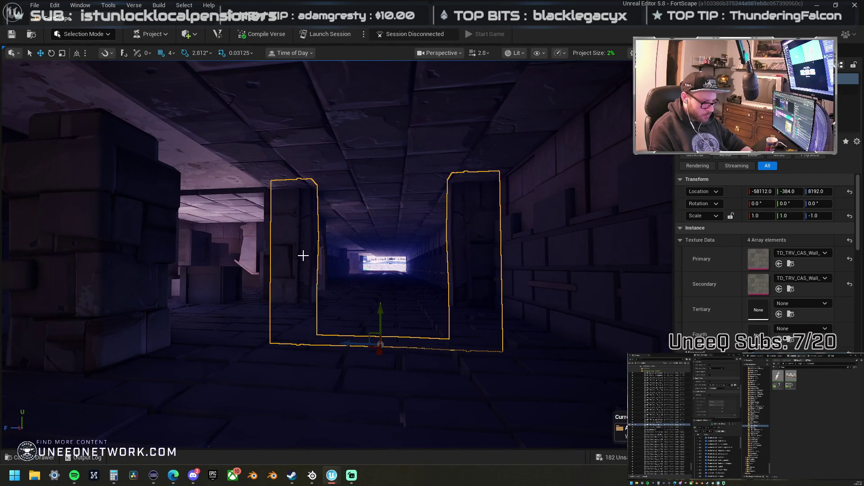
{"action": "left_click", "coordinate": [269, 238], "text": "ctrl"}
{"action": "left_click_drag", "start_coordinate": [268, 237], "coordinate": [229, 343]}
{"action": "mouse_move", "coordinate": [338, 252]}
{"action": "left_mouse_down"}
{"action": "mouse_move", "coordinate": [315, 247]}
{"action": "mouse_move", "coordinate": [324, 216]}
{"action": "left_mouse_up"}
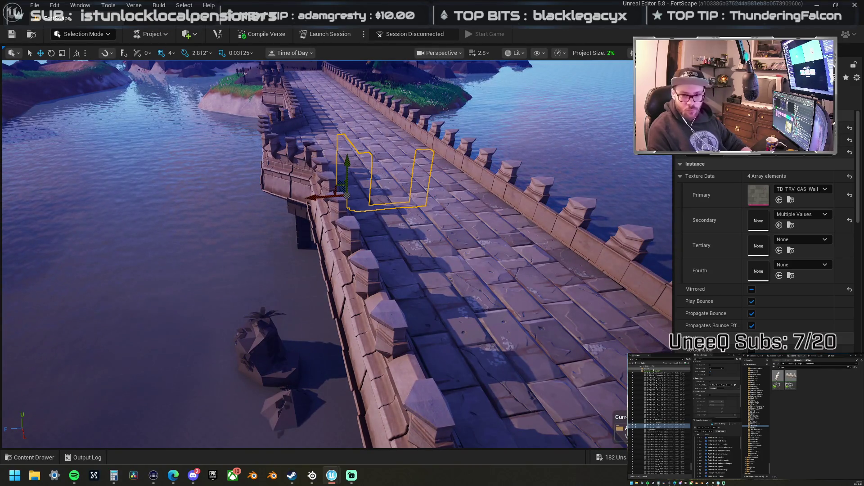
{"action": "key", "text": "Escape"}
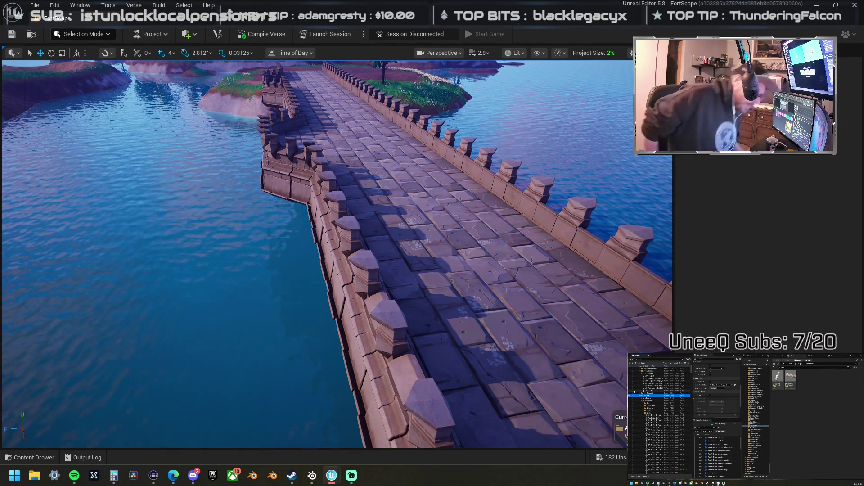
Step: Select the first bridge deck pieces beside the tree
{"action": "left_click_drag", "start_coordinate": [463, 187], "coordinate": [464, 205]}
{"action": "left_click", "coordinate": [420, 261]}
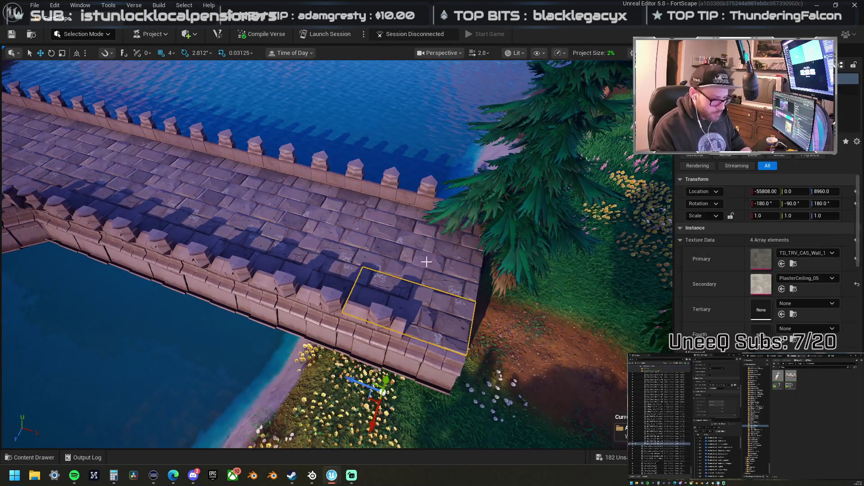
{"action": "left_click", "coordinate": [421, 261], "text": "ctrl"}
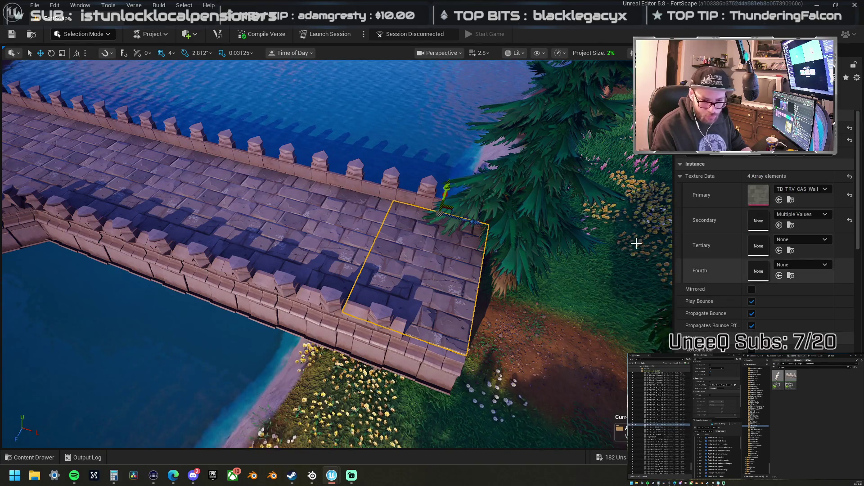
{"action": "left_click", "coordinate": [411, 224]}
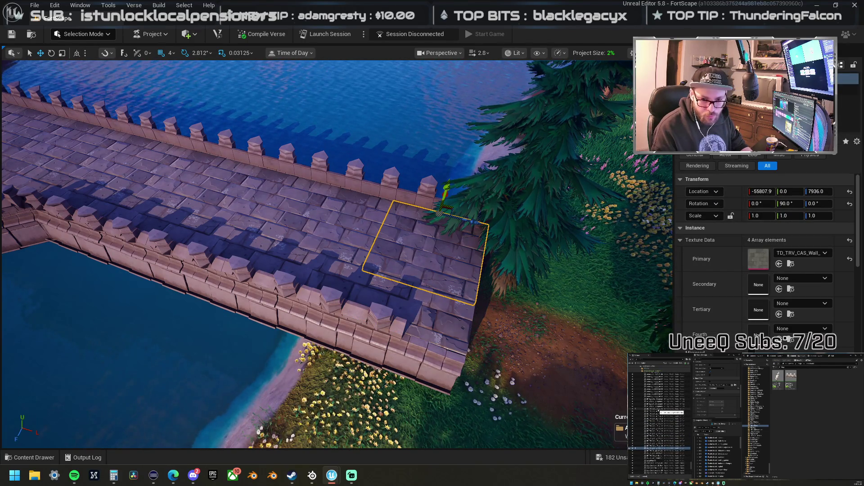
{"action": "scroll", "coordinate": [765, 247], "scroll_direction": "down", "scroll_amount": 3}
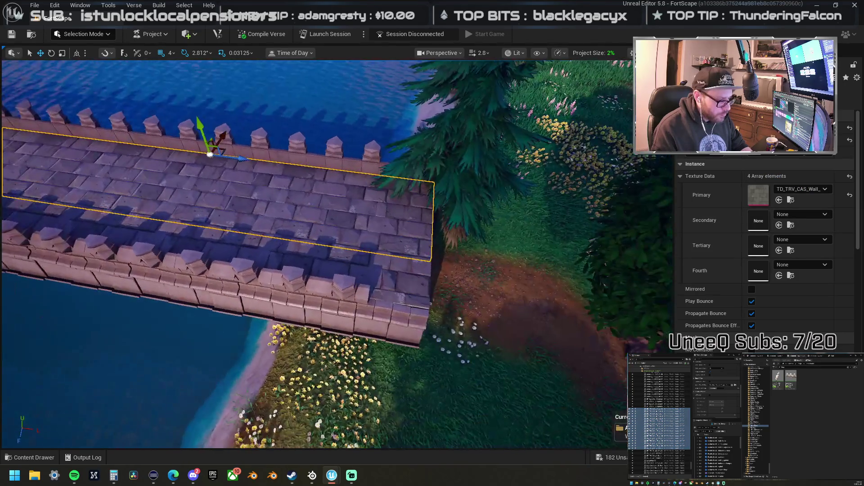
{"action": "left_click", "coordinate": [406, 275], "text": "ctrl"}
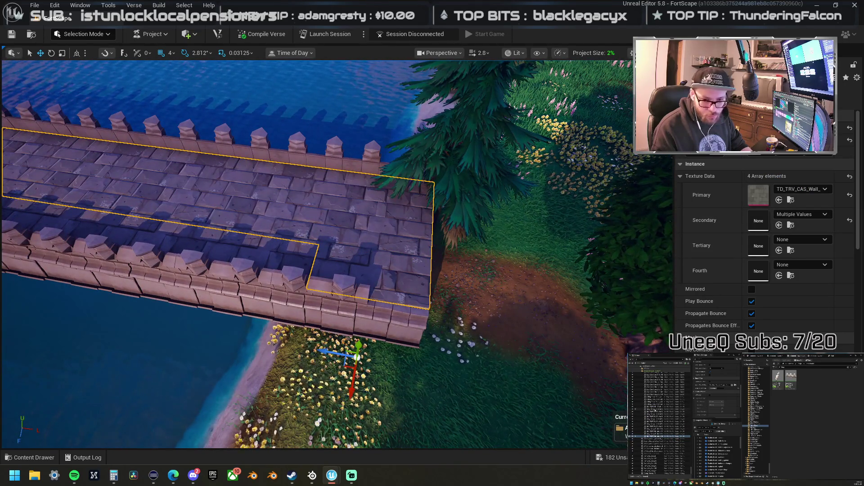
{"action": "left_click_drag", "start_coordinate": [315, 270], "coordinate": [252, 288]}
{"action": "mouse_move", "coordinate": [488, 222]}
{"action": "left_mouse_down"}
{"action": "mouse_move", "coordinate": [392, 225]}
{"action": "mouse_move", "coordinate": [489, 223]}
{"action": "left_mouse_up"}
Step: Add the wall pieces, the small end piece and the raised corner piece until the whole deck is selected
{"action": "left_click", "coordinate": [634, 194]}
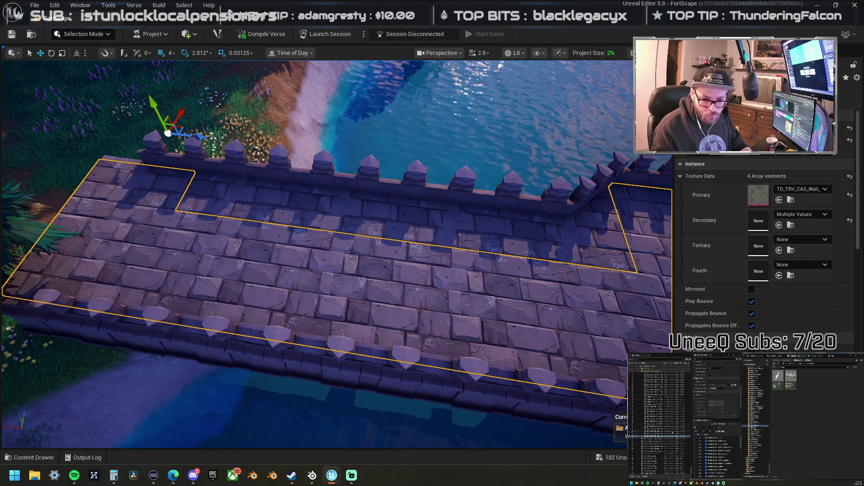
{"action": "left_click", "coordinate": [135, 185]}
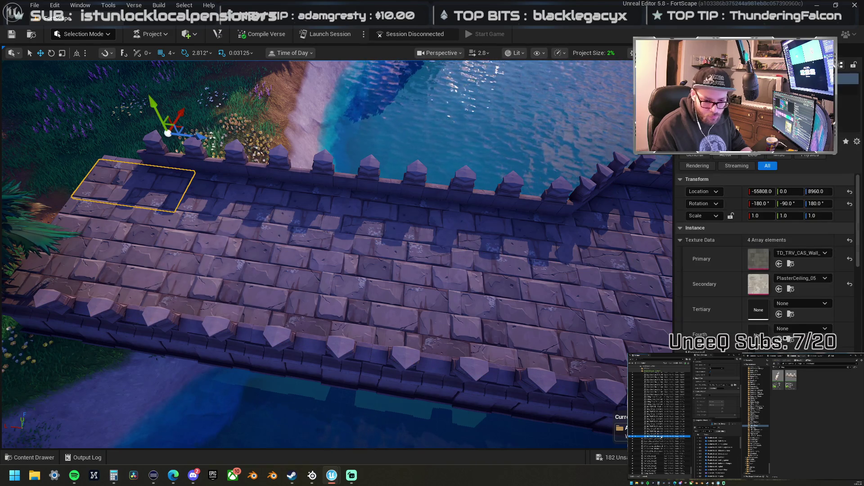
{"action": "left_click", "coordinate": [659, 407], "text": "shift"}
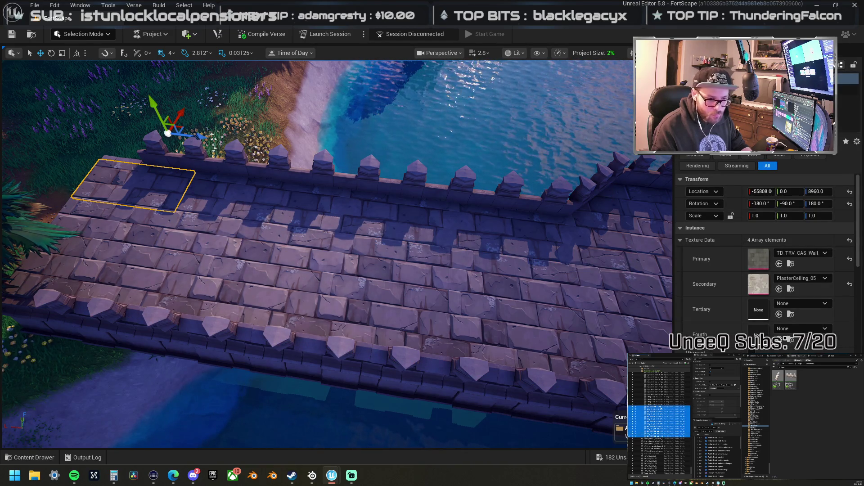
{"action": "left_click_drag", "start_coordinate": [337, 253], "coordinate": [292, 252]}
{"action": "mouse_move", "coordinate": [464, 250]}
{"action": "left_mouse_down"}
{"action": "mouse_move", "coordinate": [414, 250]}
{"action": "mouse_move", "coordinate": [464, 249]}
{"action": "left_mouse_up"}
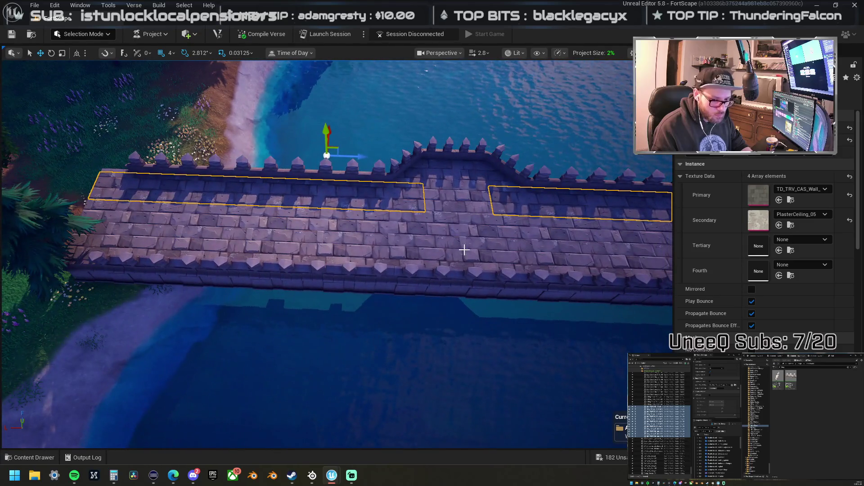
{"action": "left_click", "coordinate": [122, 231], "text": "ctrl"}
{"action": "key", "text": "ctrl+z"}
{"action": "key", "text": "ctrl+y"}
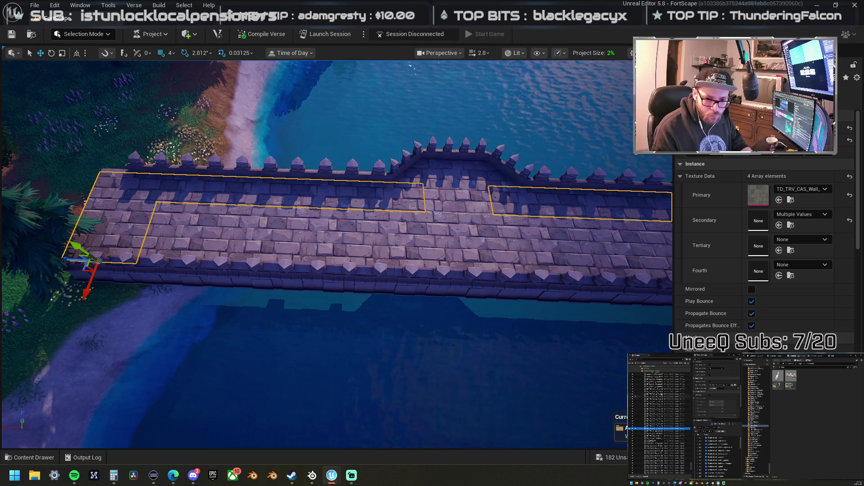
{"action": "left_click", "coordinate": [660, 390], "text": "shift"}
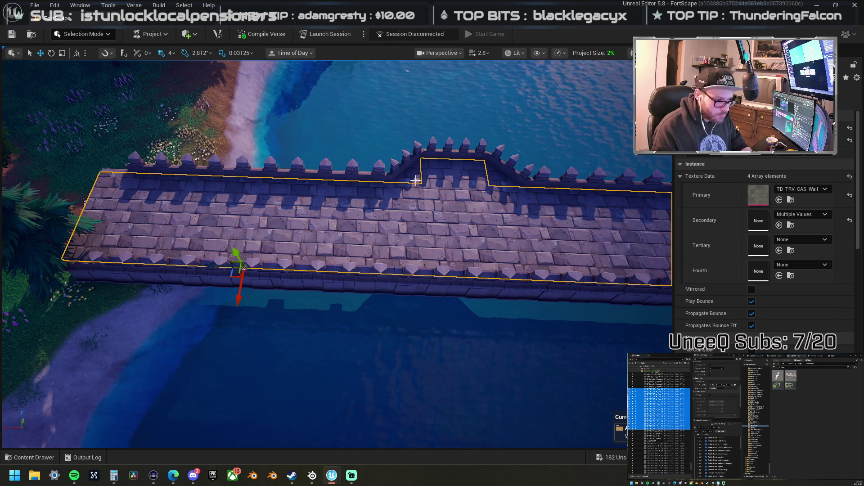
{"action": "left_click", "coordinate": [440, 180], "text": "ctrl"}
{"action": "mouse_move", "coordinate": [487, 188]}
{"action": "left_mouse_down"}
{"action": "mouse_move", "coordinate": [195, 188]}
{"action": "mouse_move", "coordinate": [384, 199]}
{"action": "left_mouse_up"}
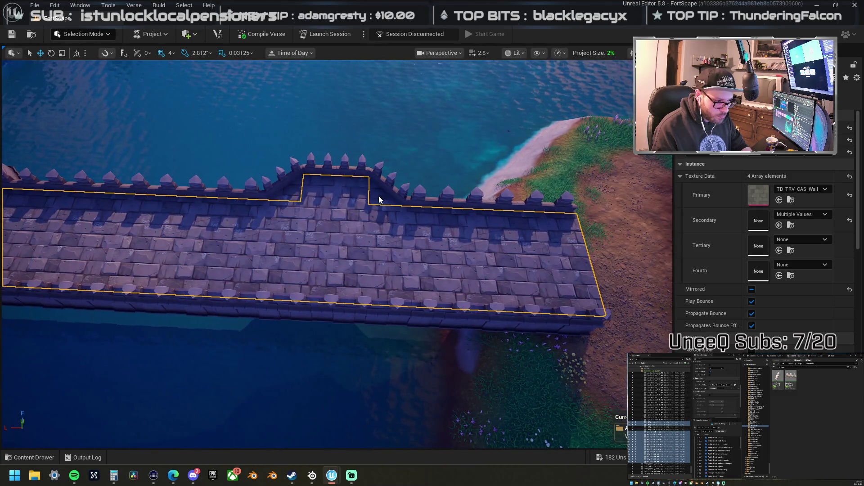
{"action": "mouse_move", "coordinate": [330, 202]}
{"action": "left_mouse_down"}
{"action": "mouse_move", "coordinate": [315, 198]}
{"action": "mouse_move", "coordinate": [298, 234]}
{"action": "mouse_move", "coordinate": [279, 207]}
{"action": "mouse_move", "coordinate": [329, 170]}
{"action": "left_mouse_up"}
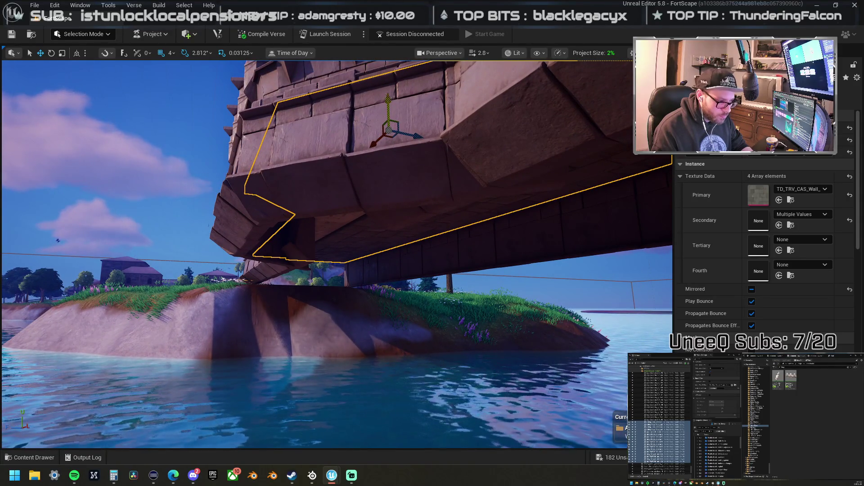
Step: Lower the selected bridge section slightly and flip it upside down with Transform > Mirror Up Axis
{"action": "mouse_move", "coordinate": [388, 97]}
{"action": "left_mouse_down"}
{"action": "mouse_move", "coordinate": [393, 158]}
{"action": "mouse_move", "coordinate": [415, 196]}
{"action": "left_mouse_up"}
{"action": "right_click", "coordinate": [309, 254]}
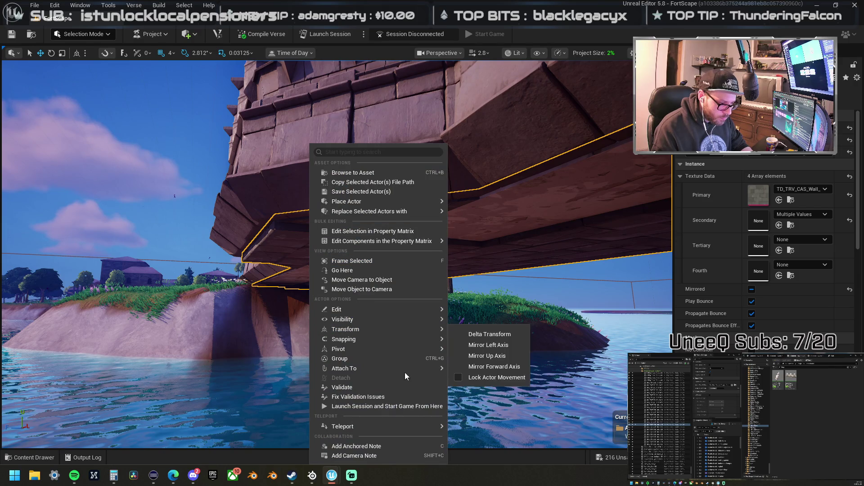
{"action": "mouse_move", "coordinate": [386, 331]}
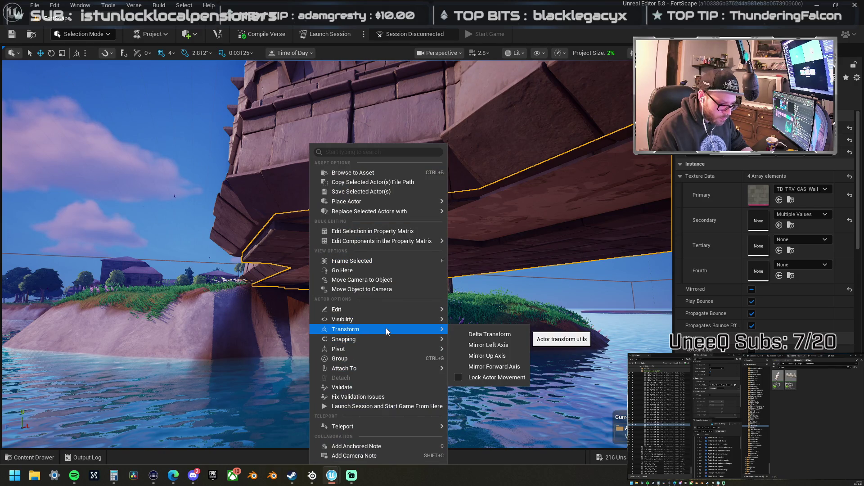
{"action": "left_click", "coordinate": [517, 355]}
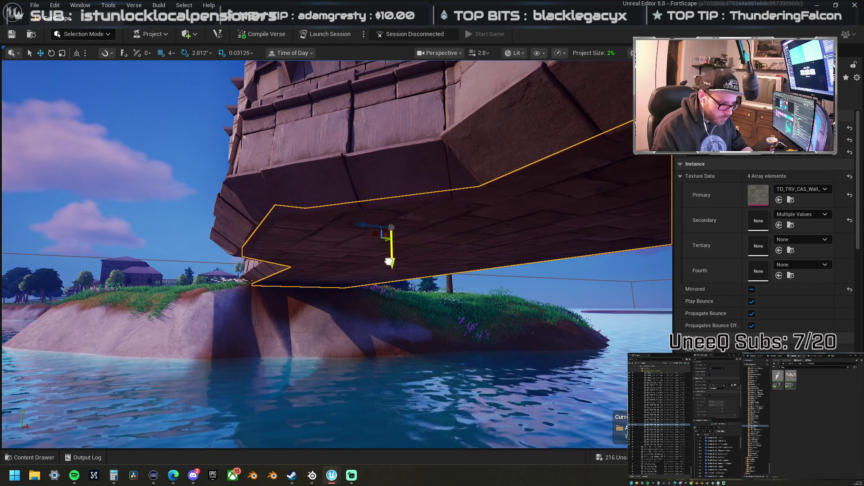
Step: Select the arch piece under the platform and centre the view on it
{"action": "scroll", "coordinate": [392, 263], "scroll_direction": "up", "scroll_amount": 2}
{"action": "mouse_move", "coordinate": [338, 252]}
{"action": "left_mouse_down"}
{"action": "mouse_move", "coordinate": [337, 270]}
{"action": "mouse_move", "coordinate": [288, 266]}
{"action": "mouse_move", "coordinate": [288, 284]}
{"action": "mouse_move", "coordinate": [283, 273]}
{"action": "left_mouse_up"}
{"action": "left_click", "coordinate": [353, 252]}
{"action": "mouse_move", "coordinate": [354, 252]}
{"action": "left_mouse_down"}
{"action": "mouse_move", "coordinate": [342, 252]}
{"action": "mouse_move", "coordinate": [342, 270]}
{"action": "mouse_move", "coordinate": [342, 257]}
{"action": "left_mouse_up"}
{"action": "mouse_move", "coordinate": [349, 200]}
{"action": "left_mouse_down"}
{"action": "mouse_move", "coordinate": [348, 216]}
{"action": "mouse_move", "coordinate": [349, 200]}
{"action": "mouse_move", "coordinate": [404, 208]}
{"action": "left_mouse_up"}
Step: Raise the arch against the wall, turn it 180° and stretch it down to about 2.75 on Y
{"action": "mouse_move", "coordinate": [251, 194]}
{"action": "left_mouse_down"}
{"action": "mouse_move", "coordinate": [228, 247]}
{"action": "mouse_move", "coordinate": [251, 235]}
{"action": "left_mouse_up"}
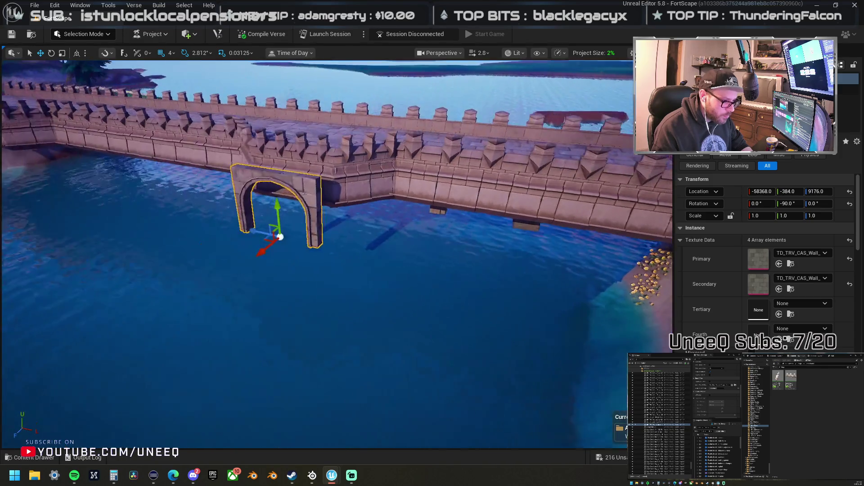
{"action": "left_click_drag", "start_coordinate": [207, 56], "coordinate": [207, 57]}
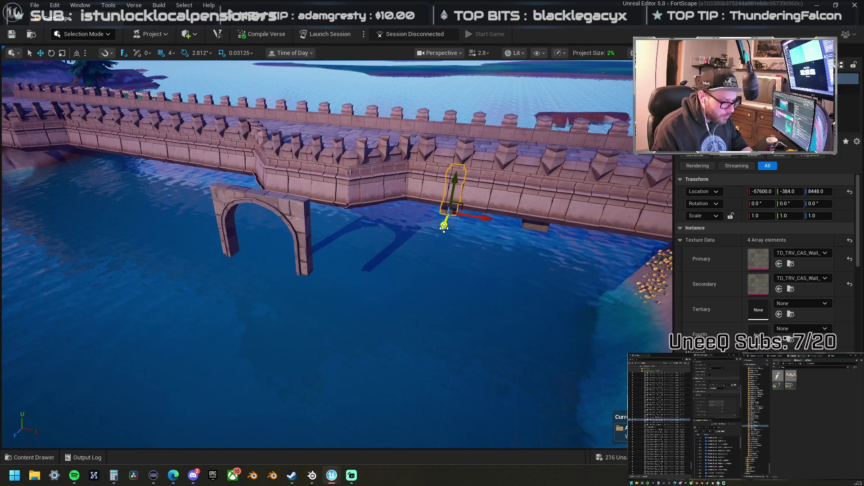
{"action": "left_click_drag", "start_coordinate": [343, 277], "coordinate": [320, 158]}
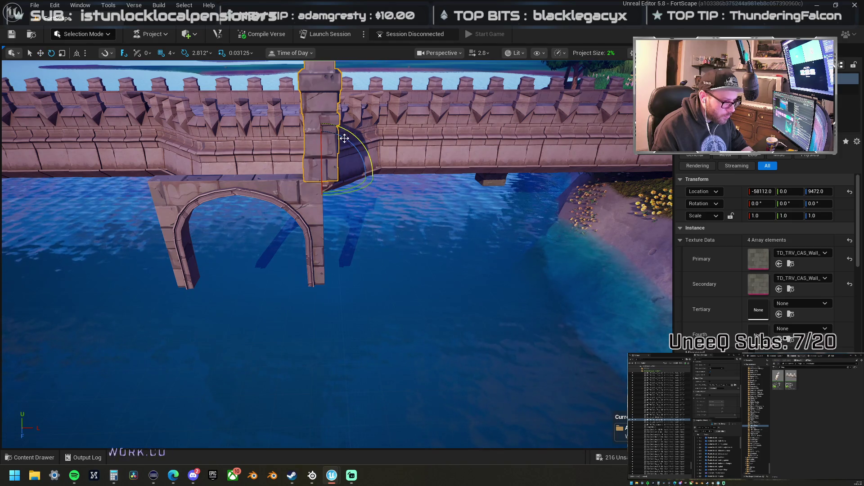
{"action": "left_click_drag", "start_coordinate": [345, 132], "coordinate": [369, 155]}
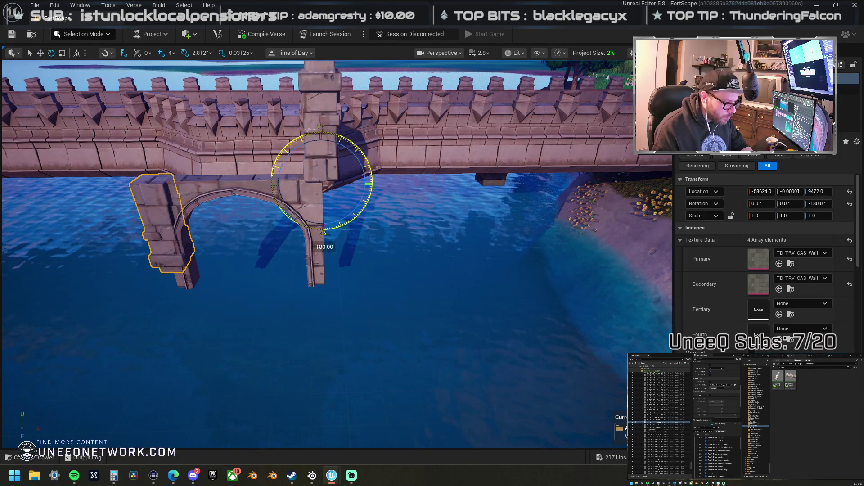
{"action": "left_click_drag", "start_coordinate": [304, 147], "coordinate": [304, 147]}
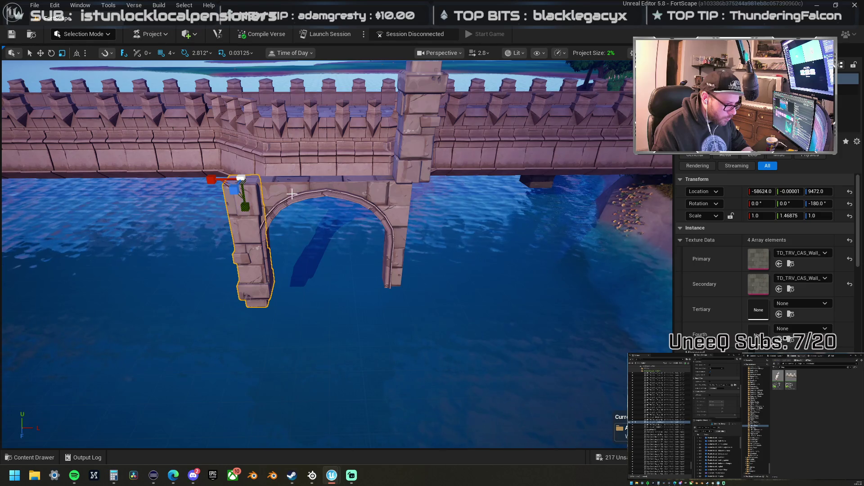
{"action": "mouse_move", "coordinate": [350, 245]}
{"action": "left_mouse_down"}
{"action": "mouse_move", "coordinate": [382, 282]}
{"action": "mouse_move", "coordinate": [356, 244]}
{"action": "left_mouse_up"}
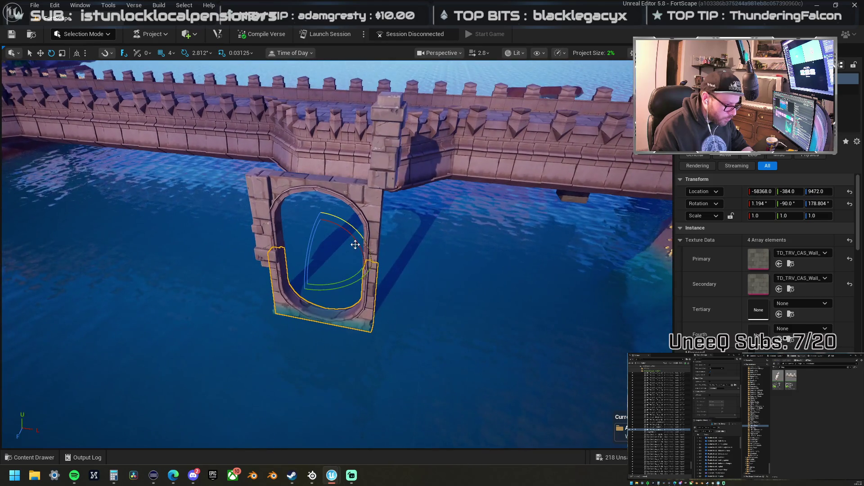
{"action": "left_click_drag", "start_coordinate": [328, 283], "coordinate": [328, 342]}
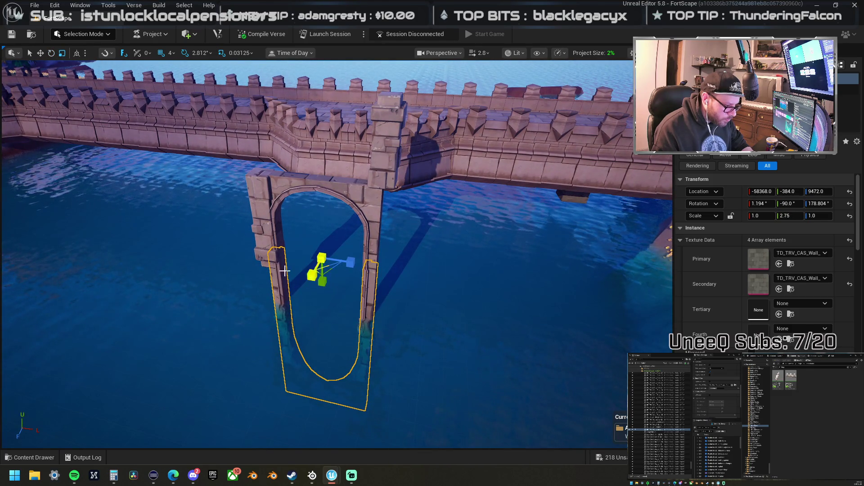
Step: Sink the arch's left pillar piece into the water, then select the taller pillar piece above it
{"action": "left_click", "coordinate": [268, 241]}
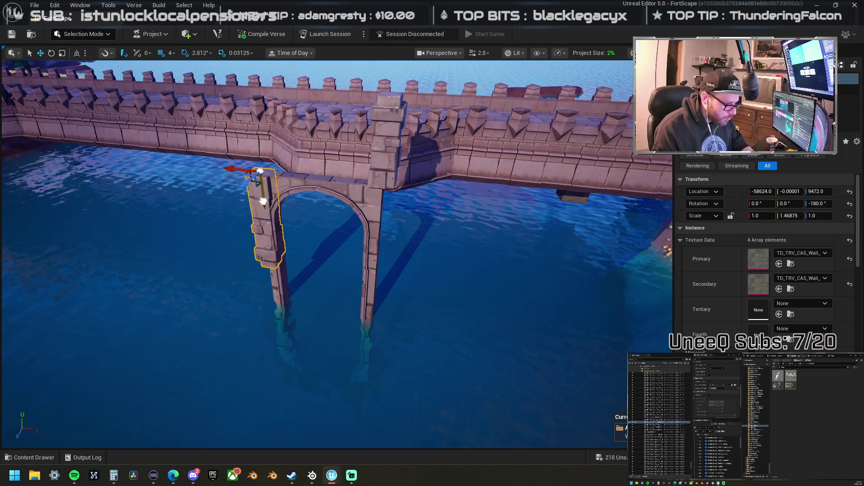
{"action": "left_click_drag", "start_coordinate": [263, 202], "coordinate": [292, 268]}
{"action": "scroll", "coordinate": [292, 268], "scroll_direction": "down", "scroll_amount": 10}
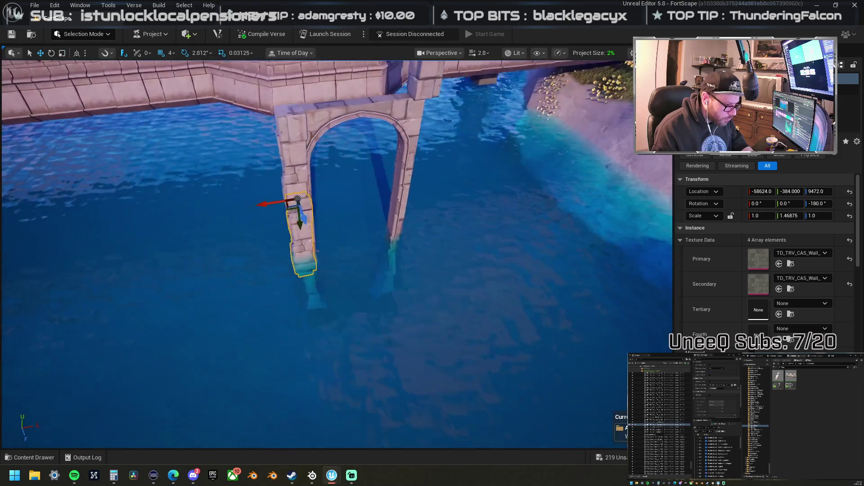
{"action": "scroll", "coordinate": [286, 264], "scroll_direction": "up", "scroll_amount": 10}
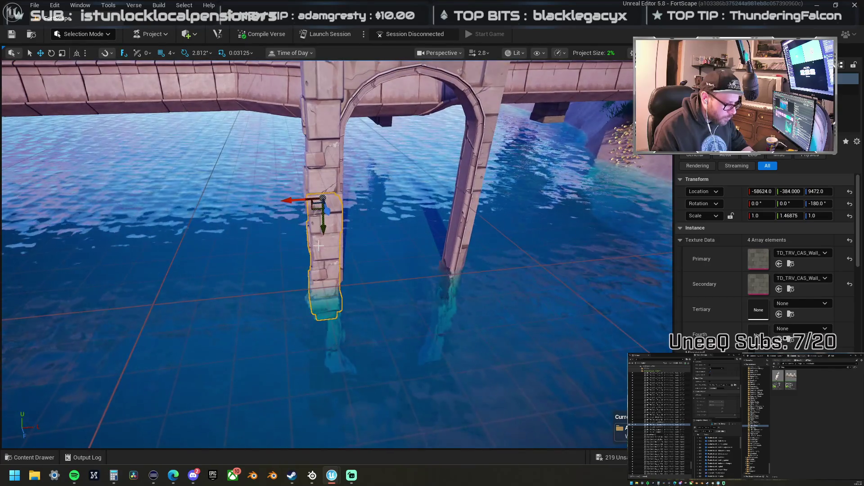
{"action": "left_click_drag", "start_coordinate": [325, 249], "coordinate": [326, 290]}
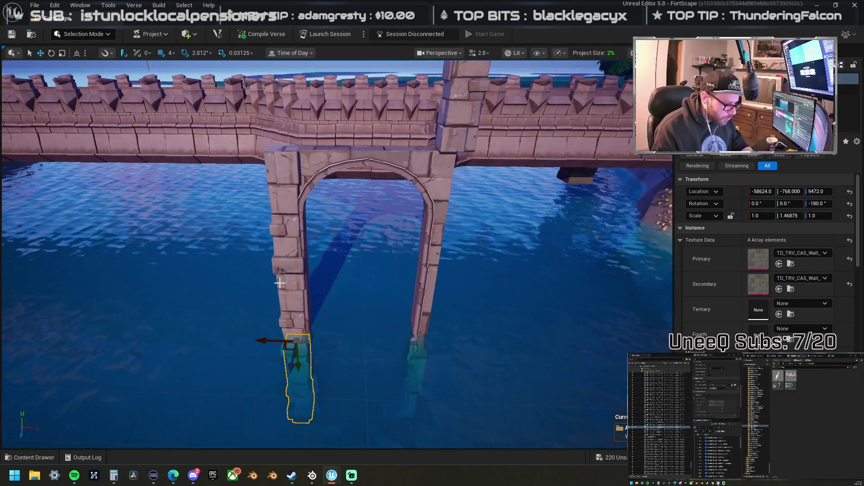
{"action": "left_click", "coordinate": [292, 275]}
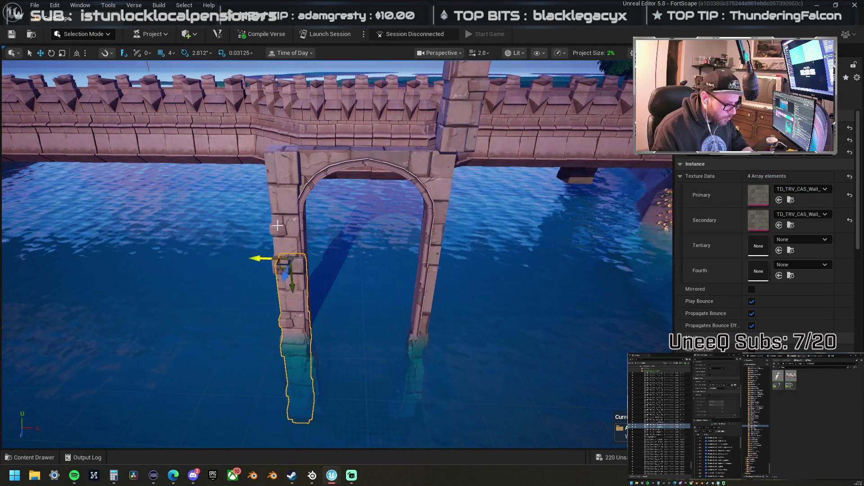
{"action": "mouse_move", "coordinate": [281, 214]}
{"action": "left_mouse_down"}
{"action": "mouse_move", "coordinate": [236, 191]}
{"action": "mouse_move", "coordinate": [353, 200]}
{"action": "left_mouse_up"}
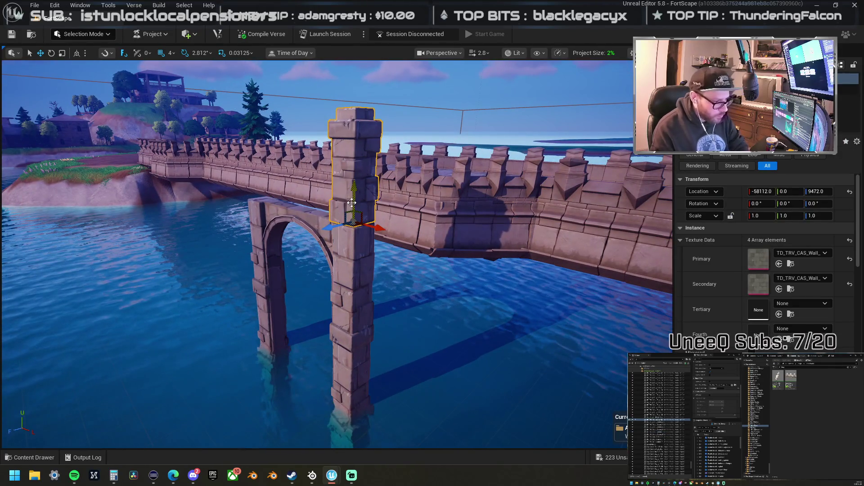
Step: Delete the extra pillar beside the arch and frame the pillar under the bridge
{"action": "key", "text": "Delete"}
{"action": "left_click", "coordinate": [353, 245]}
{"action": "key", "text": "f"}
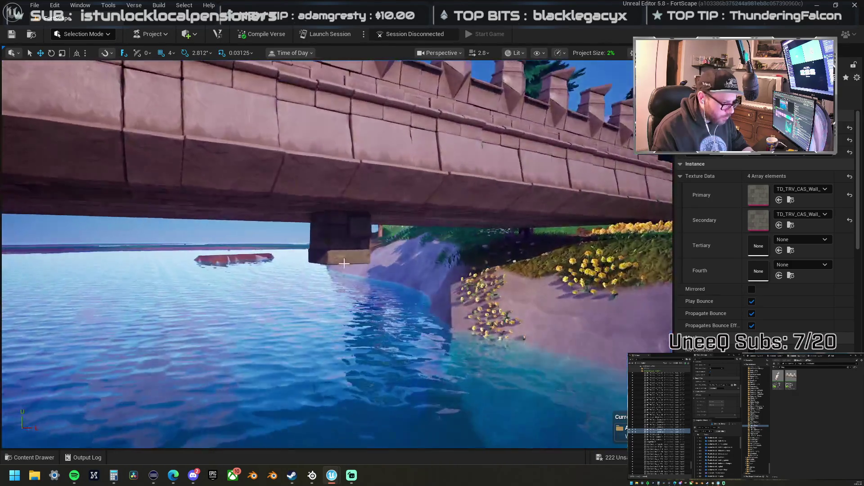
{"action": "left_click", "coordinate": [339, 248]}
{"action": "left_click_drag", "start_coordinate": [339, 249], "coordinate": [455, 199]}
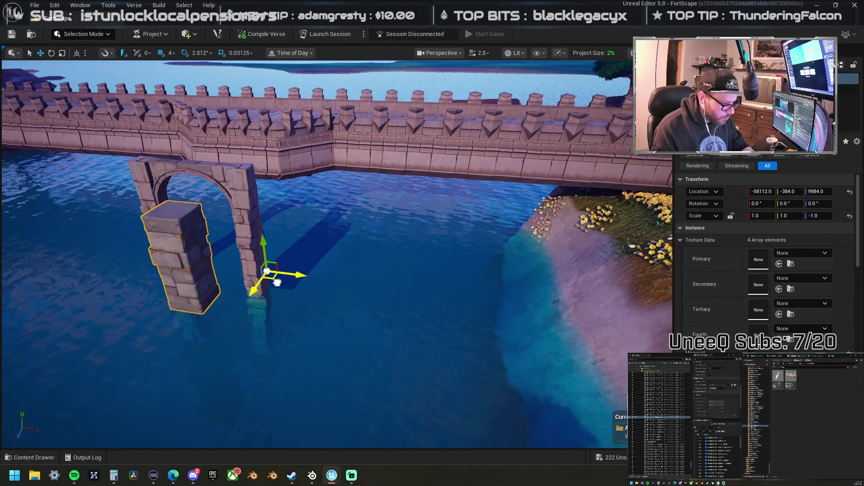
{"action": "left_click_drag", "start_coordinate": [284, 260], "coordinate": [298, 222]}
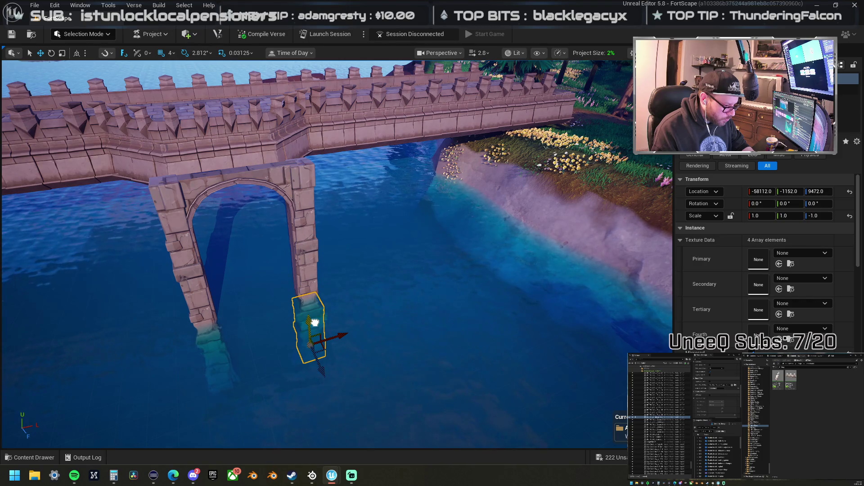
{"action": "key", "text": "f"}
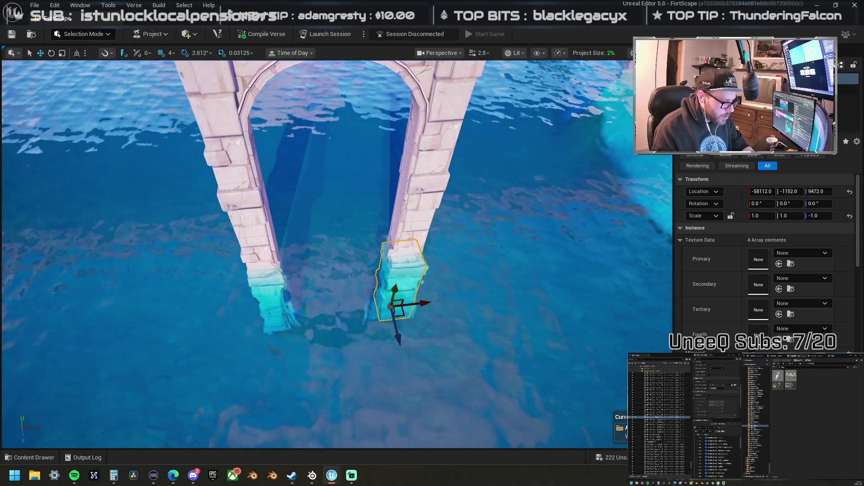
{"action": "scroll", "coordinate": [339, 315], "scroll_direction": "down", "scroll_amount": 3}
{"action": "left_click_drag", "start_coordinate": [341, 331], "coordinate": [341, 332]}
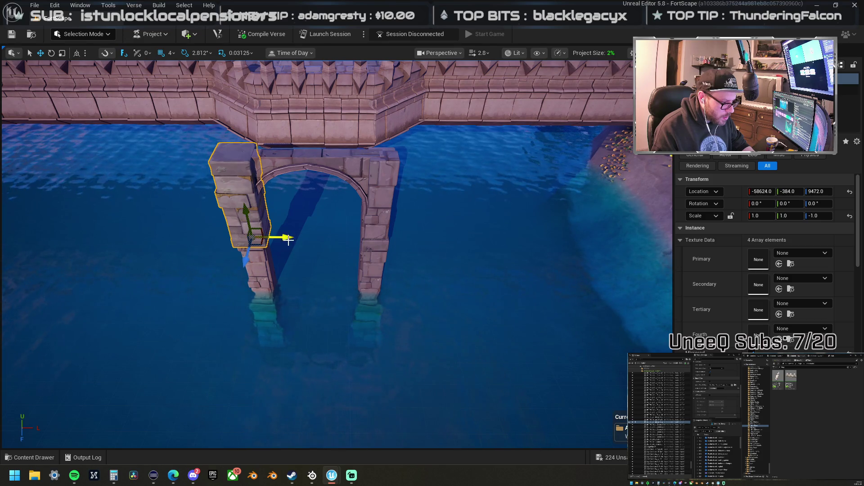
{"action": "left_click_drag", "start_coordinate": [381, 244], "coordinate": [381, 245]}
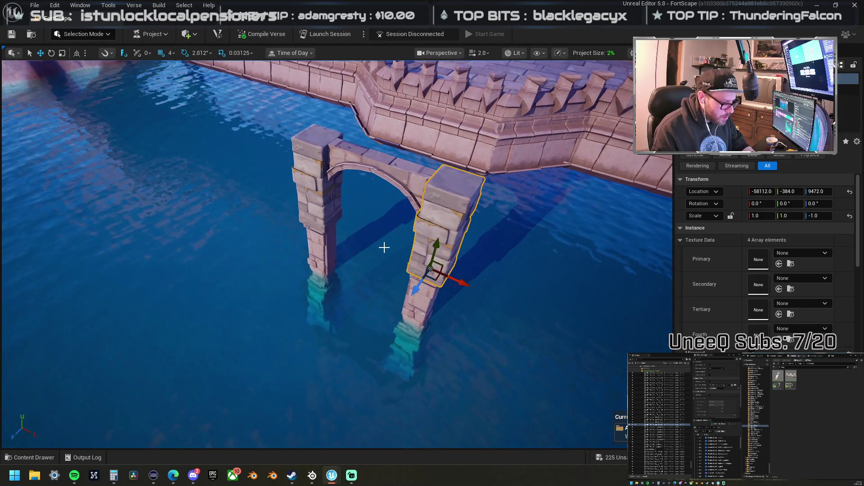
Step: Select the four pillar blocks, move them left along X away from the arch, then select the arch
{"action": "left_click", "coordinate": [325, 207], "text": "ctrl"}
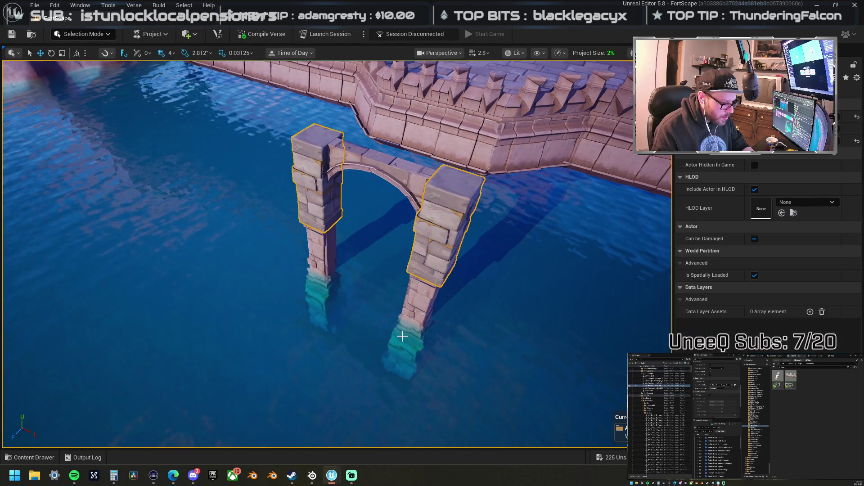
{"action": "left_click", "coordinate": [368, 331]}
{"action": "left_click_drag", "start_coordinate": [346, 219], "coordinate": [346, 220]}
{"action": "mouse_move", "coordinate": [401, 286]}
{"action": "left_mouse_down"}
{"action": "mouse_move", "coordinate": [271, 280]}
{"action": "mouse_move", "coordinate": [288, 259]}
{"action": "mouse_move", "coordinate": [342, 248]}
{"action": "left_mouse_up"}
{"action": "left_click", "coordinate": [407, 217]}
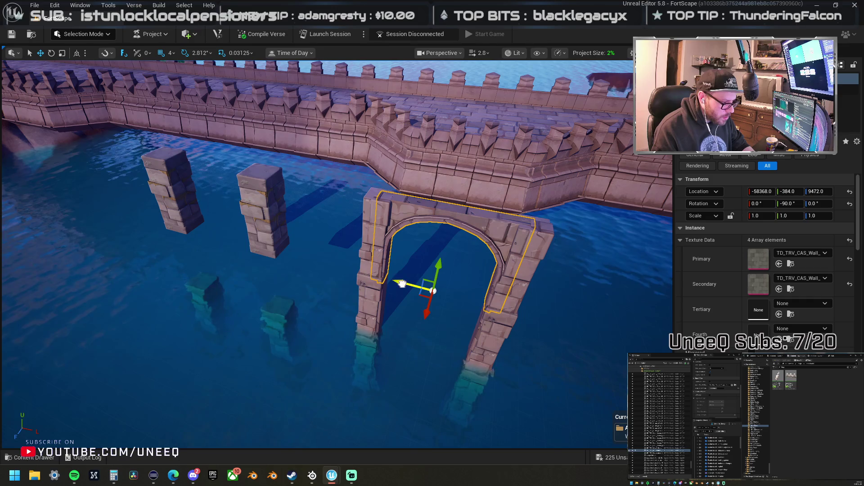
Step: Widen the arch and make it taller so its scale reads 2.0, 2.0, 0.90625
{"action": "key", "text": "f"}
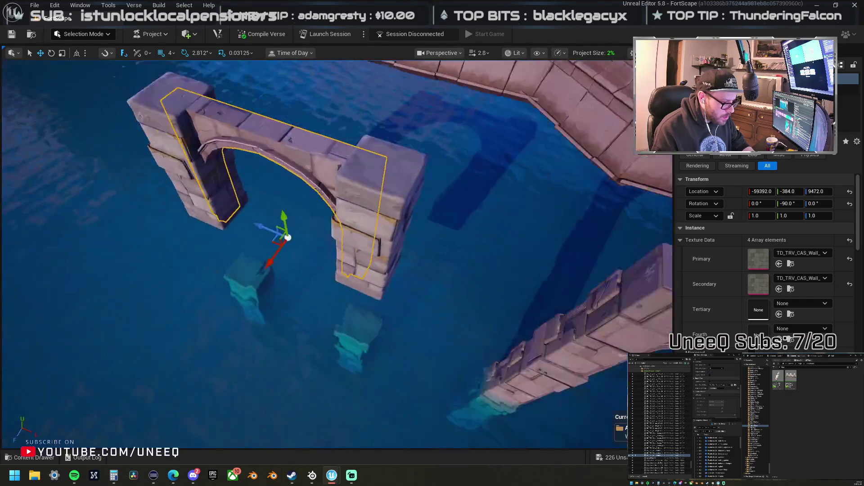
{"action": "left_click_drag", "start_coordinate": [283, 263], "coordinate": [280, 270]}
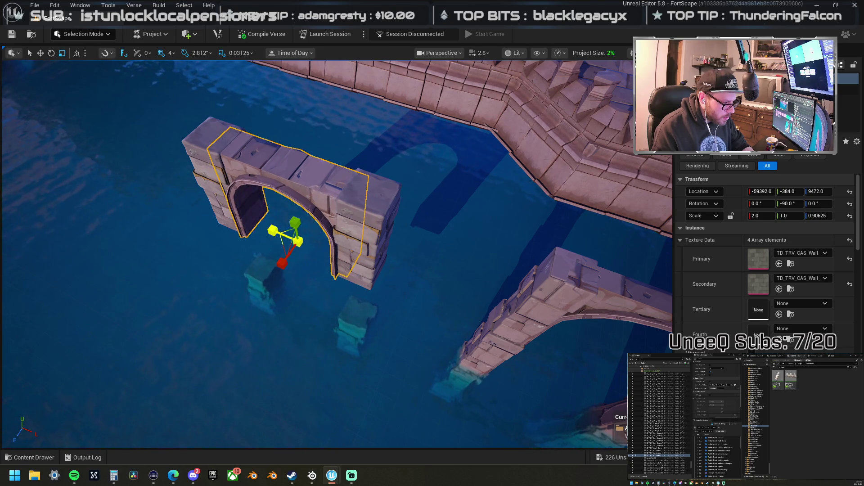
{"action": "mouse_move", "coordinate": [273, 230]}
{"action": "left_mouse_down"}
{"action": "mouse_move", "coordinate": [292, 219]}
{"action": "mouse_move", "coordinate": [331, 225]}
{"action": "mouse_move", "coordinate": [347, 281]}
{"action": "left_mouse_up"}
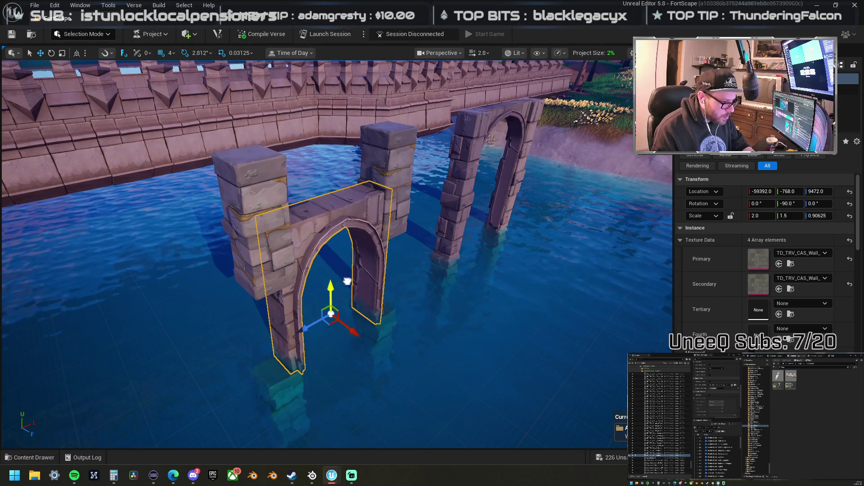
{"action": "left_click_drag", "start_coordinate": [332, 314], "coordinate": [332, 308]}
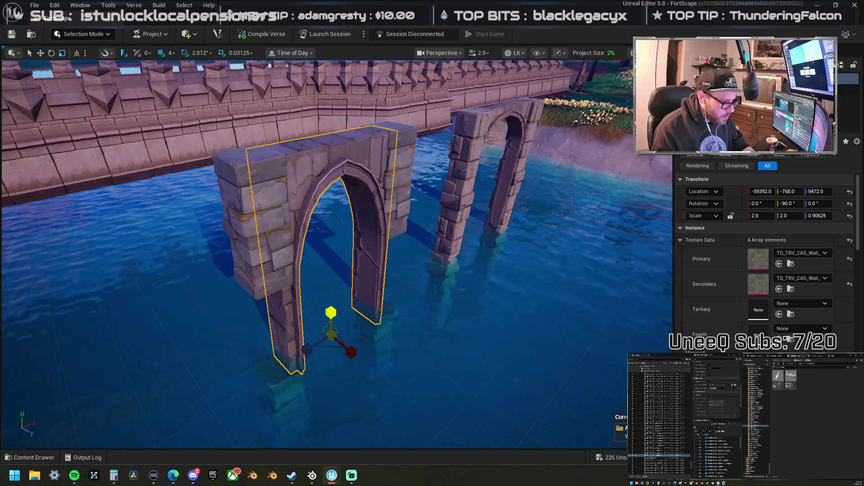
{"action": "scroll", "coordinate": [336, 225], "scroll_direction": "down", "scroll_amount": 8}
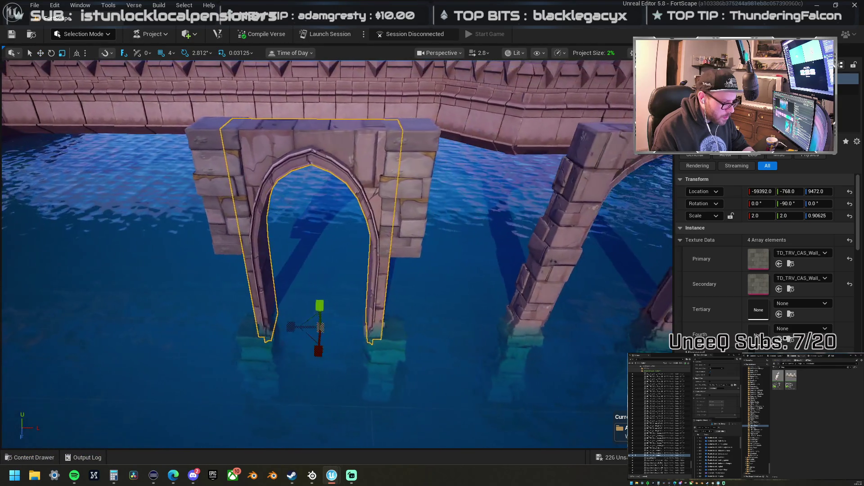
{"action": "scroll", "coordinate": [367, 264], "scroll_direction": "up", "scroll_amount": 5}
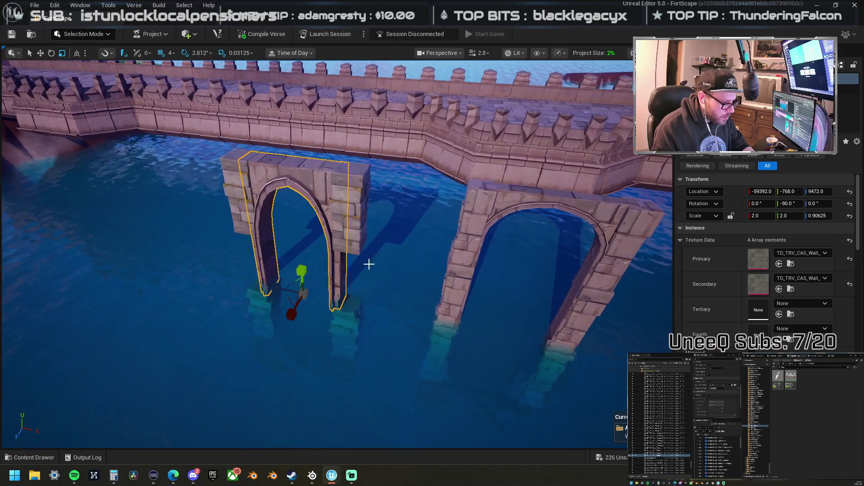
Step: Lower both pillar blocks down the arch's legs and add the arch to the selection
{"action": "left_click", "coordinate": [351, 189]}
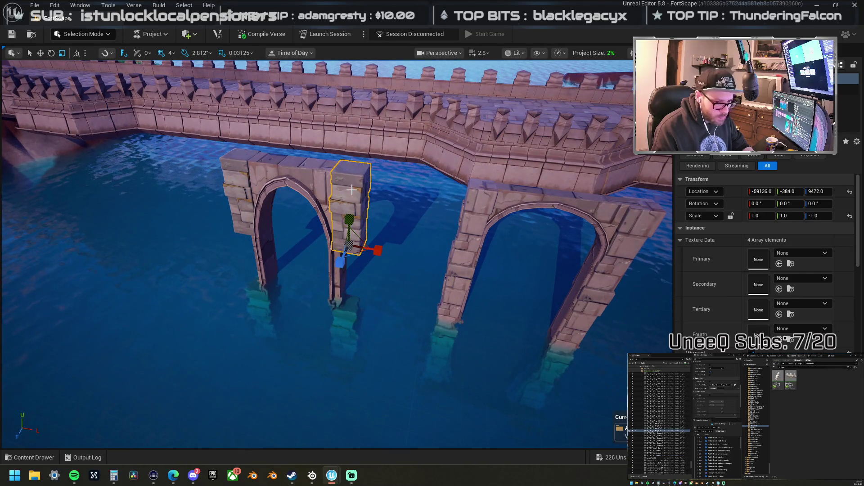
{"action": "left_click", "coordinate": [304, 180]}
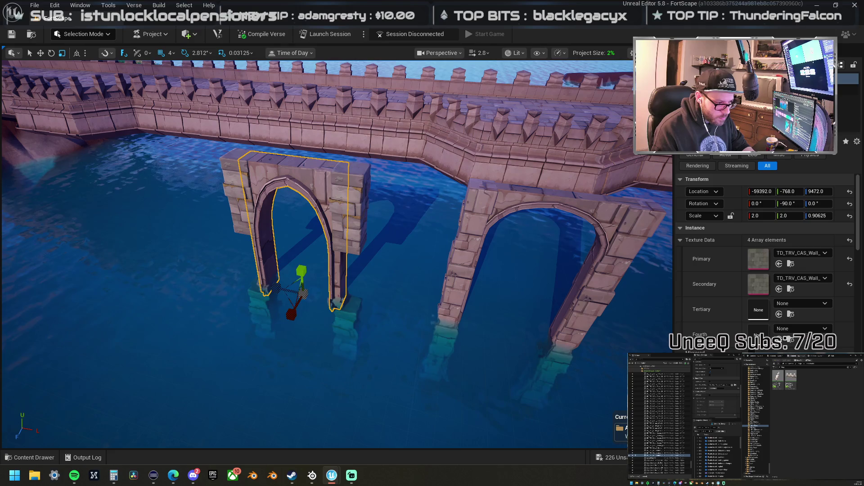
{"action": "left_click", "coordinate": [344, 196]}
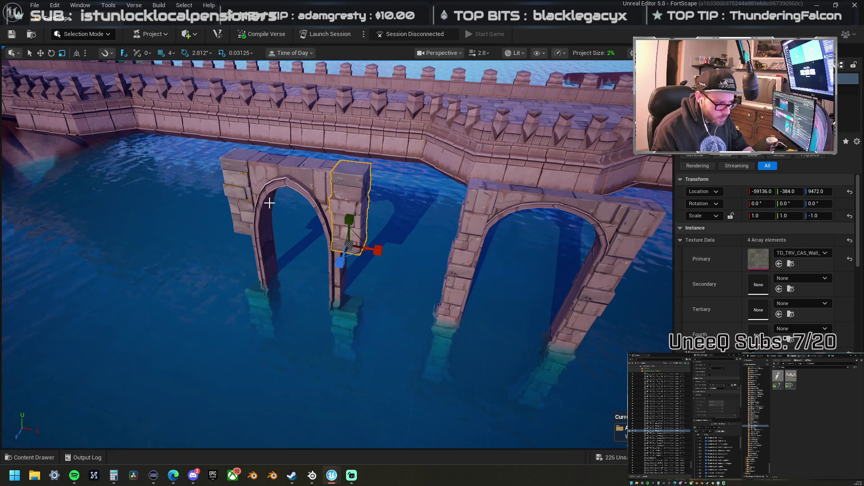
{"action": "left_click", "coordinate": [236, 194]}
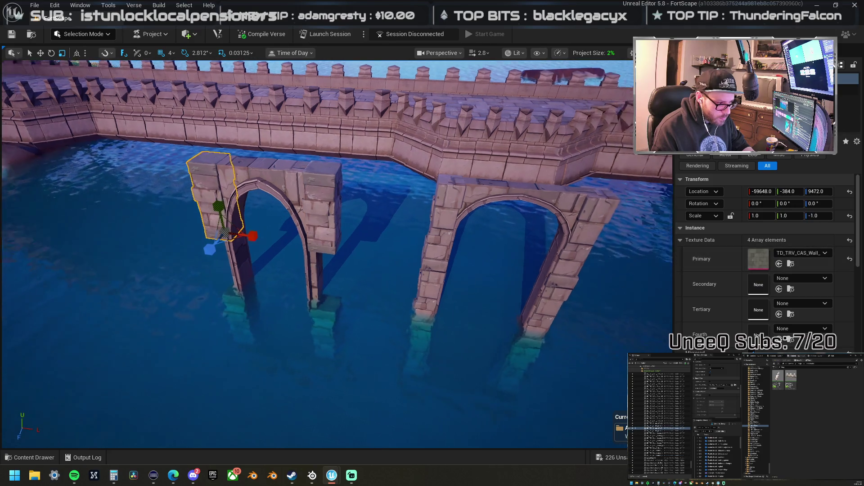
{"action": "left_click", "coordinate": [393, 216], "text": "ctrl"}
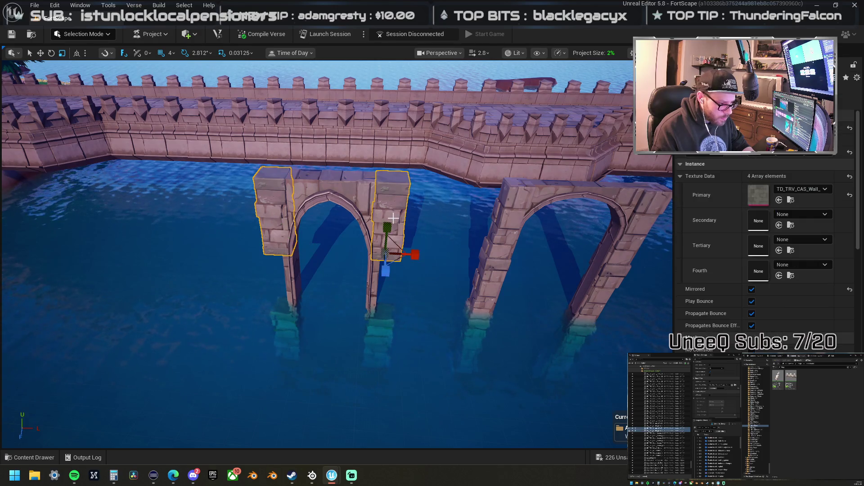
{"action": "left_click_drag", "start_coordinate": [388, 245], "coordinate": [395, 274]}
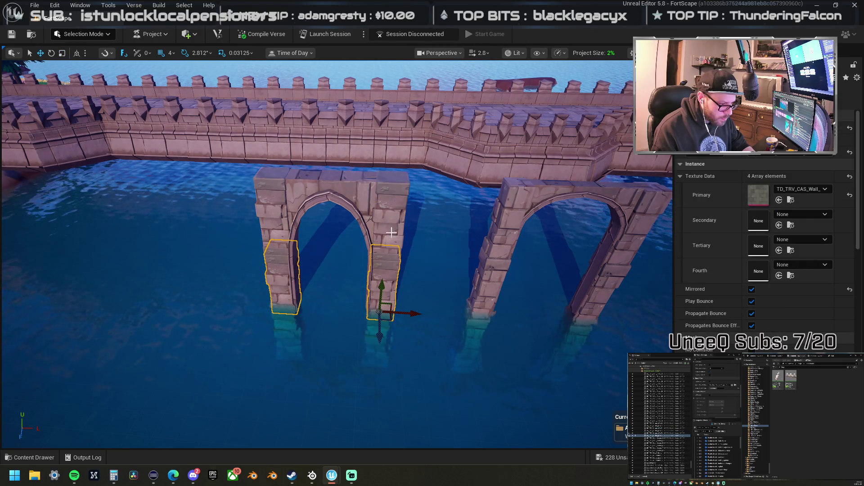
{"action": "left_click", "coordinate": [355, 195], "text": "ctrl"}
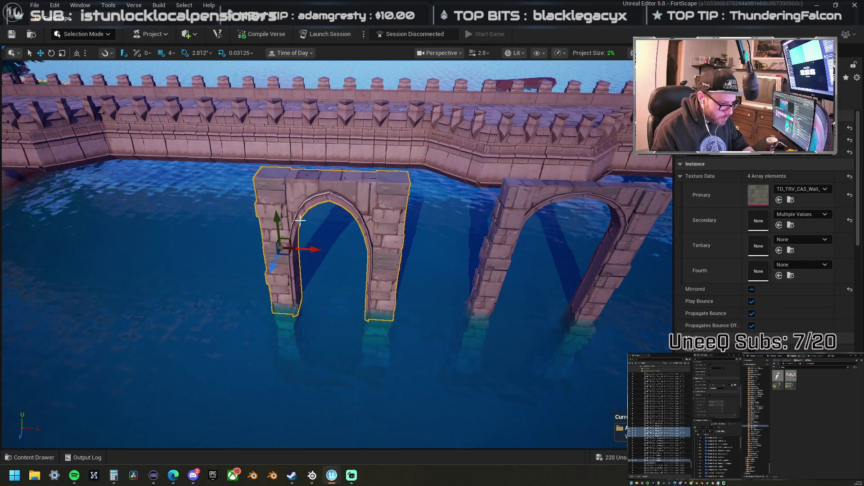
Step: Select the whole left pillar, then a single arch piece, viewing the arches side-on
{"action": "scroll", "coordinate": [297, 217], "scroll_direction": "up", "scroll_amount": 5}
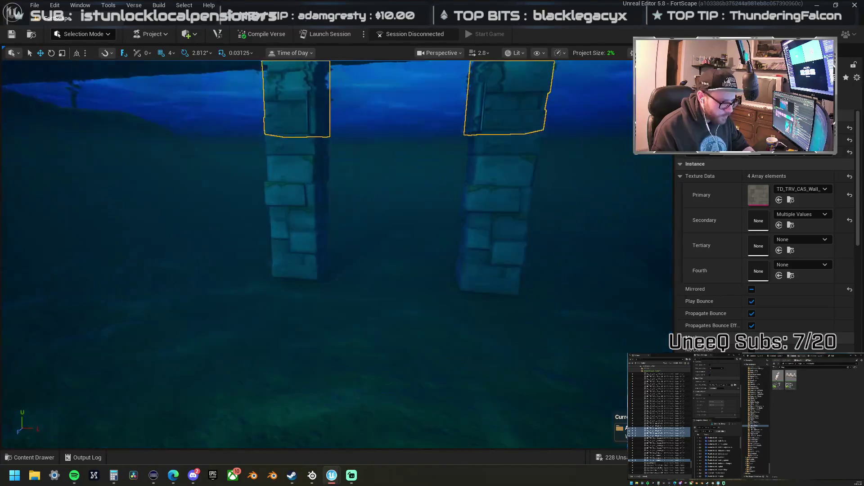
{"action": "scroll", "coordinate": [299, 228], "scroll_direction": "up", "scroll_amount": 2}
{"action": "left_click", "coordinate": [299, 227], "text": "ctrl"}
{"action": "scroll", "coordinate": [523, 231], "scroll_direction": "down", "scroll_amount": 8}
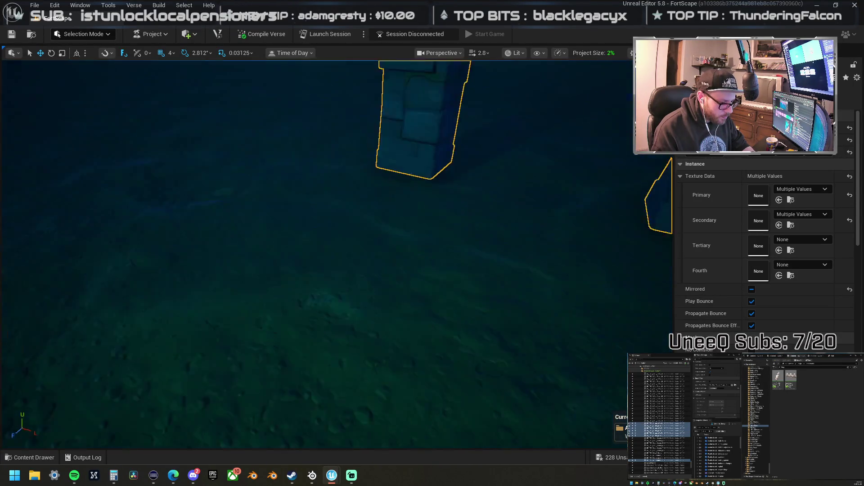
{"action": "scroll", "coordinate": [376, 244], "scroll_direction": "down", "scroll_amount": 3}
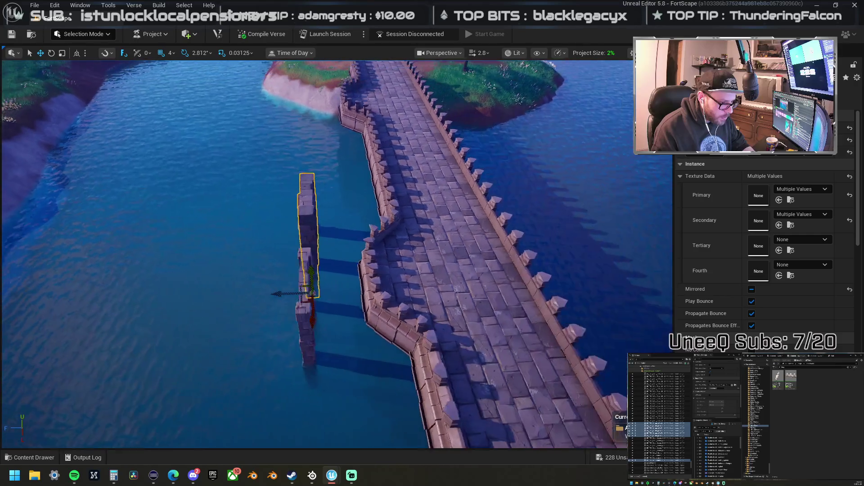
{"action": "mouse_move", "coordinate": [306, 245]}
{"action": "left_mouse_down"}
{"action": "mouse_move", "coordinate": [404, 300]}
{"action": "mouse_move", "coordinate": [389, 298]}
{"action": "left_mouse_up"}
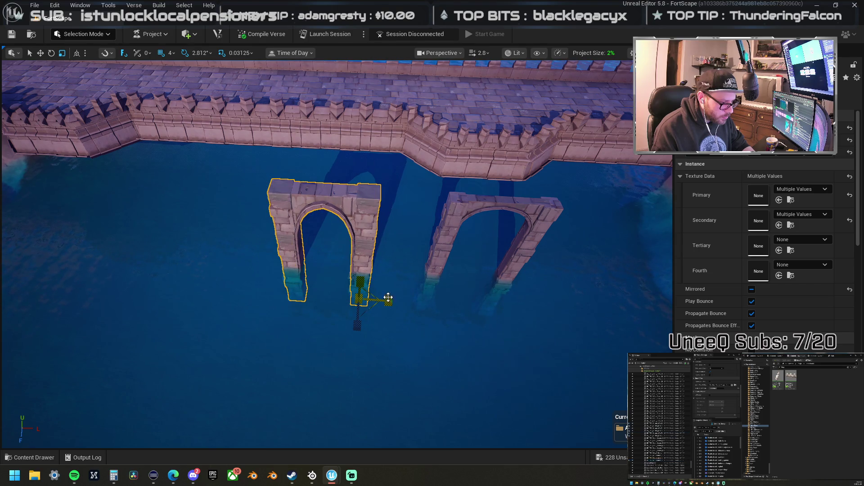
{"action": "left_click", "coordinate": [354, 274]}
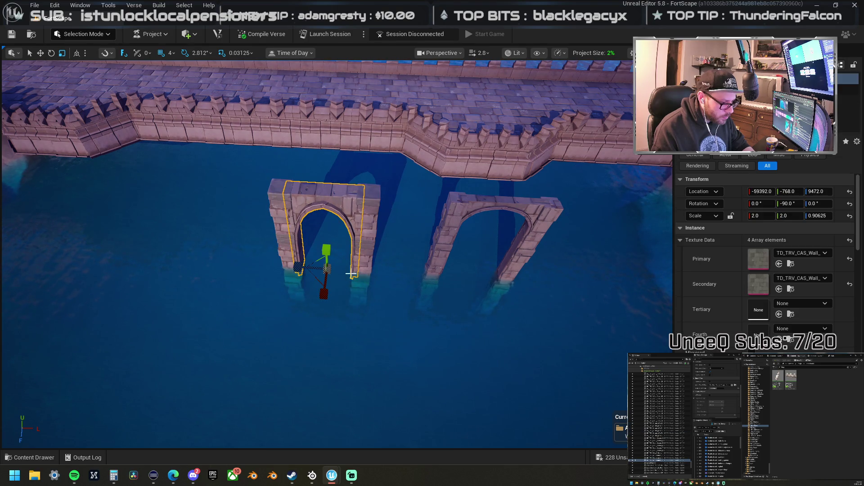
{"action": "mouse_move", "coordinate": [346, 281]}
{"action": "left_mouse_down"}
{"action": "mouse_move", "coordinate": [346, 265]}
{"action": "mouse_move", "coordinate": [311, 273]}
{"action": "left_mouse_up"}
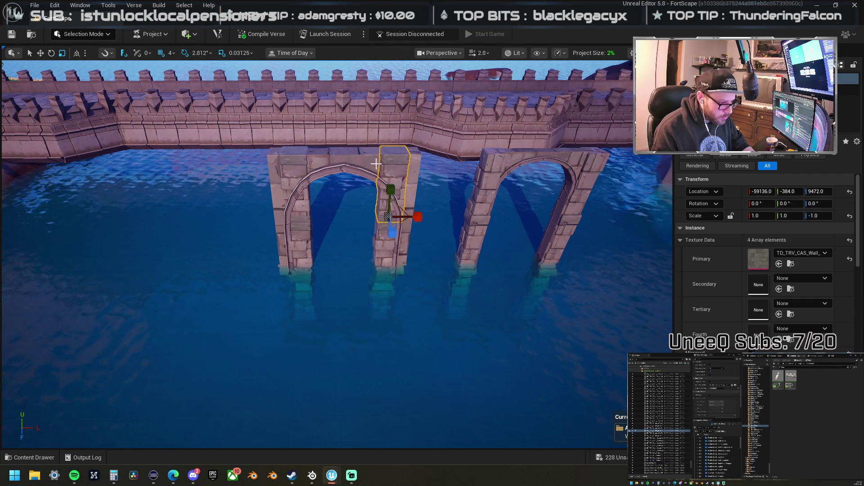
{"action": "left_click_drag", "start_coordinate": [362, 157], "coordinate": [362, 150]}
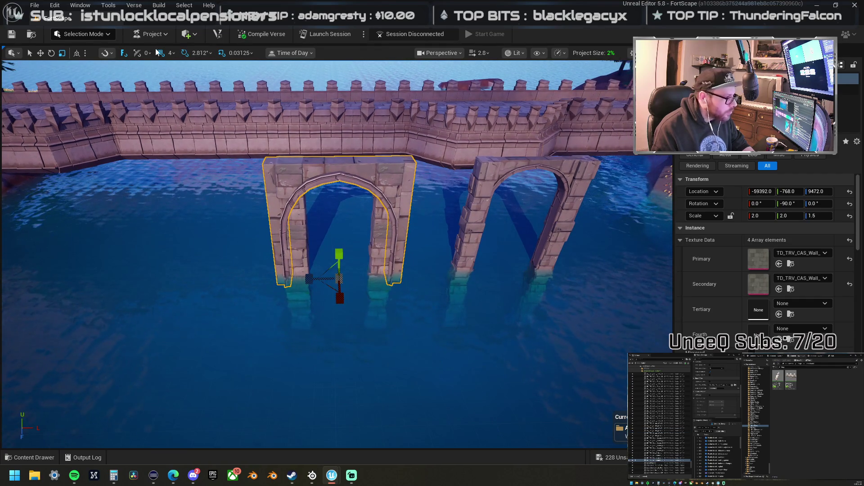
Step: Rotate another arch piece about 180 degrees, undoing an accidental tilt
{"action": "left_click", "coordinate": [296, 225]}
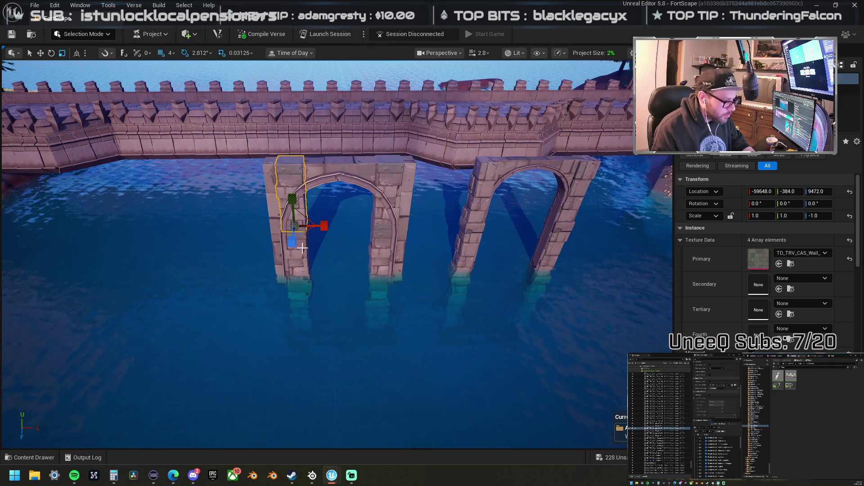
{"action": "left_click_drag", "start_coordinate": [295, 225], "coordinate": [296, 171]}
{"action": "key", "text": "f"}
{"action": "key", "text": "e"}
{"action": "mouse_move", "coordinate": [376, 234]}
{"action": "left_mouse_down"}
{"action": "mouse_move", "coordinate": [386, 258]}
{"action": "mouse_move", "coordinate": [386, 202]}
{"action": "left_mouse_up"}
{"action": "key", "text": "f"}
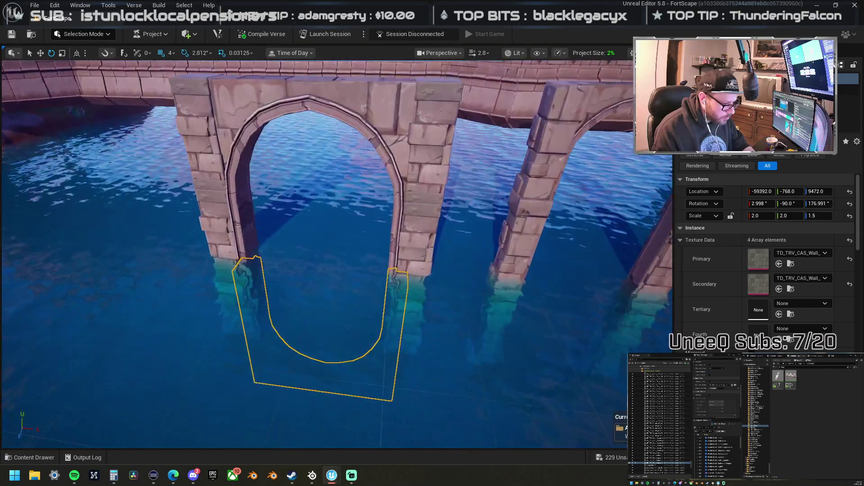
{"action": "left_click_drag", "start_coordinate": [307, 236], "coordinate": [307, 236]}
{"action": "key", "text": "w"}
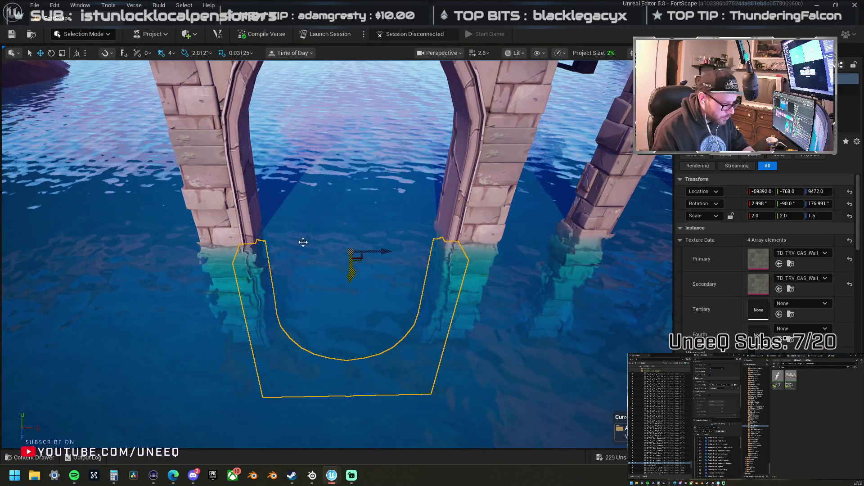
{"action": "key", "text": "ctrl+z"}
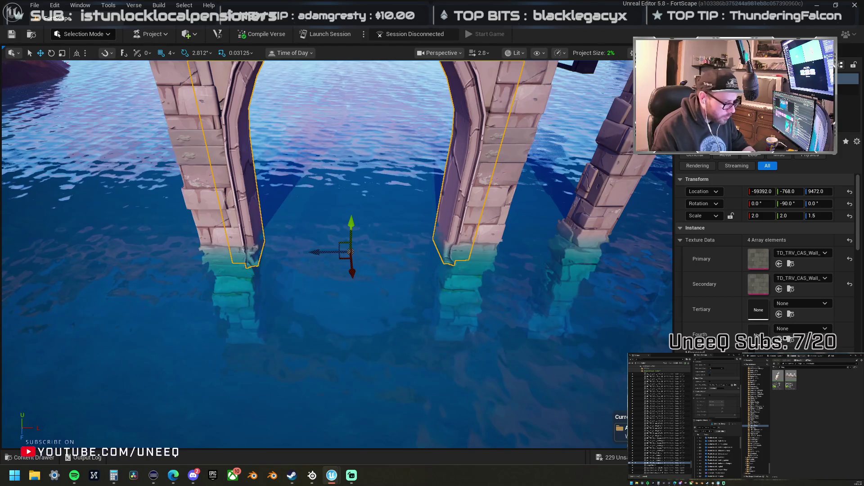
Step: Mirror the selected arch piece upside down with Transform > Mirror Up Axis
{"action": "right_click", "coordinate": [259, 214]}
{"action": "mouse_move", "coordinate": [338, 329]}
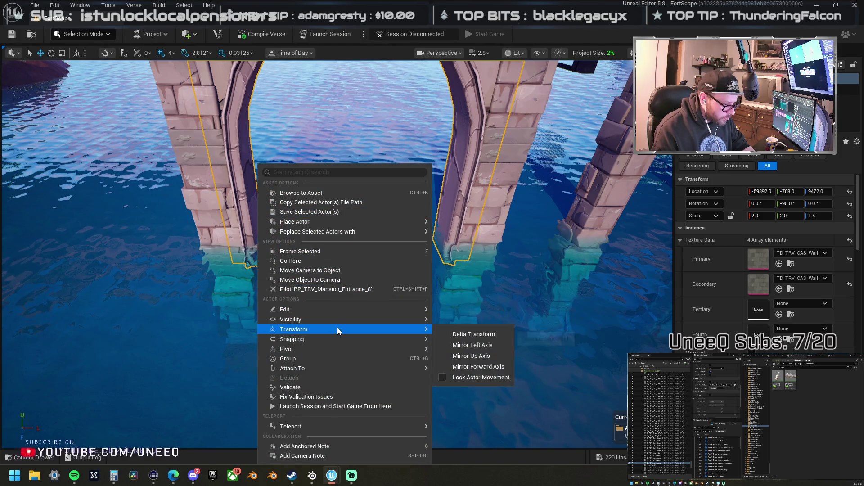
{"action": "left_click", "coordinate": [491, 356]}
{"action": "scroll", "coordinate": [400, 250], "scroll_direction": "down", "scroll_amount": 10}
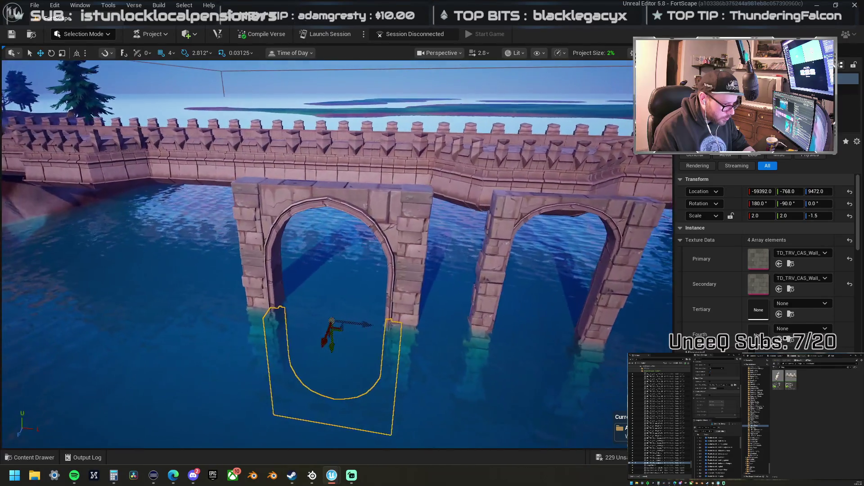
Step: Select the arch, submerged pillars, U-shaped and upper arch pieces together, then rotate them about 87°
{"action": "left_click", "coordinate": [400, 250], "text": "ctrl"}
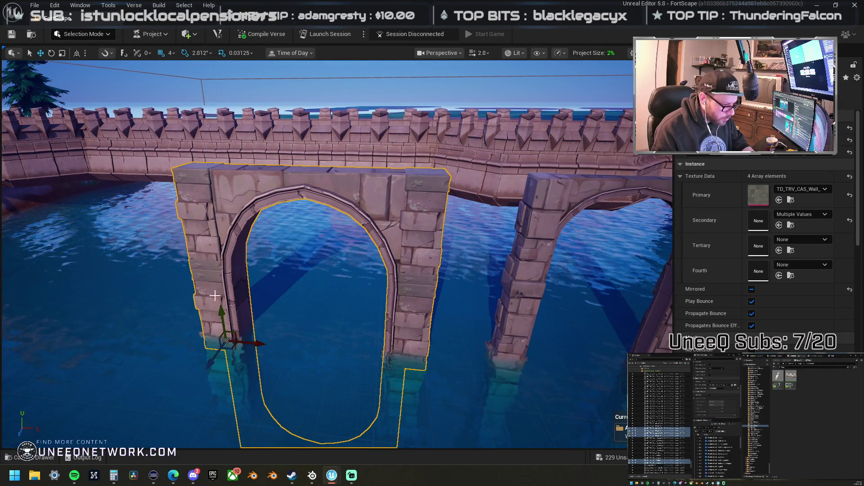
{"action": "scroll", "coordinate": [232, 337], "scroll_direction": "up", "scroll_amount": 10}
{"action": "scroll", "coordinate": [256, 283], "scroll_direction": "up", "scroll_amount": 5}
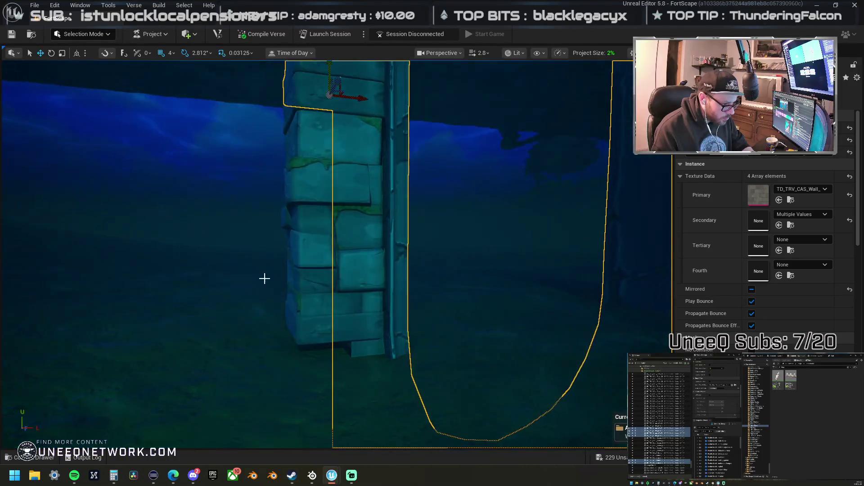
{"action": "left_click", "coordinate": [323, 244]}
{"action": "scroll", "coordinate": [315, 225], "scroll_direction": "down", "scroll_amount": 5}
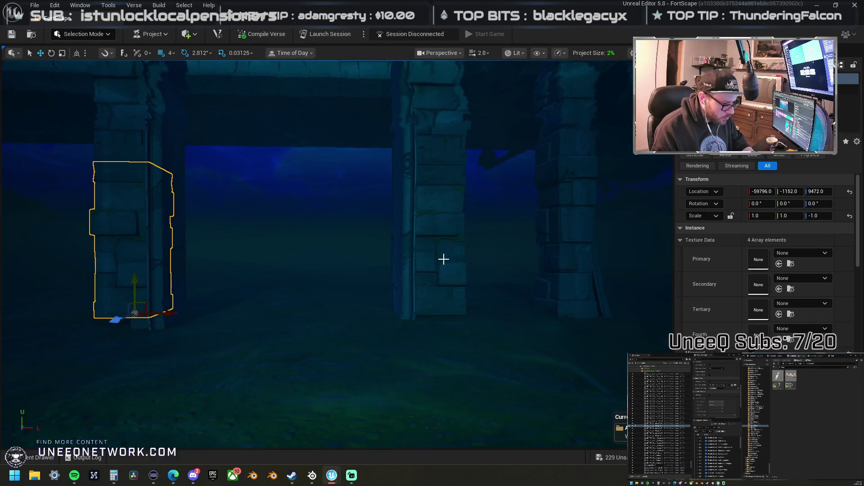
{"action": "left_click", "coordinate": [440, 257], "text": "ctrl"}
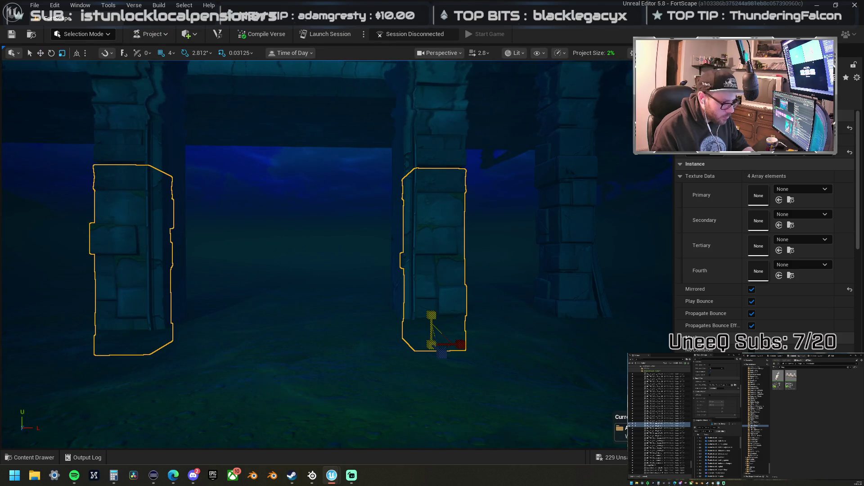
{"action": "left_click_drag", "start_coordinate": [435, 289], "coordinate": [403, 254]}
{"action": "left_click", "coordinate": [311, 396], "text": "ctrl"}
{"action": "scroll", "coordinate": [276, 225], "scroll_direction": "down", "scroll_amount": 5}
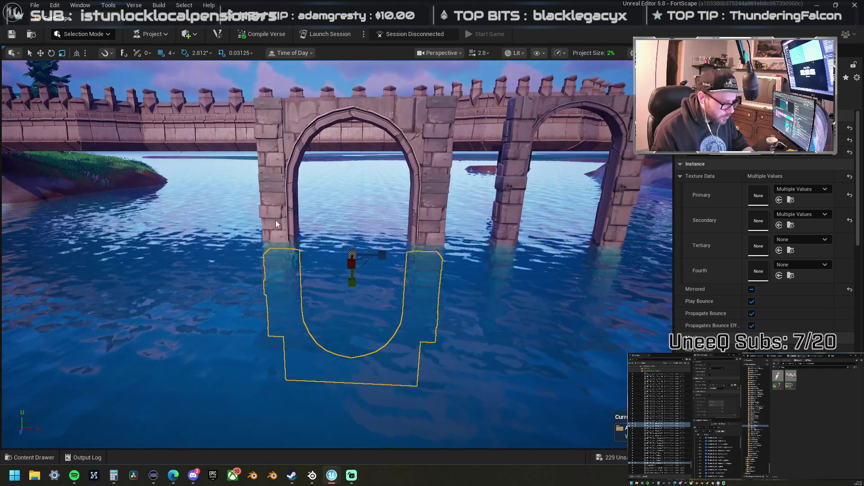
{"action": "left_click", "coordinate": [440, 206], "text": "ctrl"}
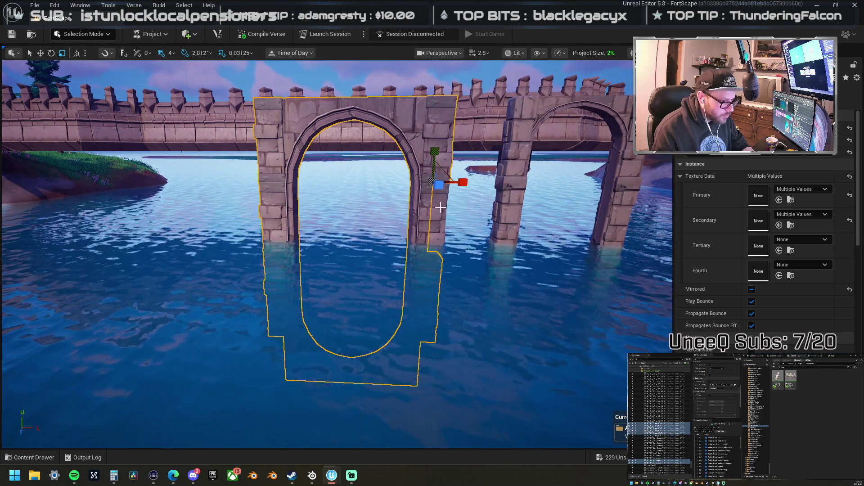
{"action": "left_click_drag", "start_coordinate": [440, 207], "coordinate": [386, 140]}
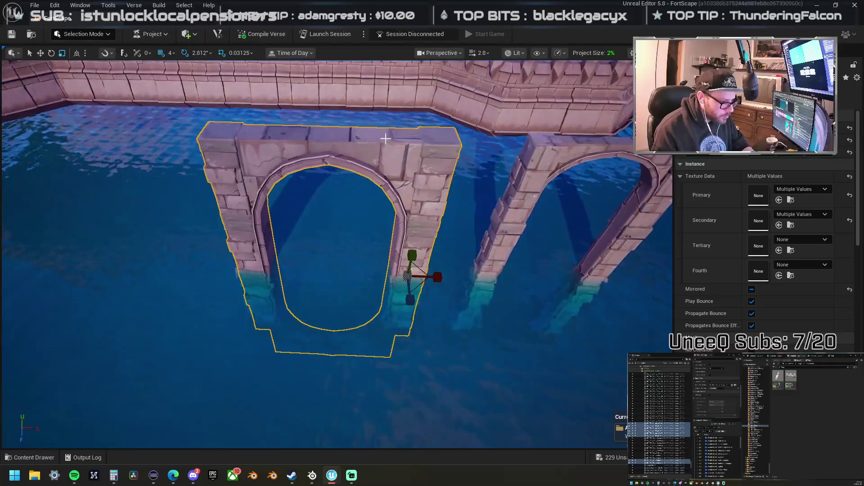
{"action": "scroll", "coordinate": [349, 145], "scroll_direction": "down", "scroll_amount": 4}
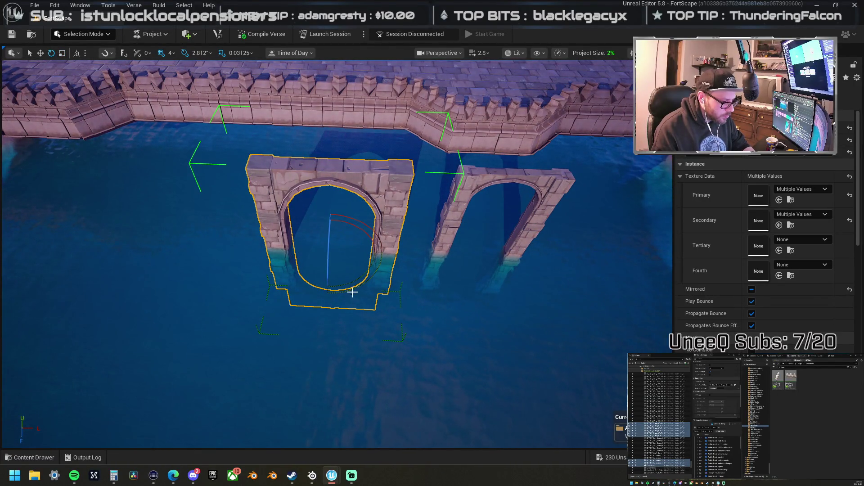
{"action": "mouse_move", "coordinate": [361, 288]}
{"action": "left_mouse_down"}
{"action": "mouse_move", "coordinate": [306, 295]}
{"action": "mouse_move", "coordinate": [378, 270]}
{"action": "mouse_move", "coordinate": [316, 296]}
{"action": "left_mouse_up"}
Step: Return to the Move tool (W) and orbit beneath the bridge to check the turned arch
{"action": "key", "text": "w"}
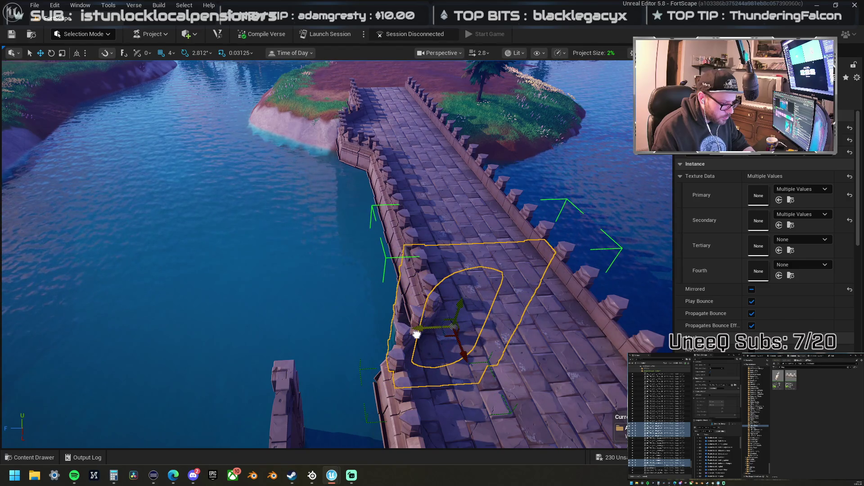
{"action": "mouse_move", "coordinate": [417, 334]}
{"action": "left_mouse_down"}
{"action": "mouse_move", "coordinate": [360, 332]}
{"action": "mouse_move", "coordinate": [360, 270]}
{"action": "mouse_move", "coordinate": [411, 315]}
{"action": "mouse_move", "coordinate": [400, 328]}
{"action": "left_mouse_up"}
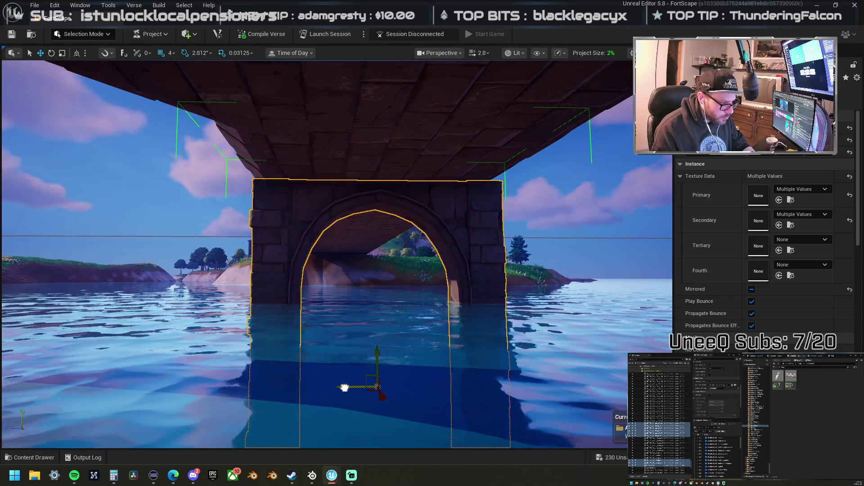
{"action": "left_click_drag", "start_coordinate": [343, 384], "coordinate": [327, 381]}
{"action": "mouse_move", "coordinate": [267, 344]}
{"action": "left_mouse_down"}
{"action": "mouse_move", "coordinate": [269, 332]}
{"action": "mouse_move", "coordinate": [315, 332]}
{"action": "mouse_move", "coordinate": [270, 333]}
{"action": "mouse_move", "coordinate": [299, 354]}
{"action": "mouse_move", "coordinate": [341, 362]}
{"action": "left_mouse_up"}
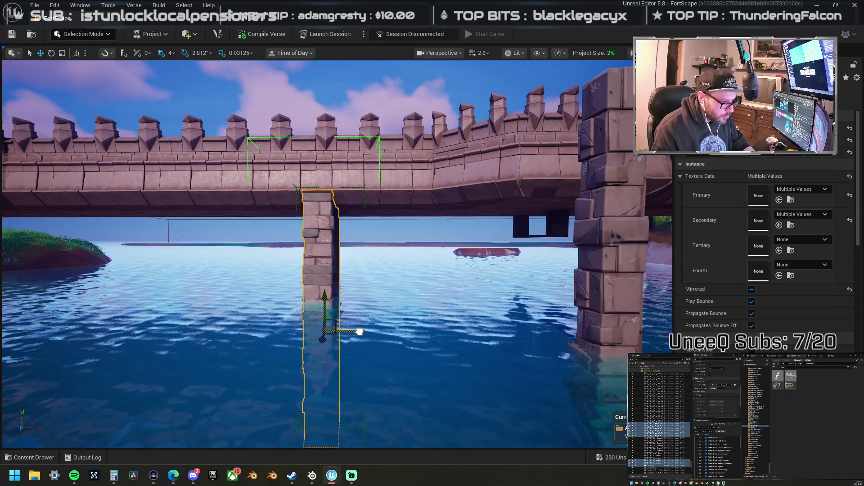
{"action": "left_click_drag", "start_coordinate": [359, 331], "coordinate": [427, 275]}
Step: Try deleting the arch and selecting the centre and right pillars, then restore the arch to its spot
{"action": "left_click", "coordinate": [428, 275]}
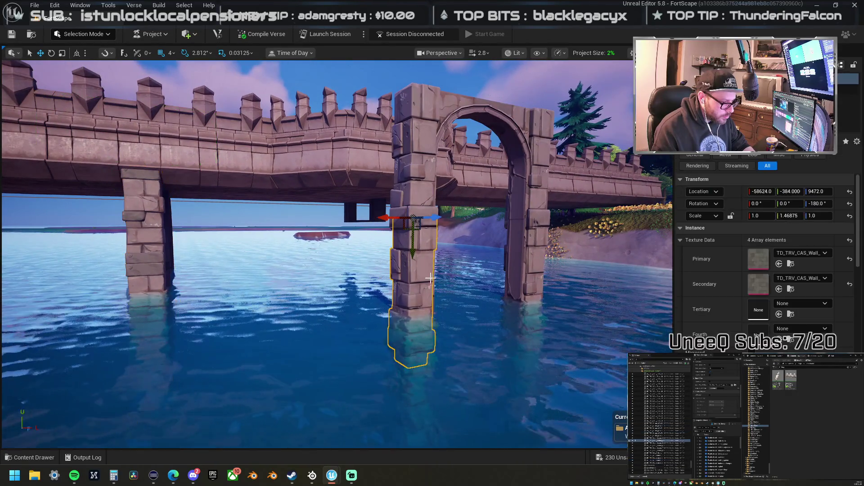
{"action": "left_click", "coordinate": [531, 136]}
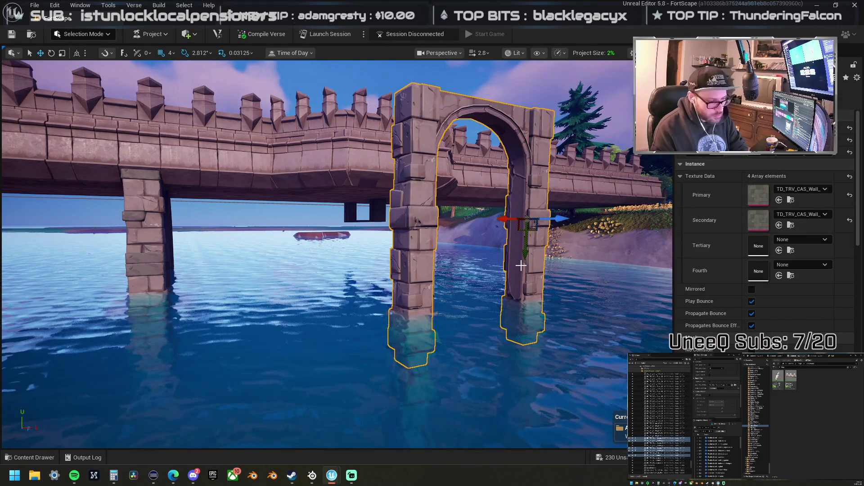
{"action": "key", "text": "Delete"}
{"action": "key", "text": "ctrl+z"}
{"action": "key", "text": "Delete"}
{"action": "left_click_drag", "start_coordinate": [514, 291], "coordinate": [514, 324]}
{"action": "left_click_drag", "start_coordinate": [365, 288], "coordinate": [365, 271]}
{"action": "left_click", "coordinate": [365, 270]}
{"action": "left_click", "coordinate": [633, 277], "text": "ctrl"}
{"action": "key", "text": "ctrl+z"}
{"action": "key", "text": "ctrl+z"}
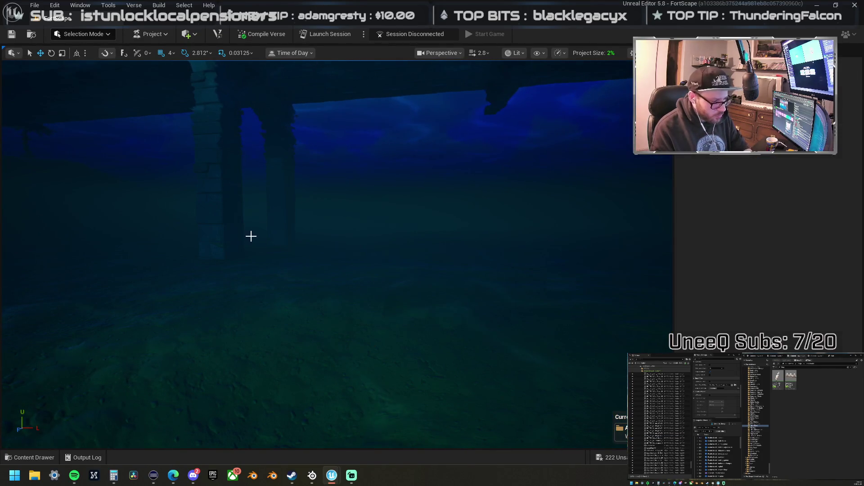
{"action": "mouse_move", "coordinate": [253, 212]}
{"action": "left_mouse_down"}
{"action": "mouse_move", "coordinate": [253, 175]}
{"action": "mouse_move", "coordinate": [252, 230]}
{"action": "mouse_move", "coordinate": [227, 212]}
{"action": "mouse_move", "coordinate": [227, 223]}
{"action": "mouse_move", "coordinate": [483, 268]}
{"action": "left_mouse_up"}
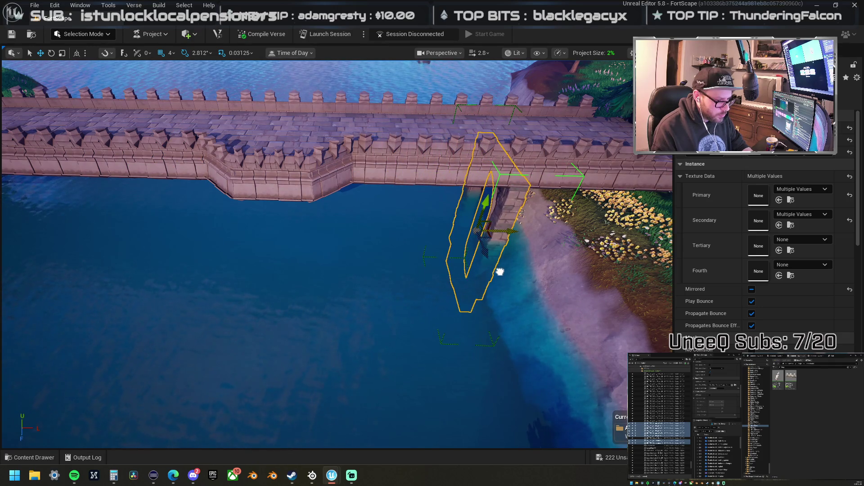
{"action": "mouse_move", "coordinate": [521, 269]}
{"action": "left_mouse_down"}
{"action": "mouse_move", "coordinate": [504, 259]}
{"action": "mouse_move", "coordinate": [431, 288]}
{"action": "mouse_move", "coordinate": [325, 273]}
{"action": "left_mouse_up"}
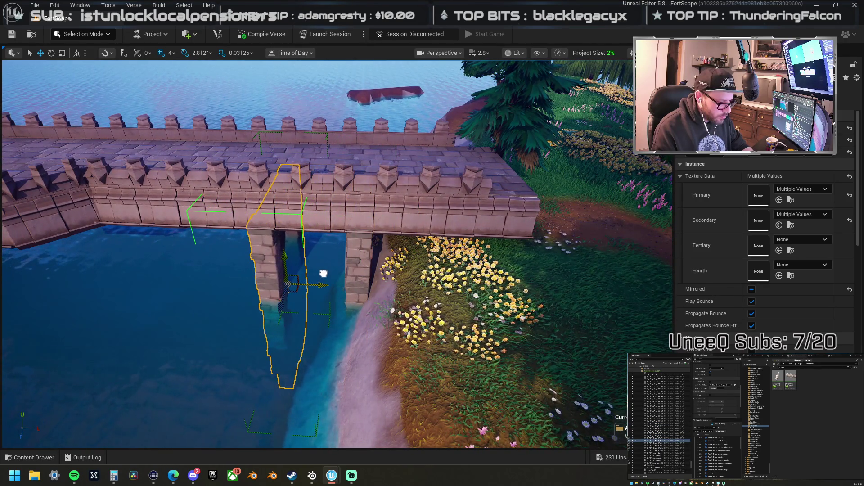
{"action": "key", "text": "ctrl+z"}
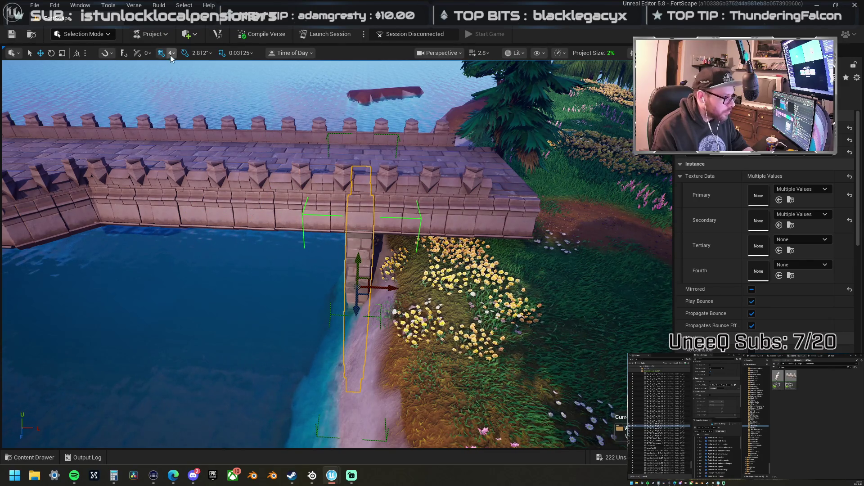
Step: Slide the stone pillar left along the bridge until it sits beneath the castle wall
{"action": "left_click", "coordinate": [171, 52]}
{"action": "left_click", "coordinate": [197, 154]}
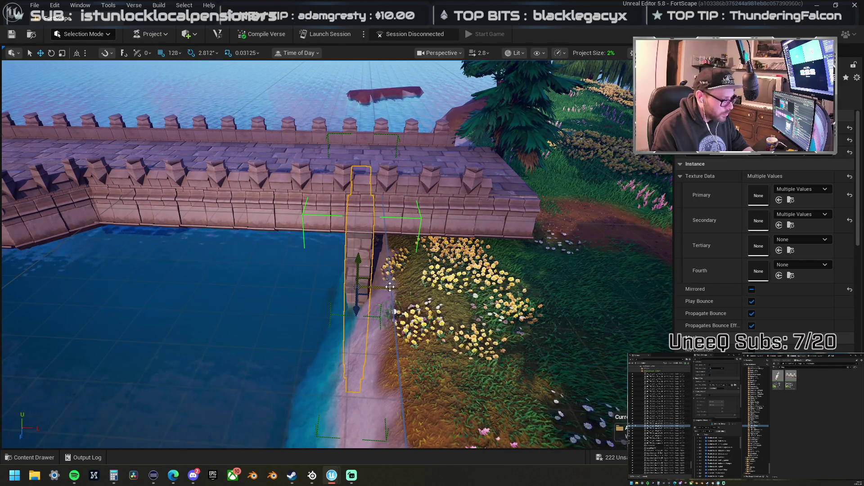
{"action": "mouse_move", "coordinate": [387, 289]}
{"action": "left_mouse_down"}
{"action": "mouse_move", "coordinate": [297, 285]}
{"action": "mouse_move", "coordinate": [463, 279]}
{"action": "mouse_move", "coordinate": [469, 256]}
{"action": "mouse_move", "coordinate": [256, 243]}
{"action": "left_mouse_up"}
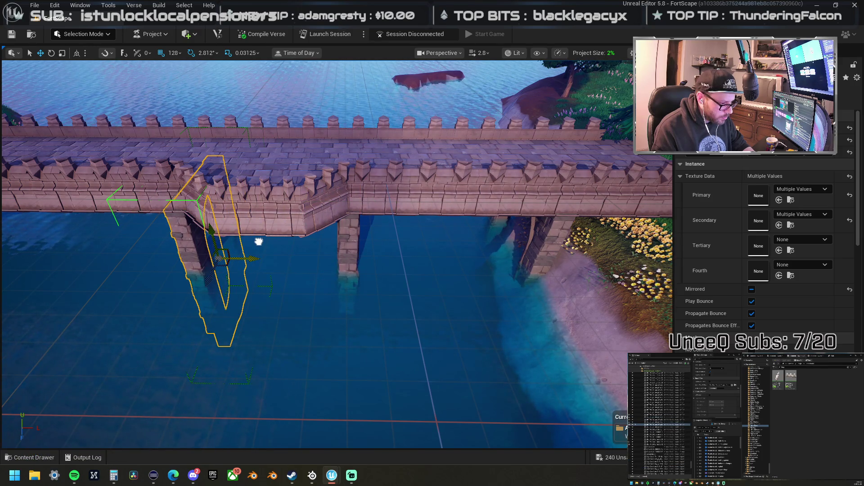
{"action": "key", "text": "f"}
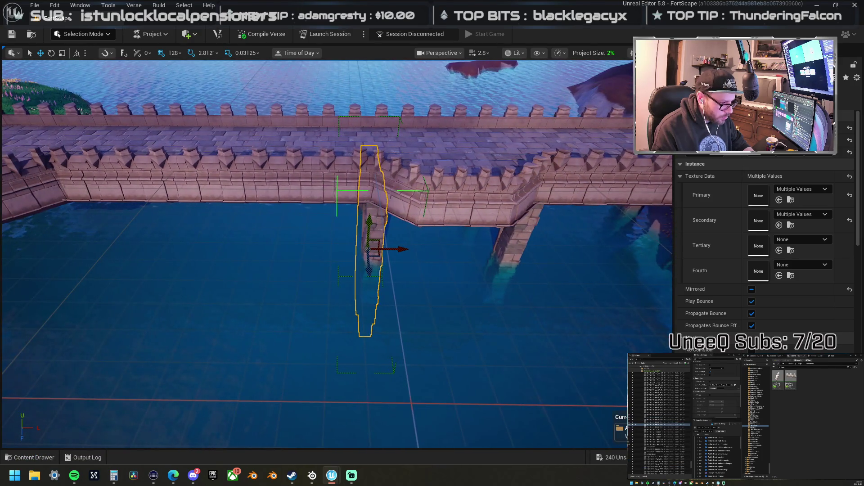
{"action": "left_click_drag", "start_coordinate": [282, 250], "coordinate": [282, 250]}
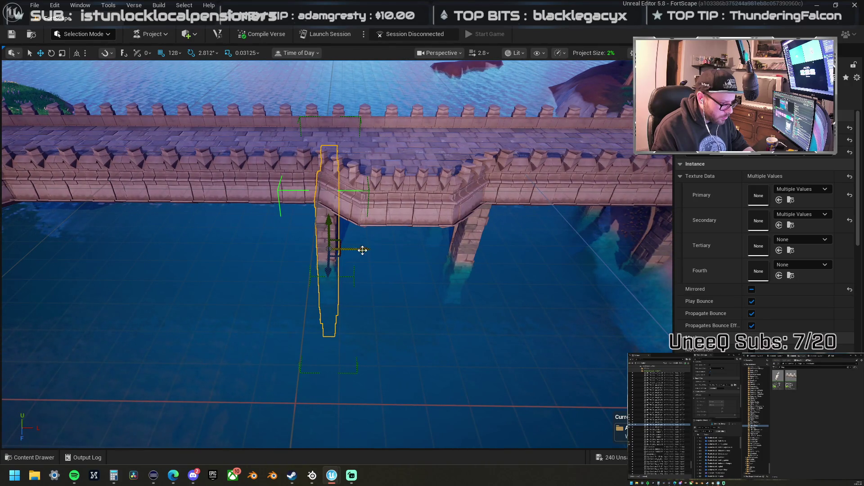
{"action": "left_click_drag", "start_coordinate": [363, 250], "coordinate": [350, 247]}
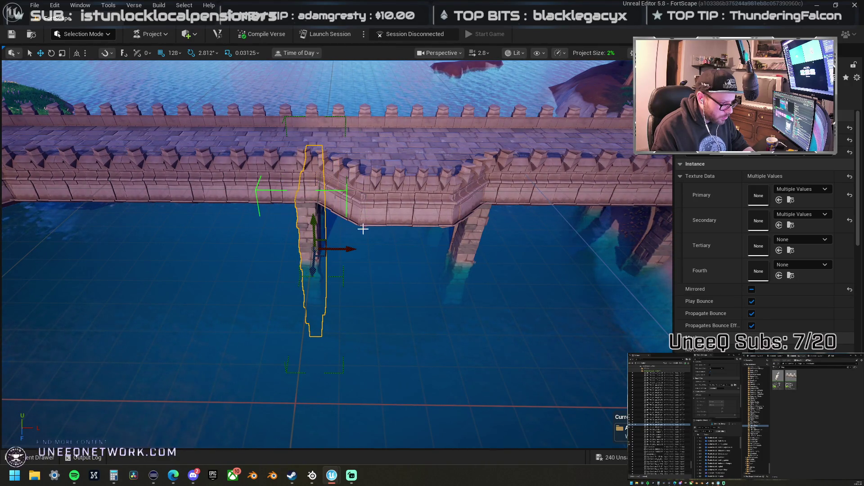
{"action": "left_click", "coordinate": [176, 53]}
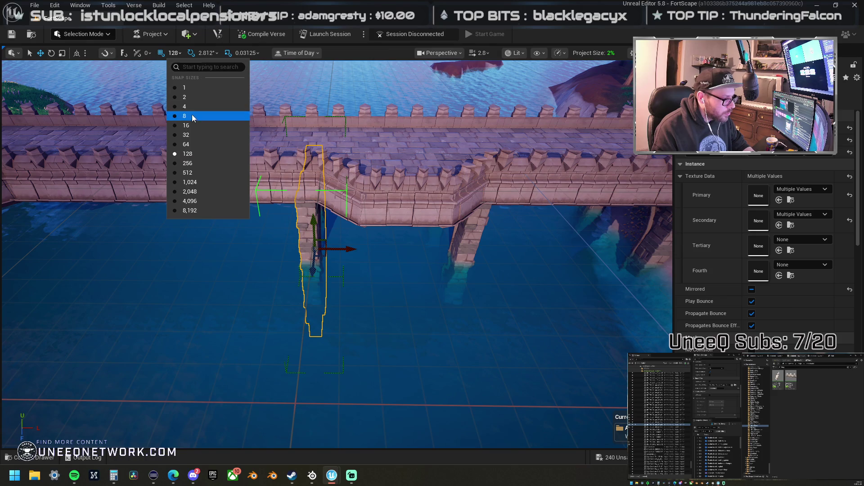
Step: Set grid snap to 64, add a second stone pillar and move both right
{"action": "left_click", "coordinate": [186, 144]}
{"action": "mouse_move", "coordinate": [347, 249]}
{"action": "left_mouse_down"}
{"action": "mouse_move", "coordinate": [496, 249]}
{"action": "mouse_move", "coordinate": [222, 240]}
{"action": "left_mouse_up"}
{"action": "left_click", "coordinate": [509, 240], "text": "ctrl"}
{"action": "key", "text": "Left"}
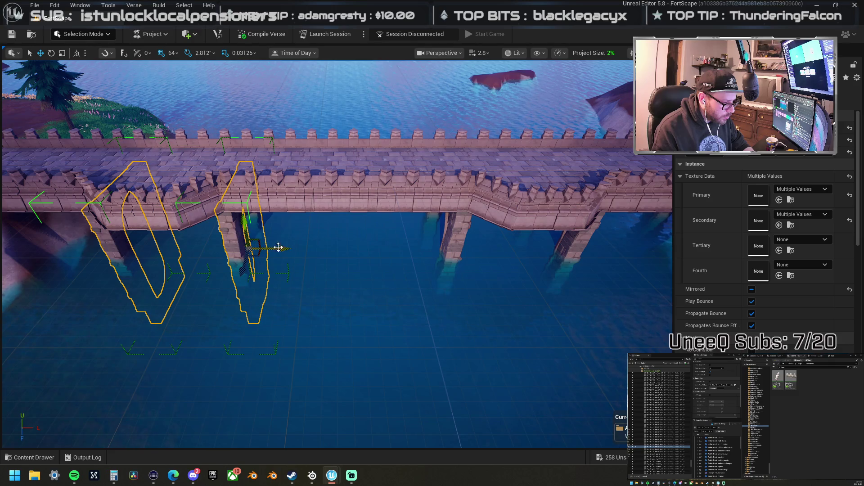
{"action": "left_click_drag", "start_coordinate": [287, 248], "coordinate": [466, 245]}
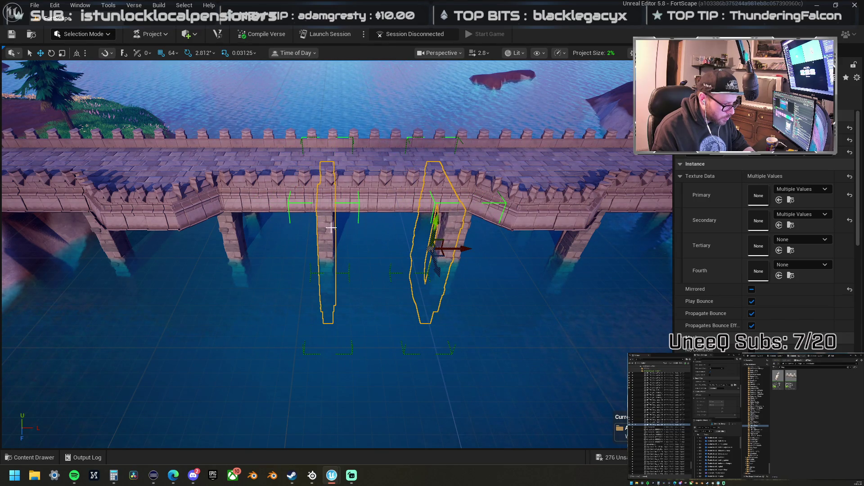
Step: Shift the two pillars back and forth along the bridge to respace them
{"action": "left_click_drag", "start_coordinate": [338, 230], "coordinate": [360, 233]}
{"action": "mouse_move", "coordinate": [436, 258]}
{"action": "left_mouse_down"}
{"action": "mouse_move", "coordinate": [425, 259]}
{"action": "mouse_move", "coordinate": [452, 254]}
{"action": "left_mouse_up"}
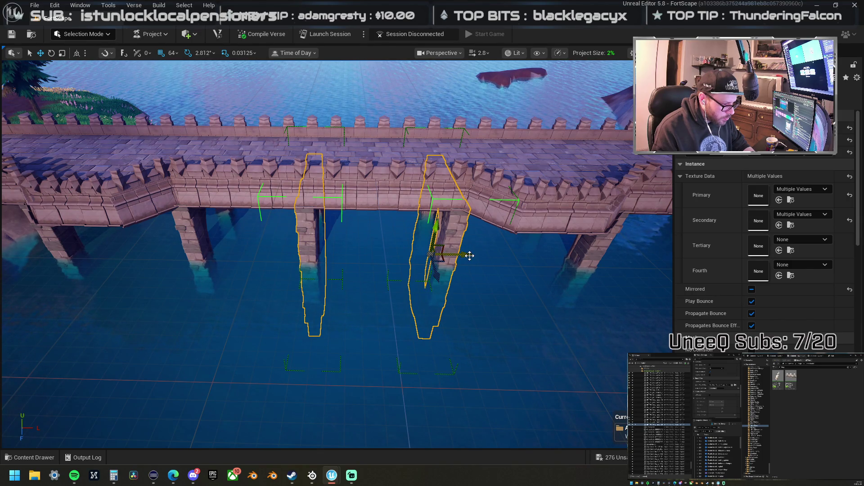
{"action": "left_click_drag", "start_coordinate": [470, 255], "coordinate": [365, 241]}
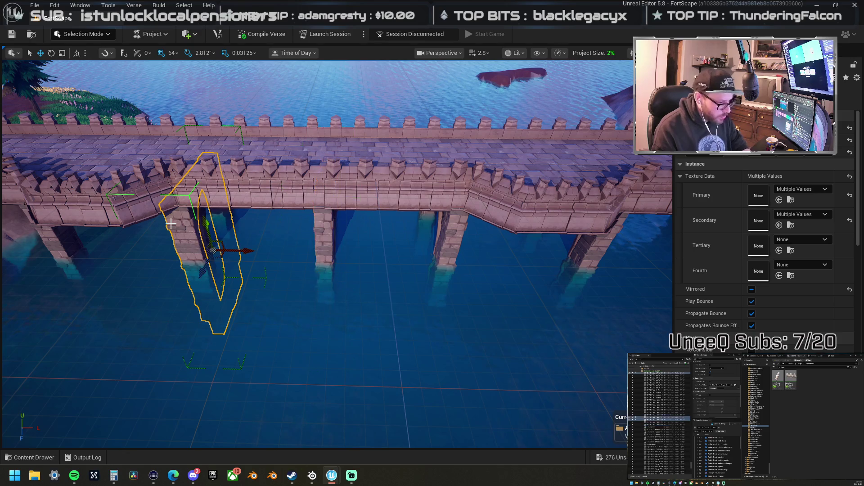
{"action": "mouse_move", "coordinate": [244, 251]}
{"action": "left_mouse_down"}
{"action": "mouse_move", "coordinate": [392, 265]}
{"action": "mouse_move", "coordinate": [487, 247]}
{"action": "mouse_move", "coordinate": [495, 254]}
{"action": "mouse_move", "coordinate": [486, 243]}
{"action": "mouse_move", "coordinate": [387, 248]}
{"action": "mouse_move", "coordinate": [536, 243]}
{"action": "mouse_move", "coordinate": [309, 205]}
{"action": "left_mouse_up"}
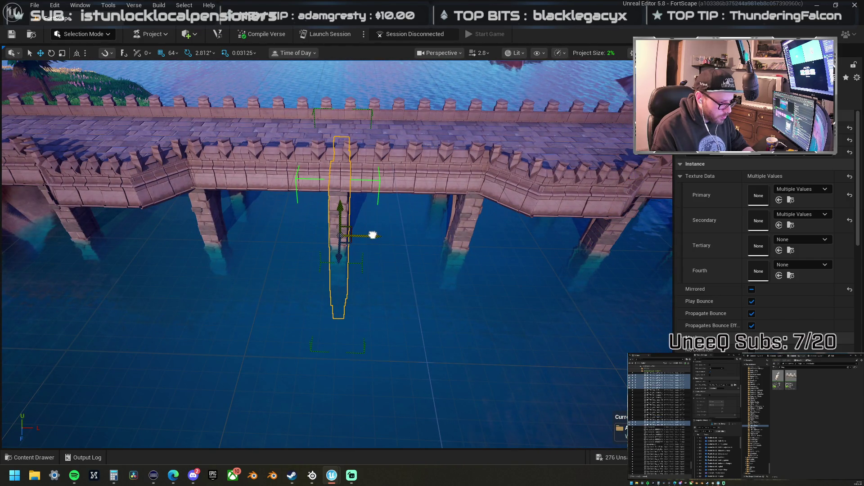
{"action": "mouse_move", "coordinate": [371, 233]}
{"action": "left_mouse_down"}
{"action": "mouse_move", "coordinate": [169, 228]}
{"action": "mouse_move", "coordinate": [149, 239]}
{"action": "left_mouse_up"}
Step: Frame the pillar, nudge it right toward the shore, then deselect
{"action": "key", "text": "f"}
{"action": "scroll", "coordinate": [278, 265], "scroll_direction": "down", "scroll_amount": 5}
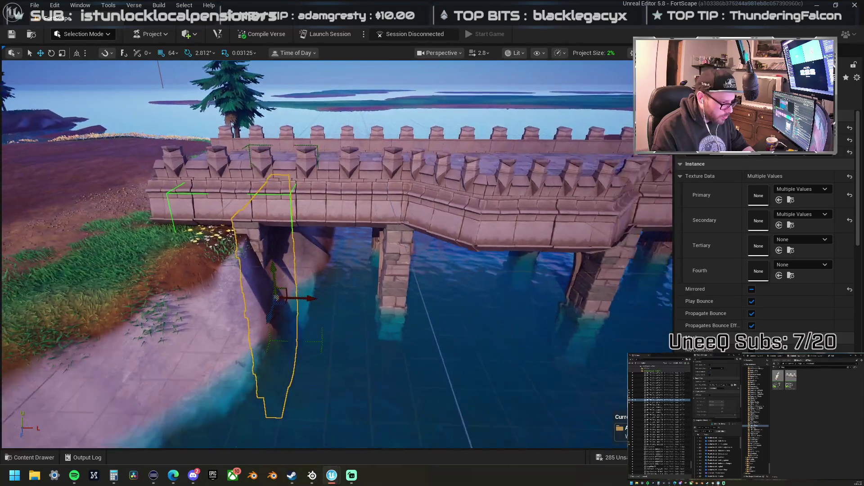
{"action": "left_click_drag", "start_coordinate": [315, 296], "coordinate": [337, 294]}
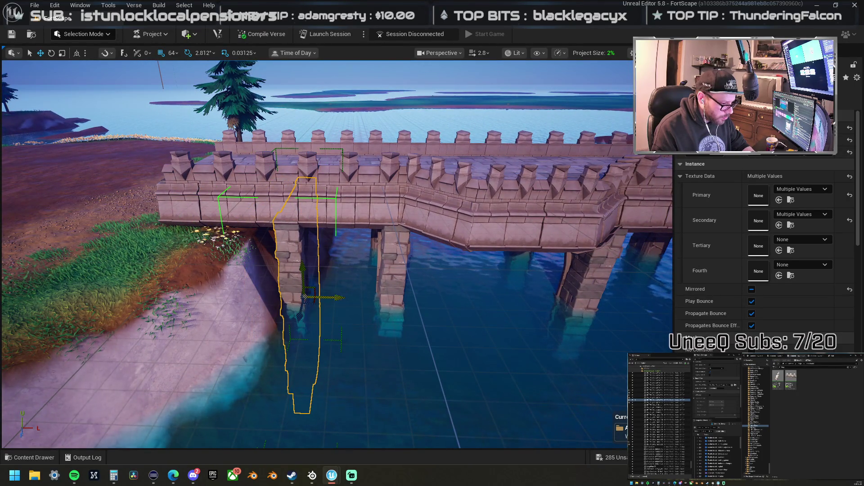
{"action": "scroll", "coordinate": [338, 294], "scroll_direction": "down", "scroll_amount": 6}
{"action": "scroll", "coordinate": [338, 254], "scroll_direction": "up", "scroll_amount": 6}
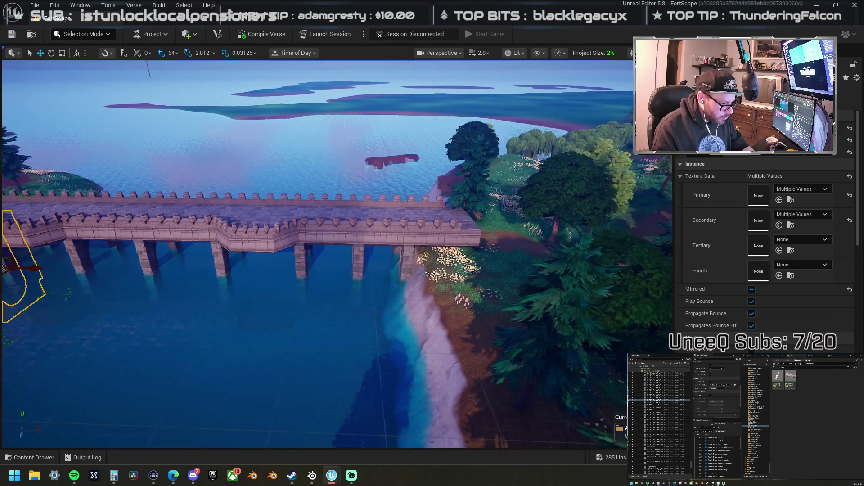
{"action": "scroll", "coordinate": [380, 281], "scroll_direction": "down", "scroll_amount": 6}
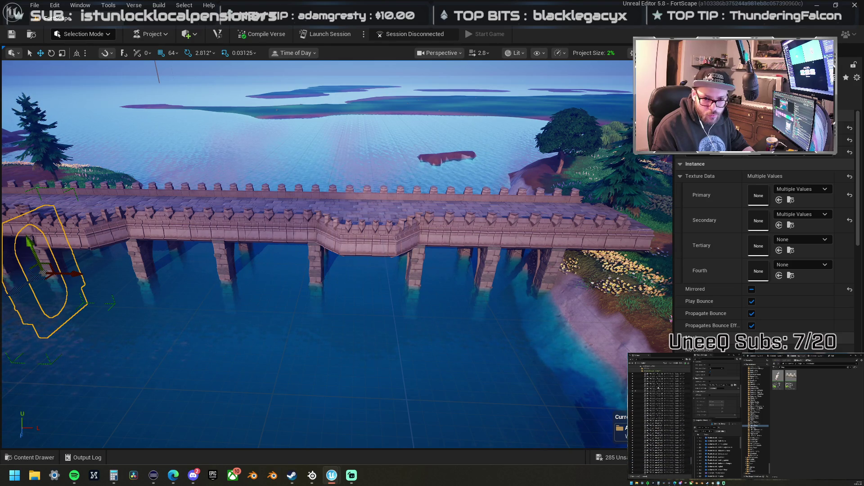
{"action": "key", "text": "Escape"}
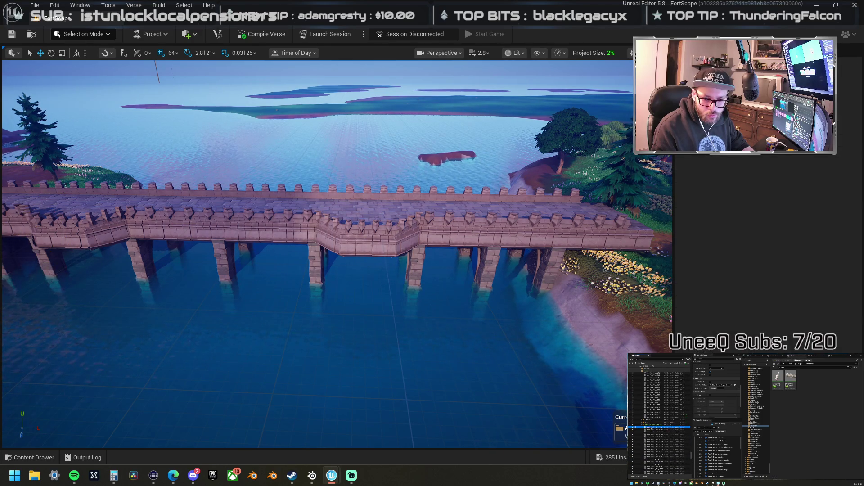
Step: Inspect the bridge pieces and pillars, select the landscape at the bridge end, and list editor modes
{"action": "left_click", "coordinate": [417, 235]}
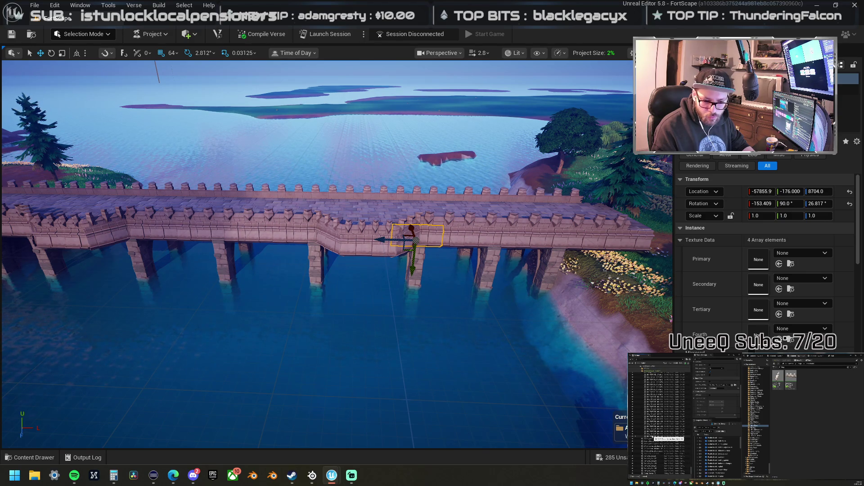
{"action": "left_click", "coordinate": [652, 437], "text": "shift"}
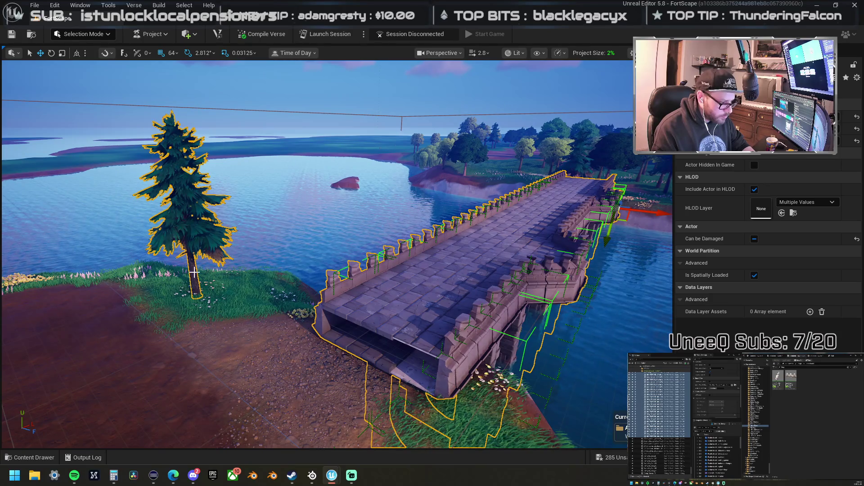
{"action": "left_click", "coordinate": [191, 270], "text": "ctrl"}
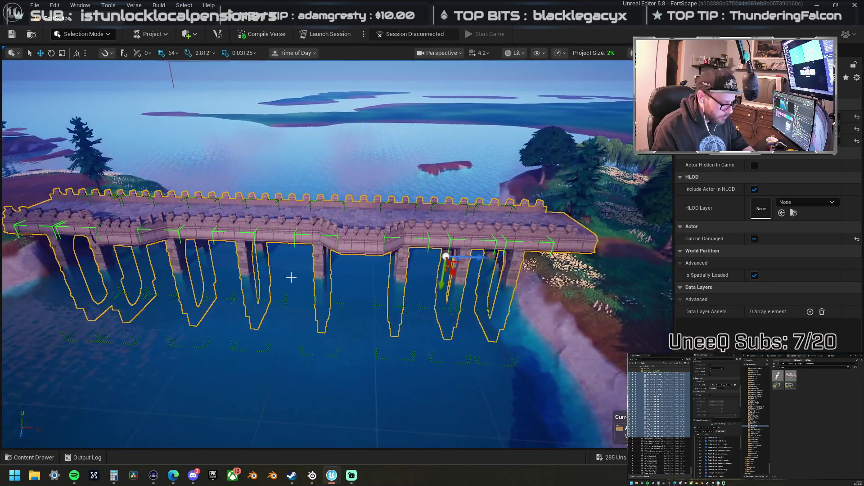
{"action": "left_click", "coordinate": [380, 272], "text": "ctrl"}
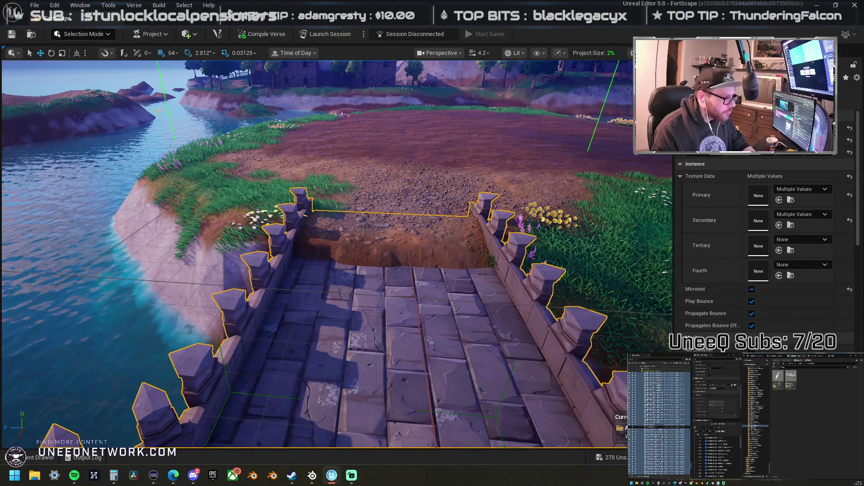
{"action": "left_click", "coordinate": [213, 129]}
{"action": "left_click", "coordinate": [83, 34]}
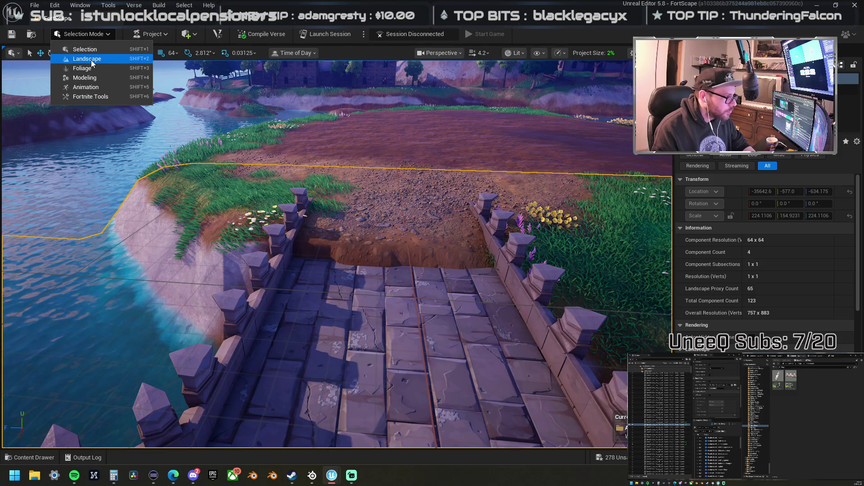
Step: Switch to Landscape mode's Smooth brush and smooth the dirt trench at the bridge end
{"action": "left_click", "coordinate": [91, 59]}
{"action": "left_click", "coordinate": [38, 79]}
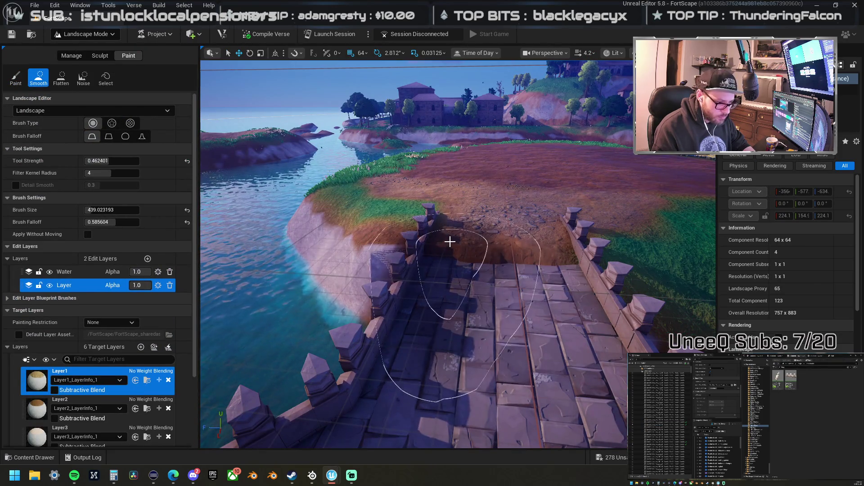
{"action": "left_click", "coordinate": [103, 59]}
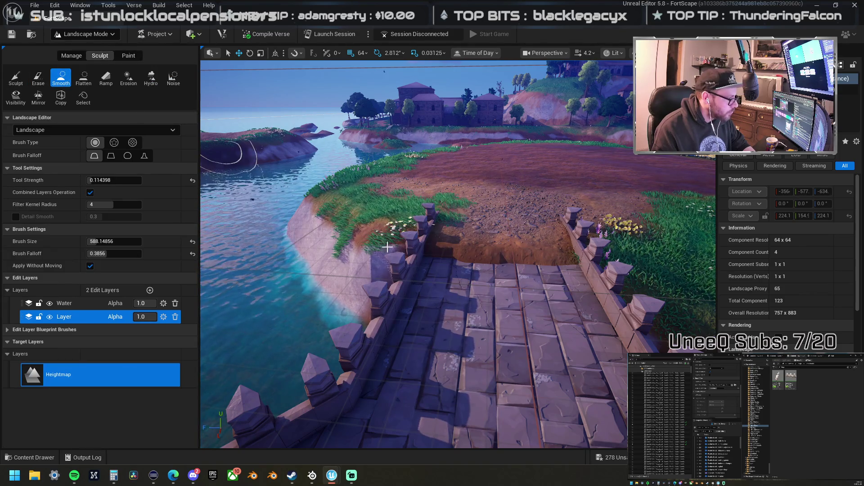
{"action": "mouse_move", "coordinate": [482, 222]}
{"action": "left_mouse_down"}
{"action": "mouse_move", "coordinate": [471, 231]}
{"action": "mouse_move", "coordinate": [520, 228]}
{"action": "mouse_move", "coordinate": [489, 209]}
{"action": "mouse_move", "coordinate": [469, 223]}
{"action": "mouse_move", "coordinate": [453, 218]}
{"action": "mouse_move", "coordinate": [532, 225]}
{"action": "left_mouse_up"}
{"action": "scroll", "coordinate": [458, 255], "scroll_direction": "down", "scroll_amount": 6}
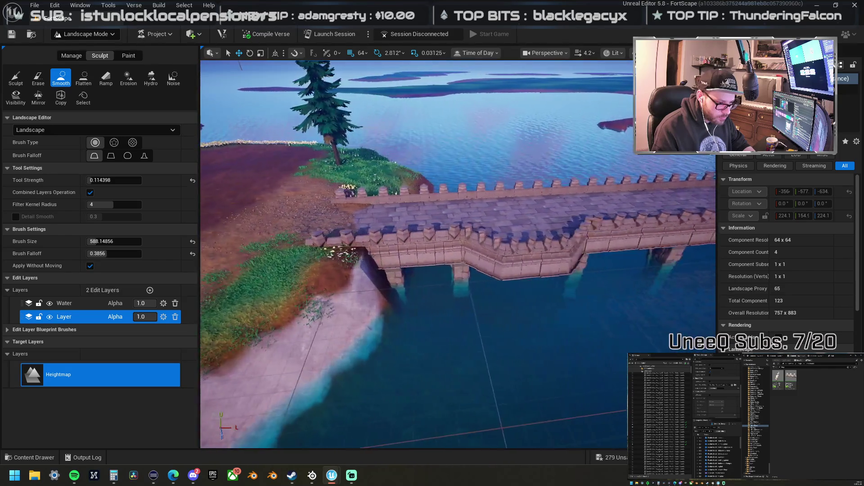
{"action": "scroll", "coordinate": [459, 255], "scroll_direction": "up", "scroll_amount": 10}
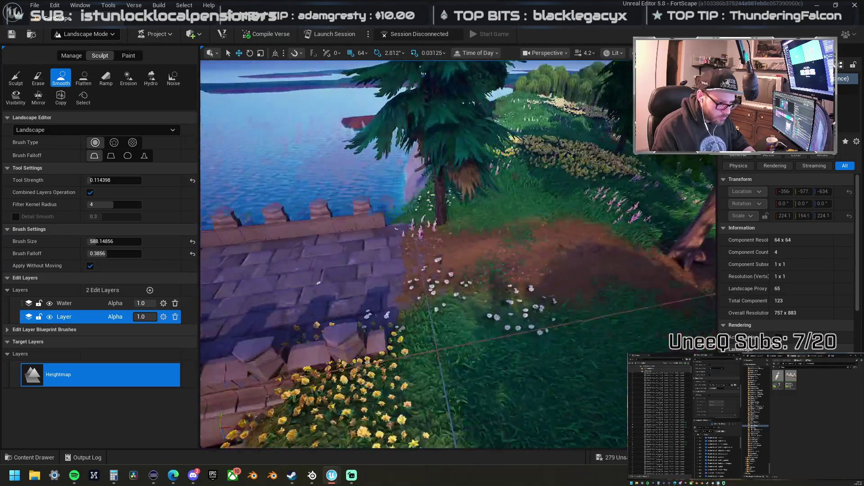
{"action": "scroll", "coordinate": [502, 189], "scroll_direction": "up", "scroll_amount": 5}
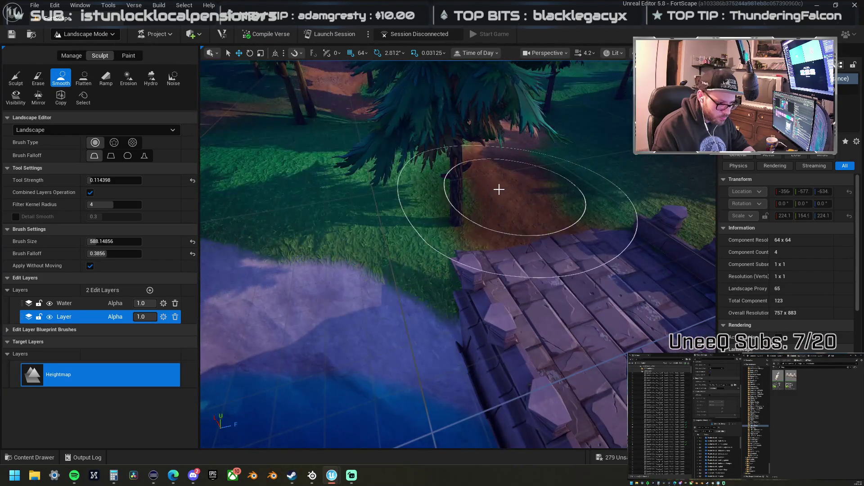
Step: Smooth the shore terrain beside the bridge wall, then return to Selection Mode
{"action": "mouse_move", "coordinate": [488, 192]}
{"action": "left_mouse_down"}
{"action": "mouse_move", "coordinate": [585, 194]}
{"action": "mouse_move", "coordinate": [531, 194]}
{"action": "left_mouse_up"}
{"action": "left_click", "coordinate": [15, 79]}
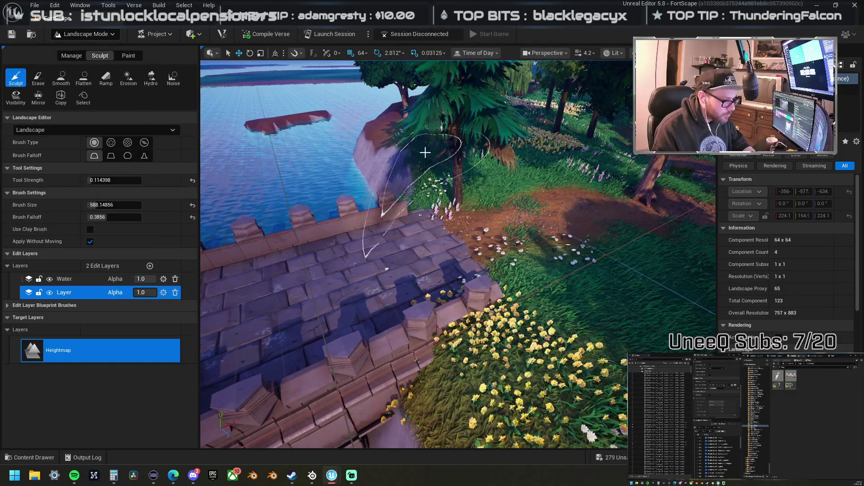
{"action": "mouse_move", "coordinate": [457, 195]}
{"action": "left_mouse_down"}
{"action": "mouse_move", "coordinate": [455, 229]}
{"action": "mouse_move", "coordinate": [440, 226]}
{"action": "mouse_move", "coordinate": [455, 325]}
{"action": "mouse_move", "coordinate": [482, 351]}
{"action": "mouse_move", "coordinate": [498, 353]}
{"action": "mouse_move", "coordinate": [508, 406]}
{"action": "mouse_move", "coordinate": [463, 428]}
{"action": "mouse_move", "coordinate": [444, 417]}
{"action": "mouse_move", "coordinate": [324, 450]}
{"action": "mouse_move", "coordinate": [357, 414]}
{"action": "mouse_move", "coordinate": [373, 421]}
{"action": "mouse_move", "coordinate": [434, 299]}
{"action": "left_mouse_up"}
{"action": "scroll", "coordinate": [434, 299], "scroll_direction": "up", "scroll_amount": 5}
{"action": "mouse_move", "coordinate": [403, 267]}
{"action": "left_mouse_down"}
{"action": "mouse_move", "coordinate": [467, 276]}
{"action": "mouse_move", "coordinate": [475, 299]}
{"action": "mouse_move", "coordinate": [358, 254]}
{"action": "mouse_move", "coordinate": [50, 74]}
{"action": "left_mouse_up"}
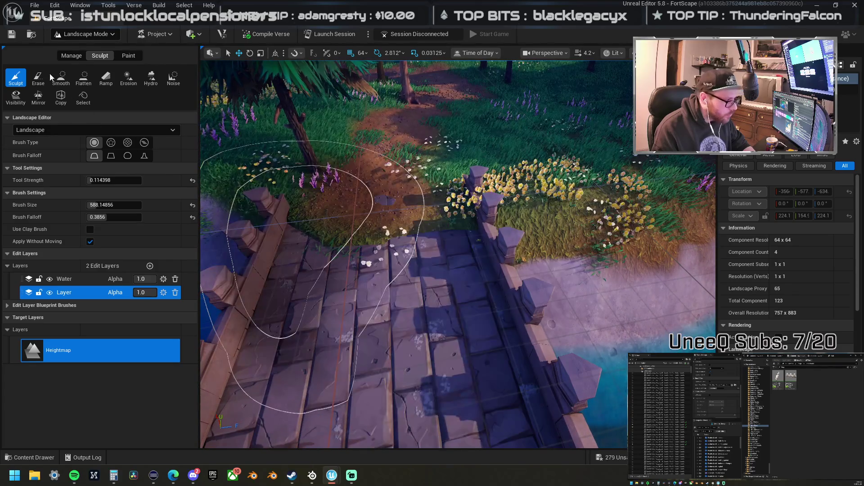
{"action": "left_click", "coordinate": [60, 76]}
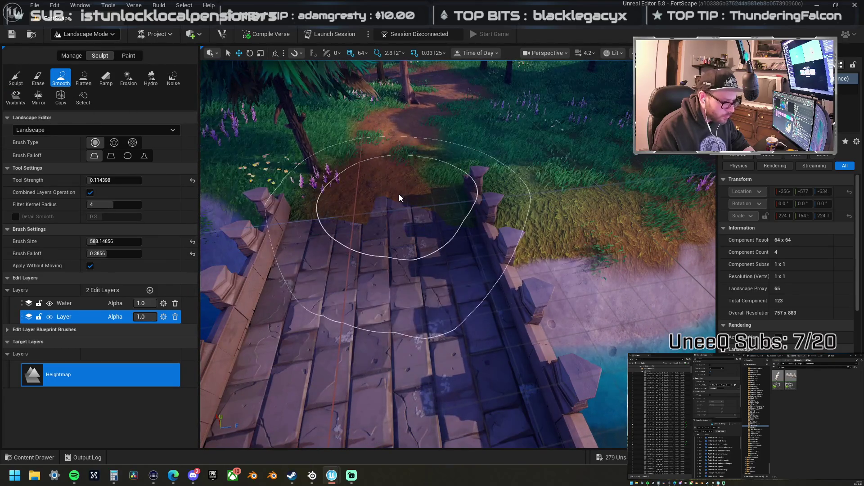
{"action": "left_click_drag", "start_coordinate": [351, 209], "coordinate": [405, 214]}
{"action": "mouse_move", "coordinate": [482, 216]}
{"action": "left_mouse_down"}
{"action": "mouse_move", "coordinate": [499, 175]}
{"action": "mouse_move", "coordinate": [455, 170]}
{"action": "mouse_move", "coordinate": [428, 183]}
{"action": "mouse_move", "coordinate": [502, 195]}
{"action": "mouse_move", "coordinate": [570, 237]}
{"action": "left_mouse_up"}
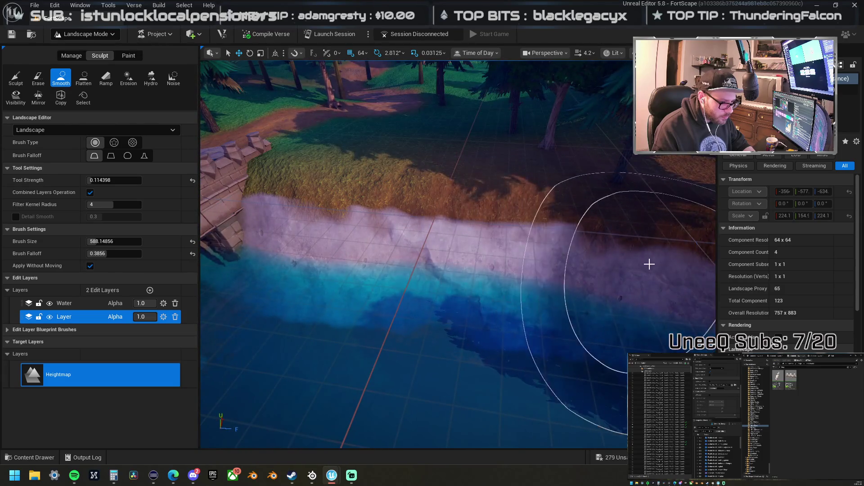
{"action": "mouse_move", "coordinate": [366, 248]}
{"action": "left_mouse_down"}
{"action": "mouse_move", "coordinate": [343, 234]}
{"action": "mouse_move", "coordinate": [378, 216]}
{"action": "mouse_move", "coordinate": [459, 201]}
{"action": "mouse_move", "coordinate": [352, 256]}
{"action": "mouse_move", "coordinate": [468, 267]}
{"action": "mouse_move", "coordinate": [482, 245]}
{"action": "mouse_move", "coordinate": [492, 247]}
{"action": "left_mouse_up"}
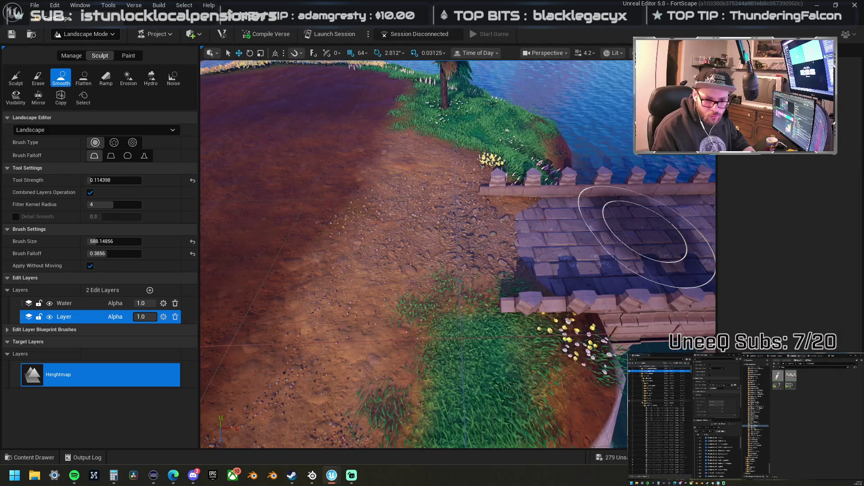
{"action": "left_click", "coordinate": [91, 35]}
{"action": "left_click", "coordinate": [86, 52]}
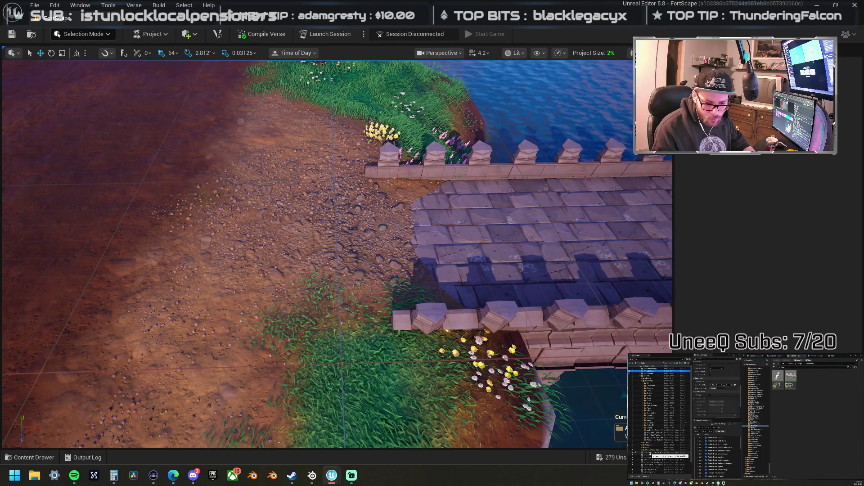
{"action": "left_click", "coordinate": [659, 451]}
{"action": "key", "text": "f"}
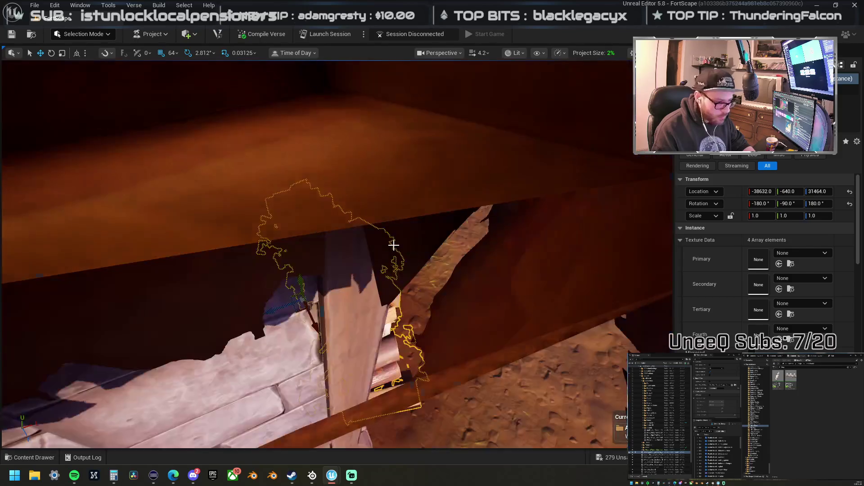
{"action": "scroll", "coordinate": [338, 270], "scroll_direction": "down", "scroll_amount": 5}
{"action": "left_click", "coordinate": [650, 456], "text": "ctrl"}
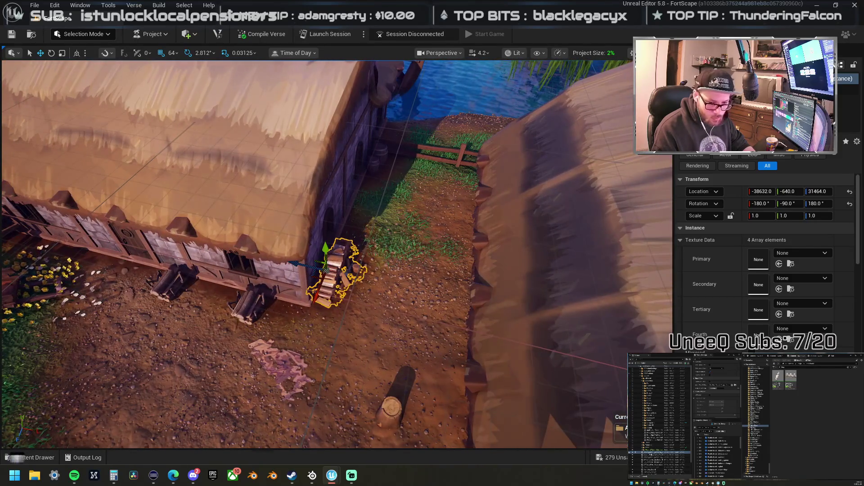
{"action": "left_click", "coordinate": [650, 459], "text": "ctrl"}
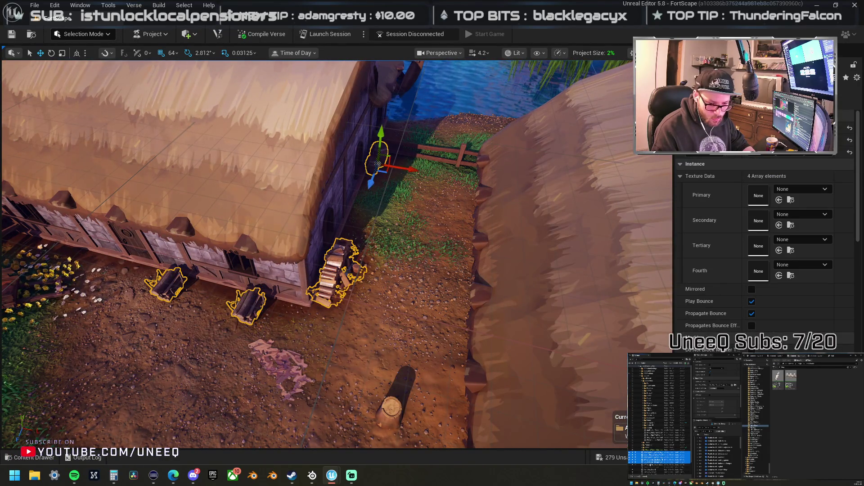
{"action": "left_click", "coordinate": [270, 375], "text": "ctrl"}
{"action": "scroll", "coordinate": [660, 428], "scroll_direction": "down", "scroll_amount": 3}
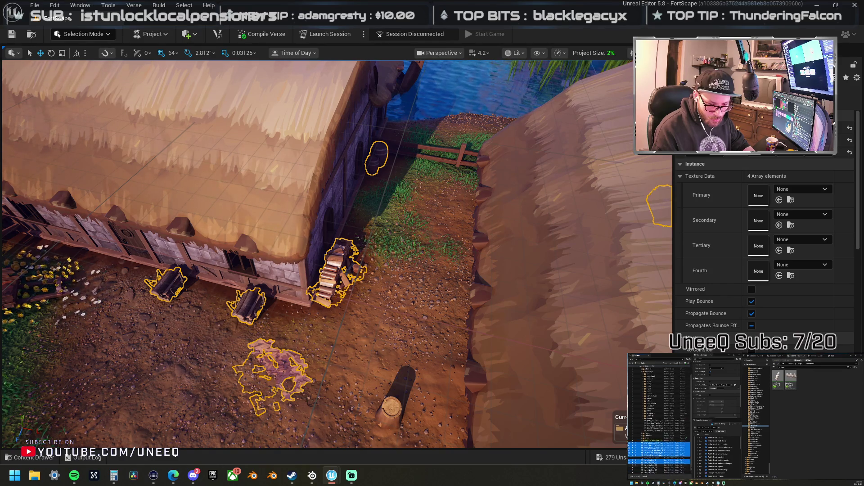
{"action": "scroll", "coordinate": [659, 428], "scroll_direction": "down", "scroll_amount": 3}
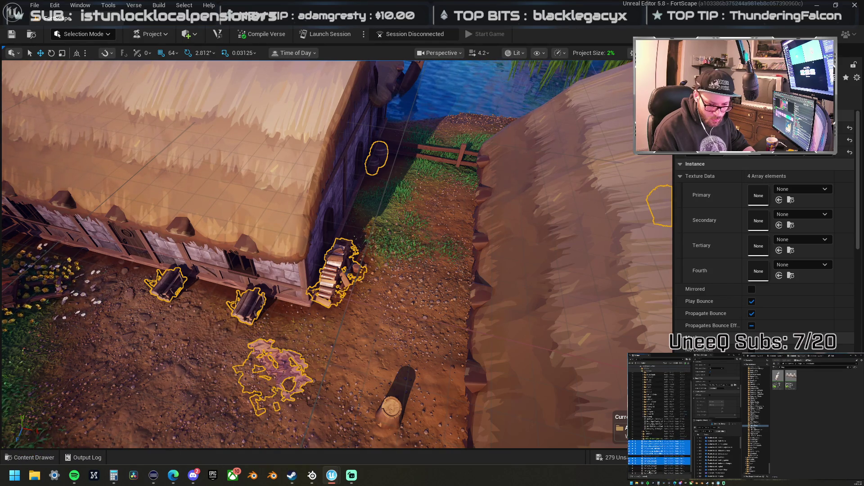
{"action": "scroll", "coordinate": [659, 428], "scroll_direction": "down", "scroll_amount": 3}
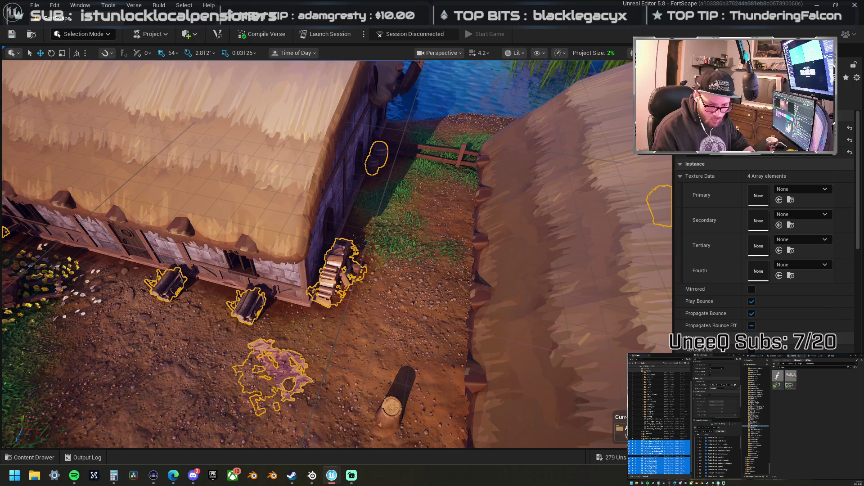
{"action": "key", "text": "f"}
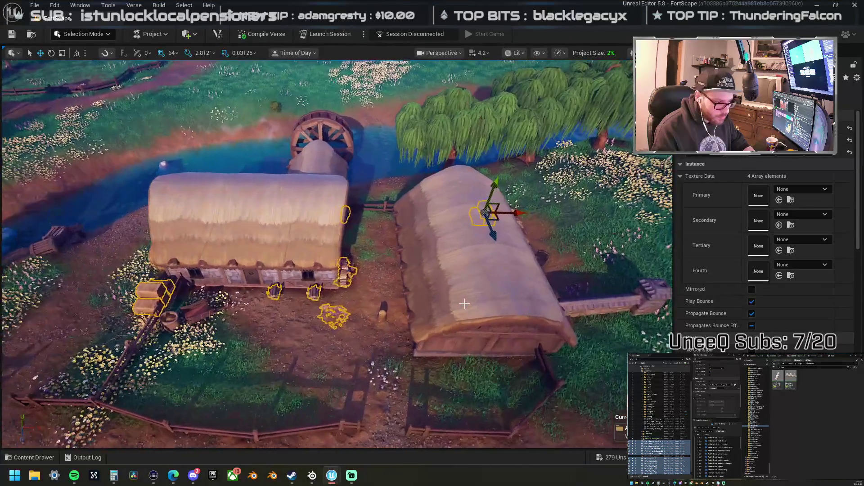
{"action": "left_click", "coordinate": [659, 445]}
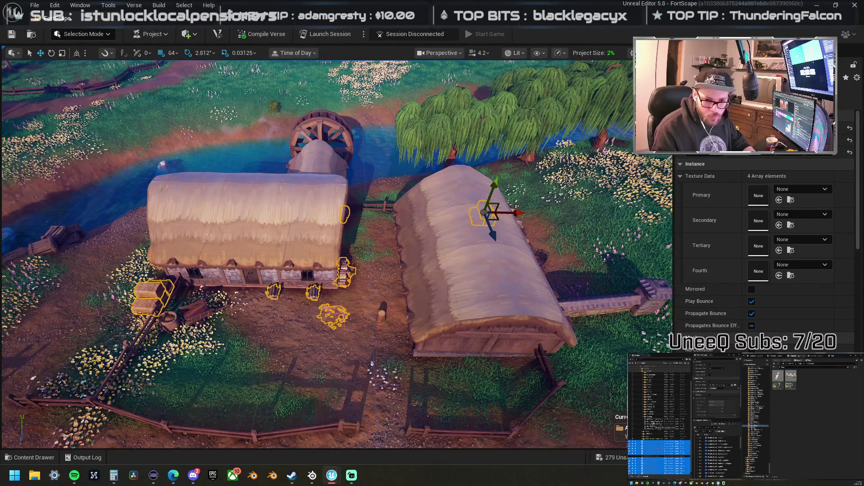
{"action": "scroll", "coordinate": [659, 432], "scroll_direction": "up", "scroll_amount": 5}
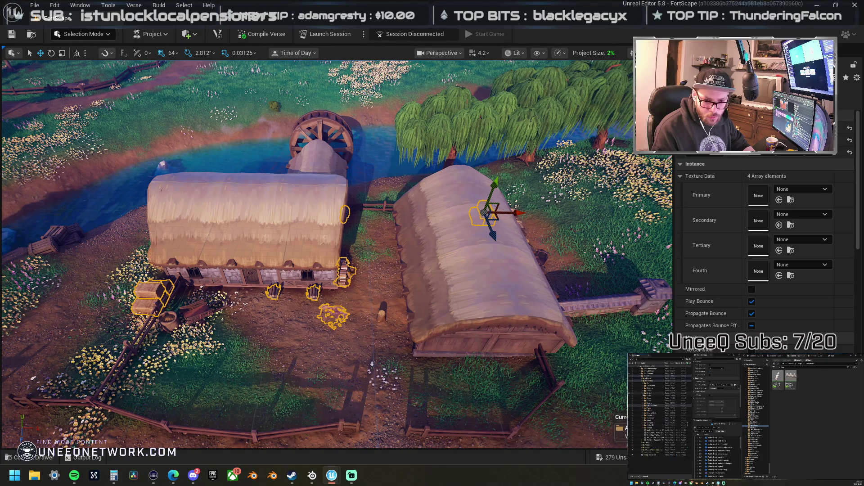
{"action": "left_click", "coordinate": [650, 455]}
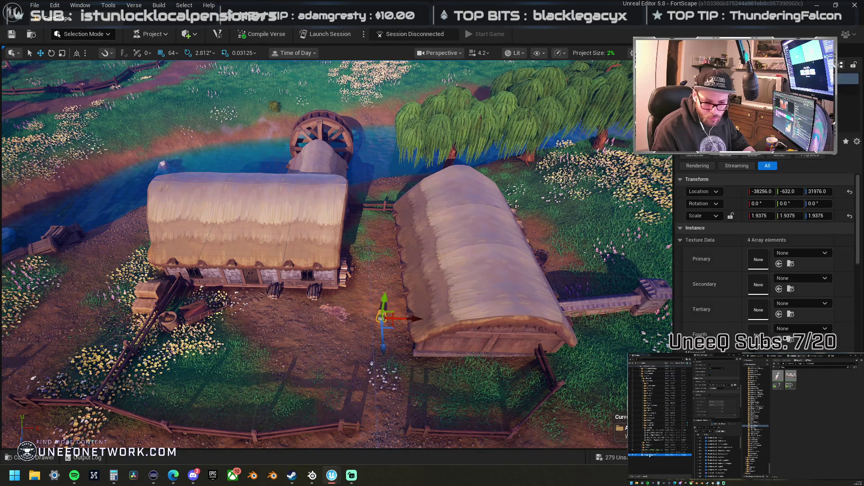
{"action": "left_click", "coordinate": [644, 405]}
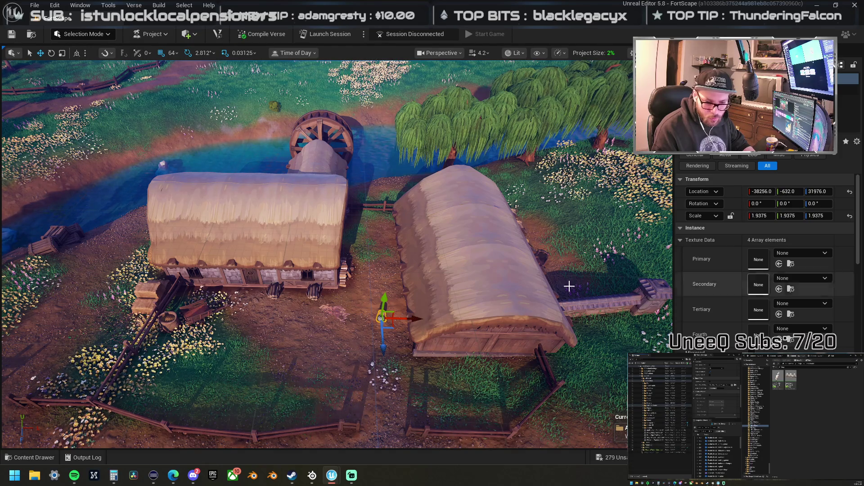
{"action": "scroll", "coordinate": [337, 254], "scroll_direction": "up", "scroll_amount": 3}
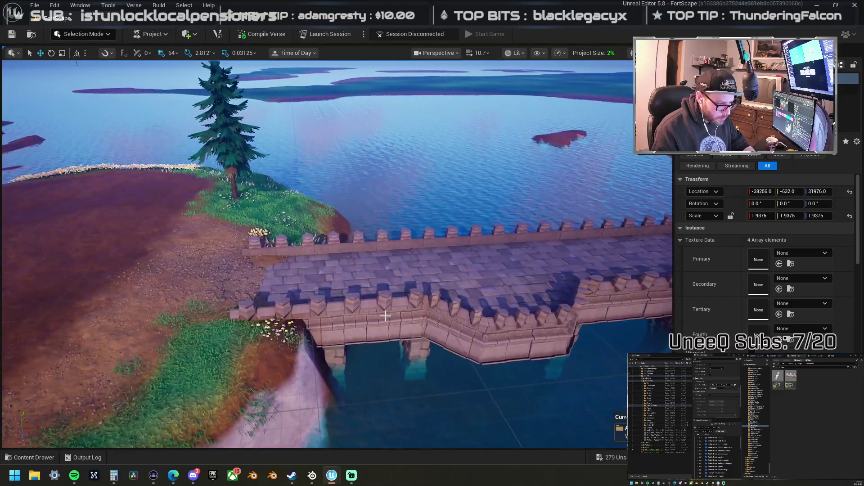
Step: Drop an Amber Forest Town stone fountain onto the island's dirt clearing near the pine tree
{"action": "left_click", "coordinate": [385, 316]}
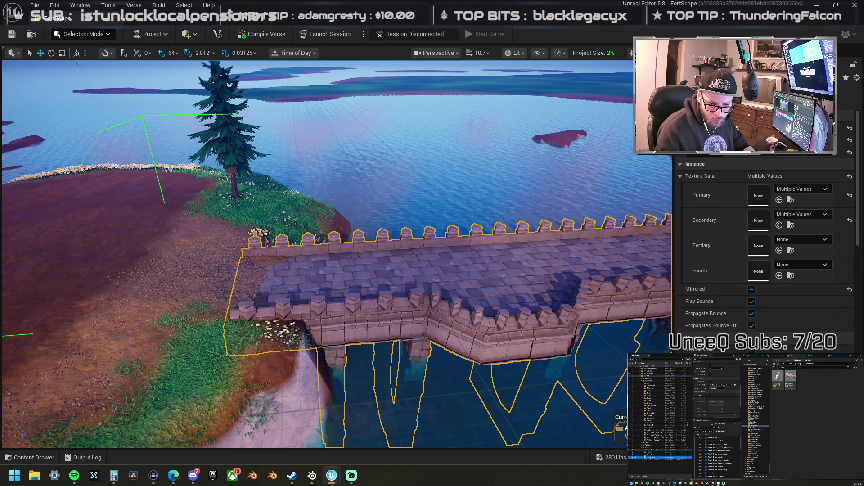
{"action": "left_click", "coordinate": [222, 135]}
{"action": "left_click_drag", "start_coordinate": [406, 358], "coordinate": [387, 299]}
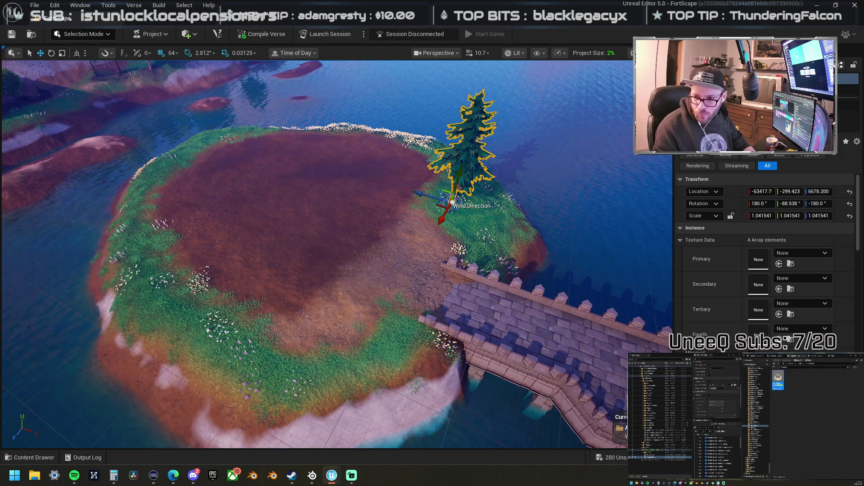
{"action": "mouse_move", "coordinate": [336, 273]}
{"action": "left_mouse_down"}
{"action": "mouse_move", "coordinate": [323, 288]}
{"action": "mouse_move", "coordinate": [313, 277]}
{"action": "mouse_move", "coordinate": [326, 281]}
{"action": "left_mouse_up"}
Step: Frame the new fountain and orbit around it toward the castle and spire behind
{"action": "key", "text": "f"}
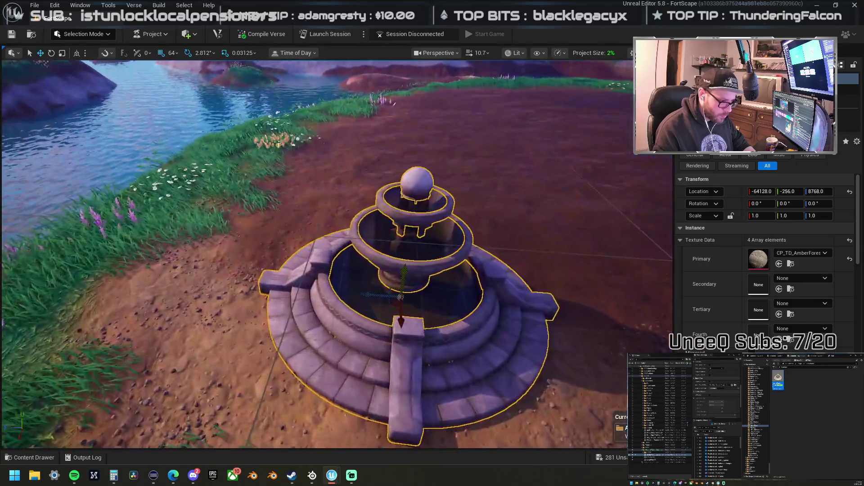
{"action": "left_click_drag", "start_coordinate": [315, 252], "coordinate": [387, 252]}
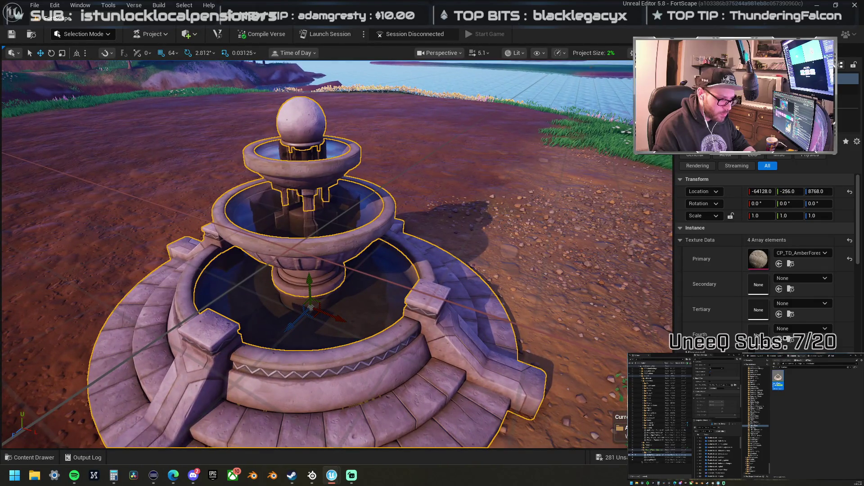
{"action": "scroll", "coordinate": [322, 273], "scroll_direction": "down", "scroll_amount": 5}
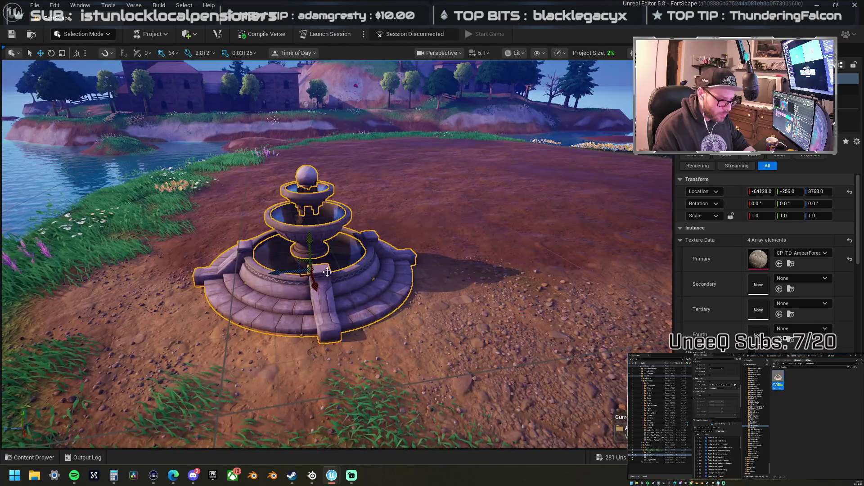
{"action": "scroll", "coordinate": [322, 272], "scroll_direction": "down", "scroll_amount": 5}
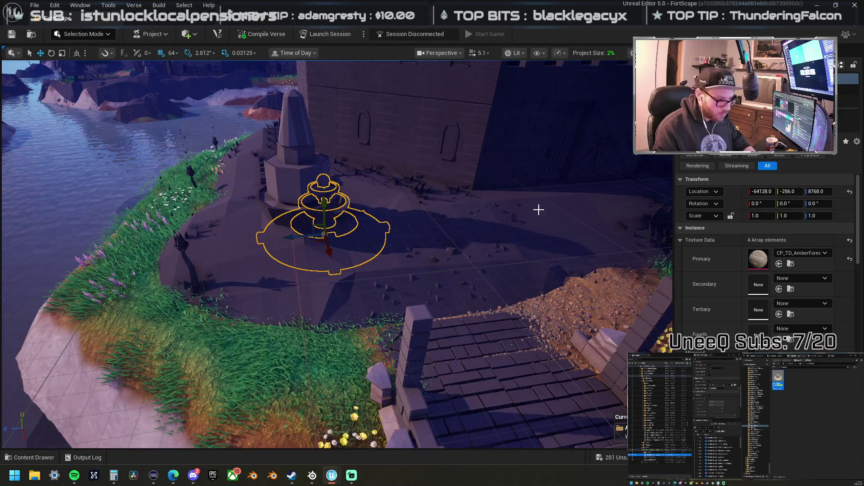
{"action": "left_click_drag", "start_coordinate": [596, 185], "coordinate": [368, 242]}
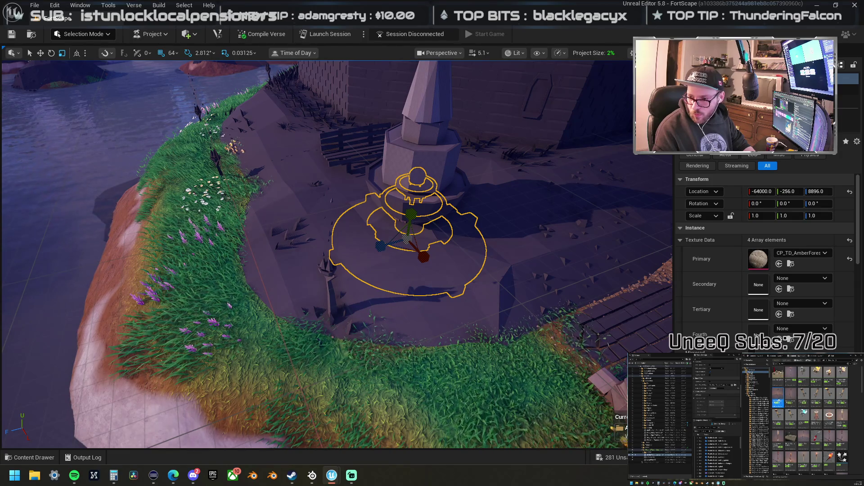
Step: Place a tiki torch on the island, scale it to 1.3125, and settle it on the slope
{"action": "mouse_move", "coordinate": [270, 448]}
{"action": "left_mouse_down"}
{"action": "mouse_move", "coordinate": [303, 353]}
{"action": "mouse_move", "coordinate": [330, 311]}
{"action": "left_mouse_up"}
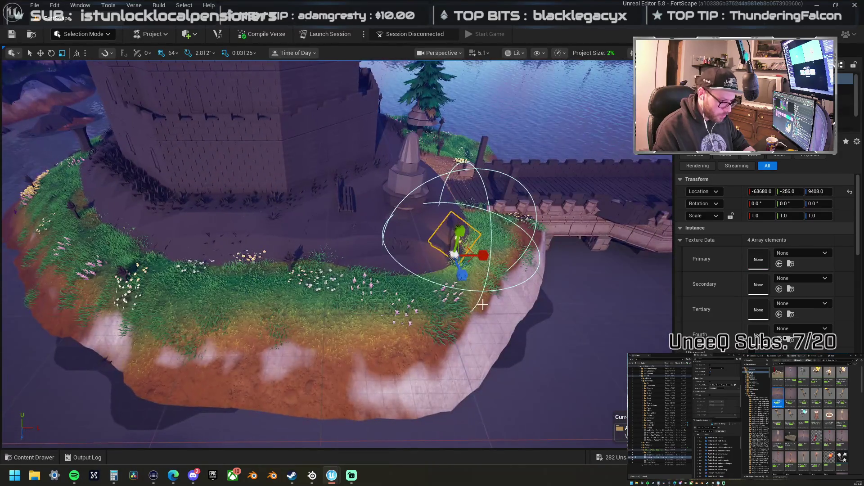
{"action": "mouse_move", "coordinate": [464, 263]}
{"action": "left_mouse_down"}
{"action": "mouse_move", "coordinate": [472, 252]}
{"action": "mouse_move", "coordinate": [488, 256]}
{"action": "mouse_move", "coordinate": [332, 254]}
{"action": "left_mouse_up"}
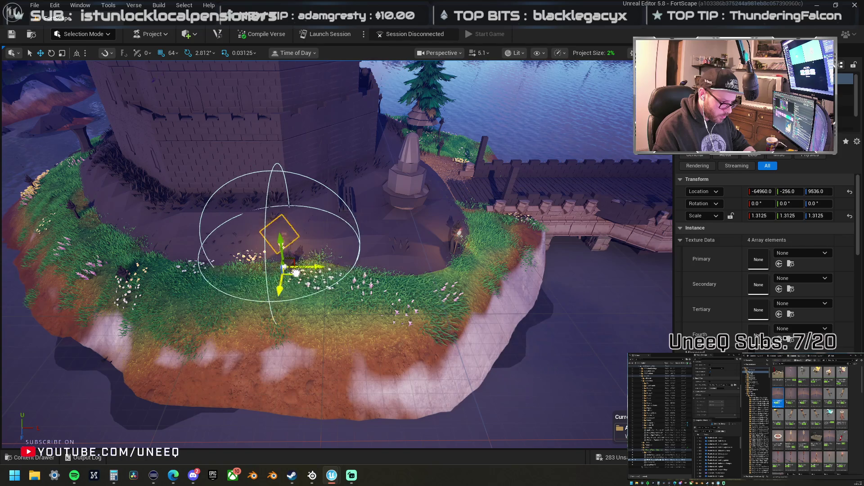
{"action": "mouse_move", "coordinate": [301, 278]}
{"action": "left_mouse_down"}
{"action": "mouse_move", "coordinate": [405, 266]}
{"action": "mouse_move", "coordinate": [427, 246]}
{"action": "mouse_move", "coordinate": [282, 284]}
{"action": "mouse_move", "coordinate": [155, 259]}
{"action": "mouse_move", "coordinate": [152, 230]}
{"action": "left_mouse_up"}
{"action": "key", "text": "f"}
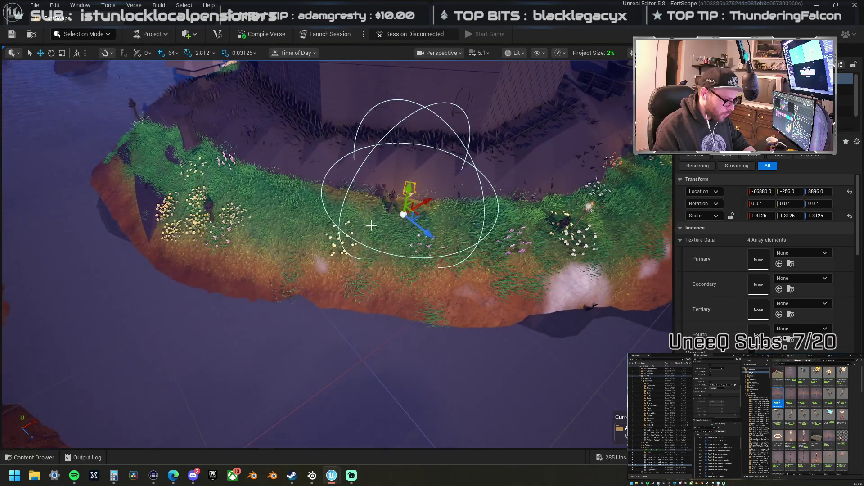
{"action": "left_click_drag", "start_coordinate": [418, 215], "coordinate": [245, 219]}
{"action": "key", "text": "f"}
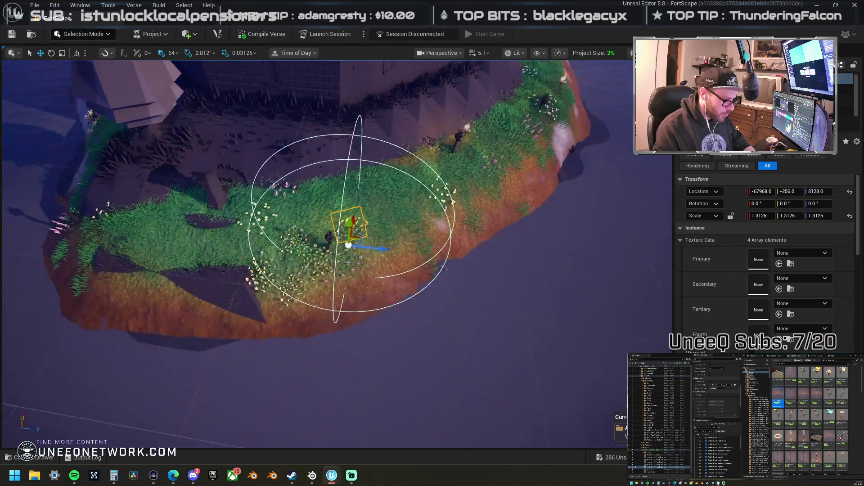
{"action": "left_click_drag", "start_coordinate": [452, 235], "coordinate": [445, 239]}
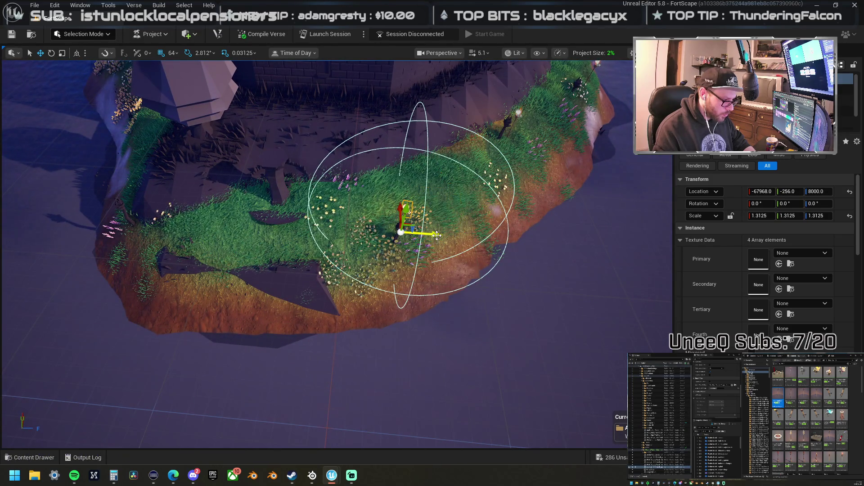
{"action": "scroll", "coordinate": [315, 252], "scroll_direction": "up", "scroll_amount": 6}
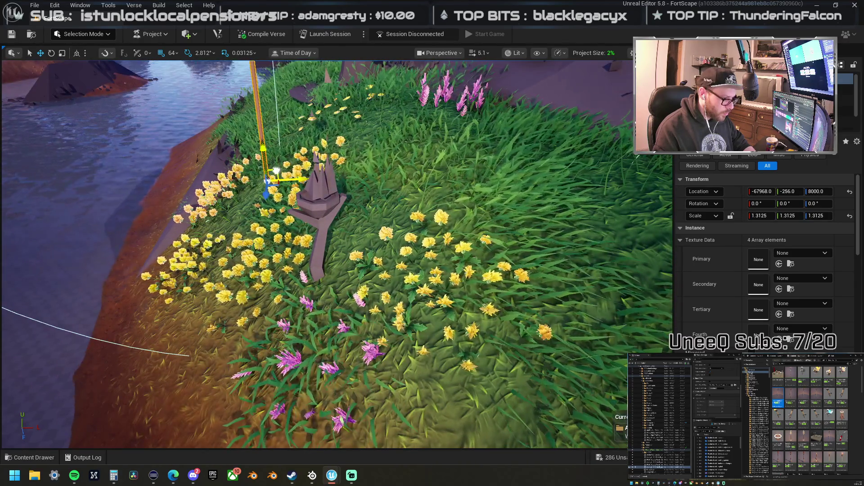
{"action": "left_click_drag", "start_coordinate": [276, 171], "coordinate": [335, 241]}
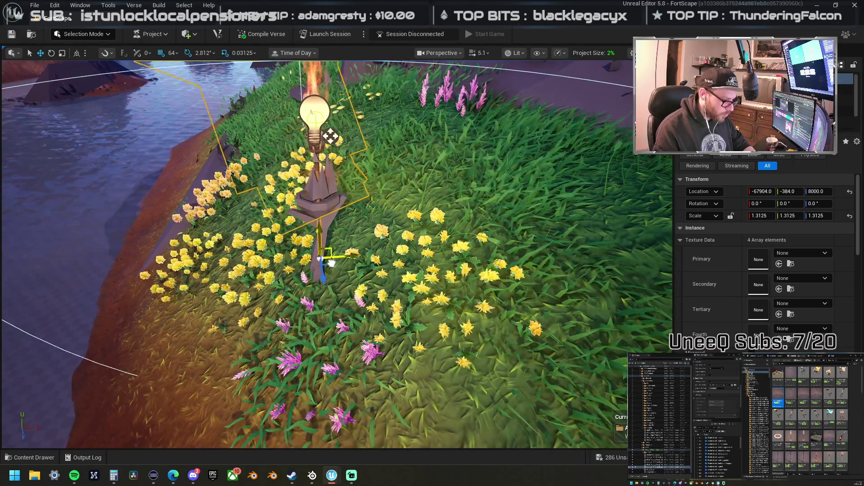
{"action": "scroll", "coordinate": [330, 136], "scroll_direction": "down", "scroll_amount": 5}
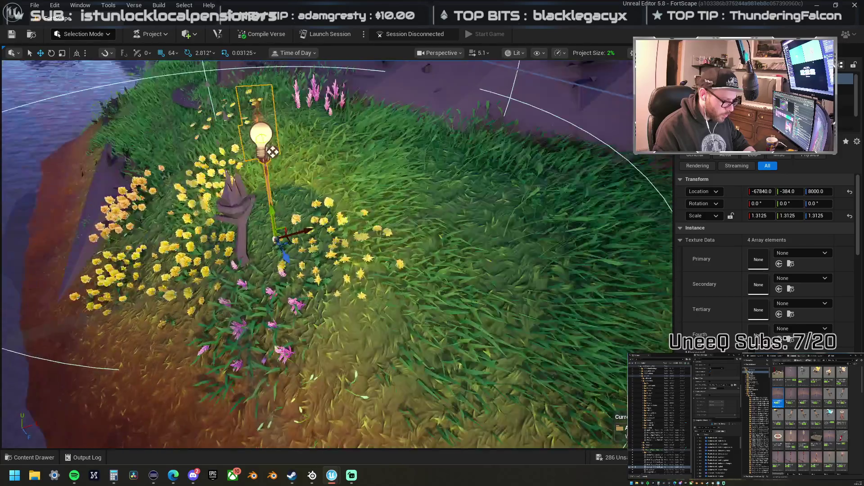
{"action": "scroll", "coordinate": [374, 233], "scroll_direction": "up", "scroll_amount": 5}
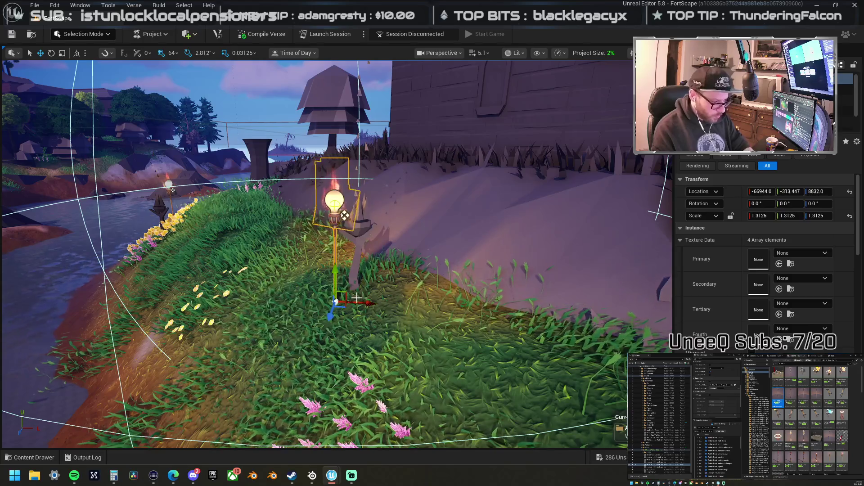
Step: Lower the lamp-post torch onto the grassy riverbank below the castle
{"action": "mouse_move", "coordinate": [234, 235]}
{"action": "left_mouse_down"}
{"action": "mouse_move", "coordinate": [234, 252]}
{"action": "mouse_move", "coordinate": [225, 243]}
{"action": "mouse_move", "coordinate": [234, 234]}
{"action": "left_mouse_up"}
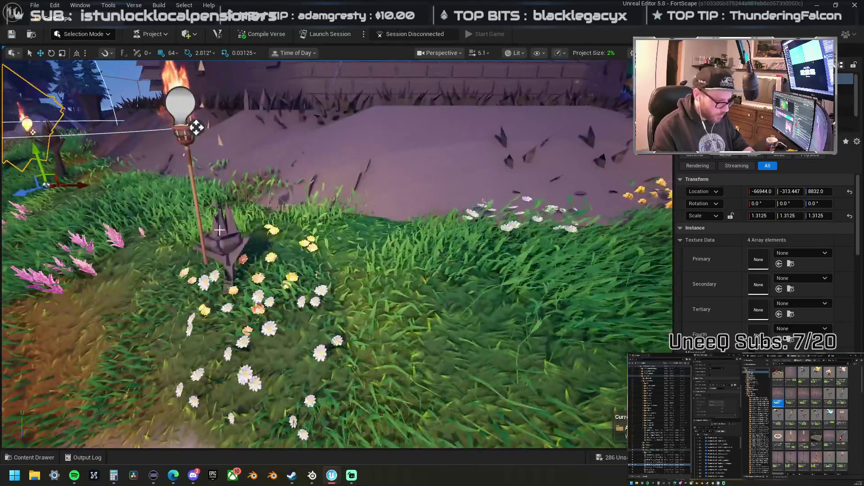
{"action": "mouse_move", "coordinate": [266, 293]}
{"action": "left_mouse_down"}
{"action": "mouse_move", "coordinate": [270, 279]}
{"action": "mouse_move", "coordinate": [265, 293]}
{"action": "left_mouse_up"}
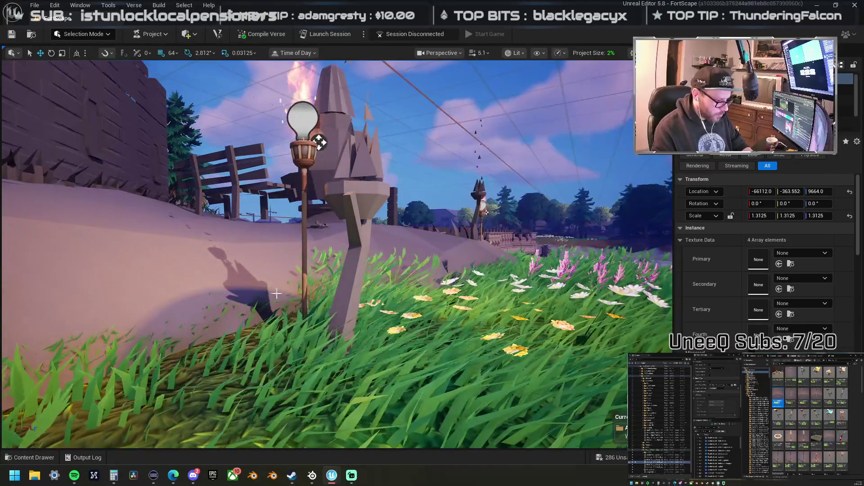
{"action": "left_click", "coordinate": [306, 284]}
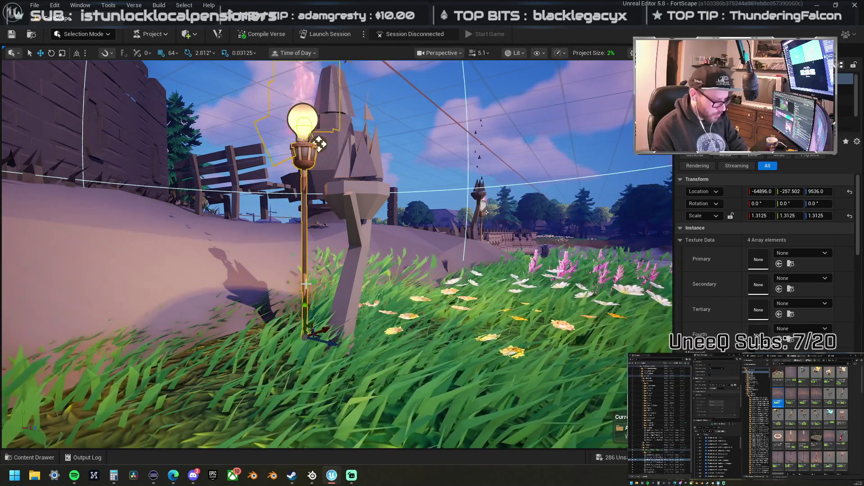
{"action": "left_click_drag", "start_coordinate": [386, 297], "coordinate": [334, 300]}
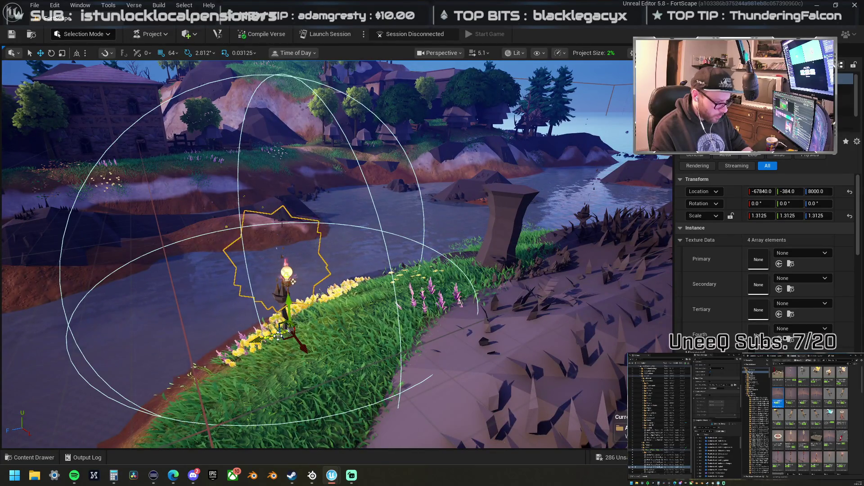
{"action": "mouse_move", "coordinate": [293, 282]}
{"action": "left_mouse_down"}
{"action": "mouse_move", "coordinate": [288, 300]}
{"action": "mouse_move", "coordinate": [317, 331]}
{"action": "mouse_move", "coordinate": [450, 211]}
{"action": "mouse_move", "coordinate": [549, 252]}
{"action": "left_mouse_up"}
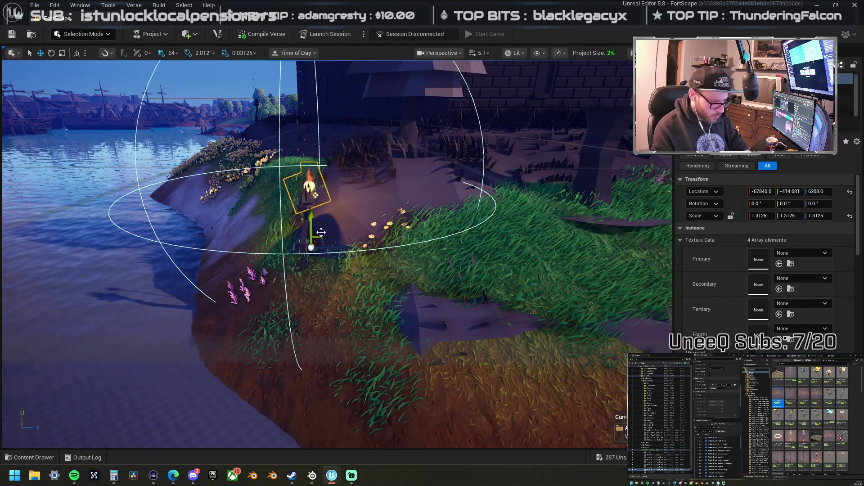
{"action": "mouse_move", "coordinate": [311, 217]}
{"action": "left_mouse_down"}
{"action": "mouse_move", "coordinate": [298, 257]}
{"action": "mouse_move", "coordinate": [252, 310]}
{"action": "mouse_move", "coordinate": [276, 353]}
{"action": "mouse_move", "coordinate": [312, 375]}
{"action": "left_mouse_up"}
{"action": "scroll", "coordinate": [312, 375], "scroll_direction": "down", "scroll_amount": 10}
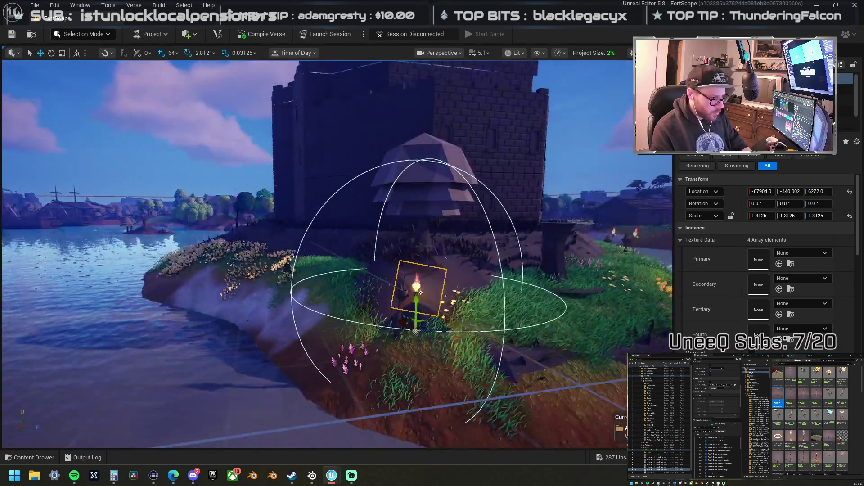
{"action": "mouse_move", "coordinate": [420, 292]}
{"action": "left_mouse_down"}
{"action": "mouse_move", "coordinate": [415, 311]}
{"action": "mouse_move", "coordinate": [477, 242]}
{"action": "left_mouse_up"}
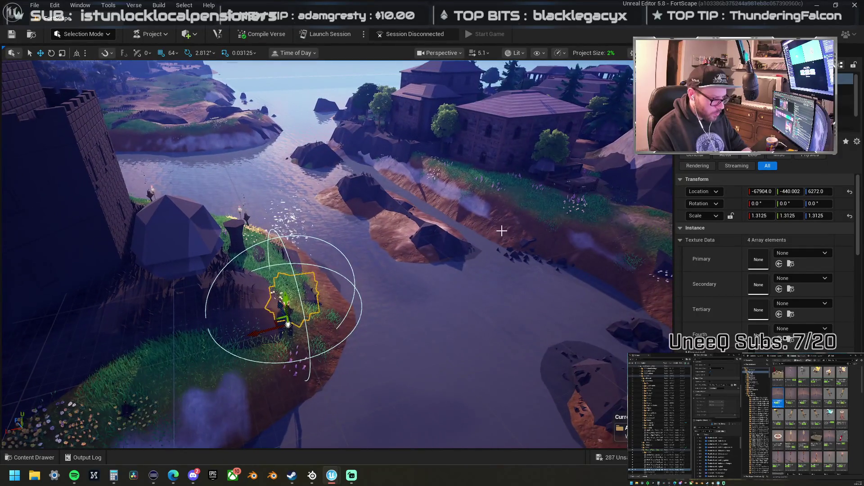
{"action": "left_click_drag", "start_coordinate": [545, 177], "coordinate": [558, 193]}
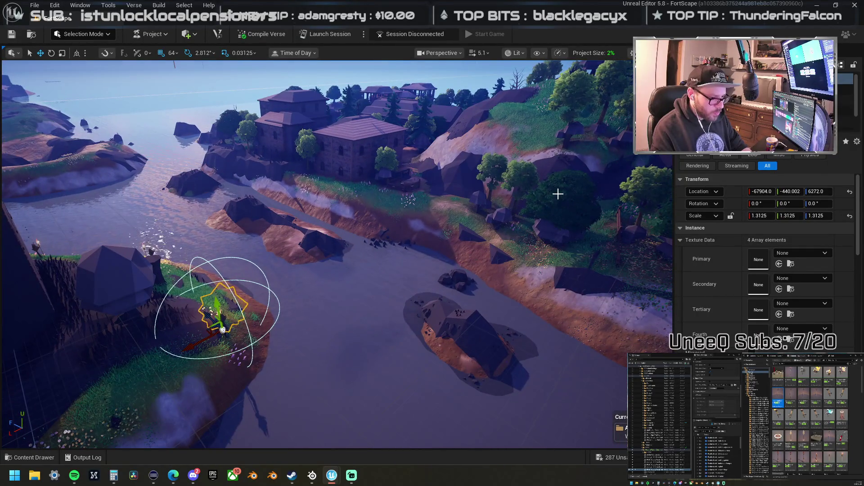
Step: Move the hillside tree onto the left bank
{"action": "left_click", "coordinate": [559, 194]}
{"action": "left_click_drag", "start_coordinate": [523, 249], "coordinate": [201, 362]}
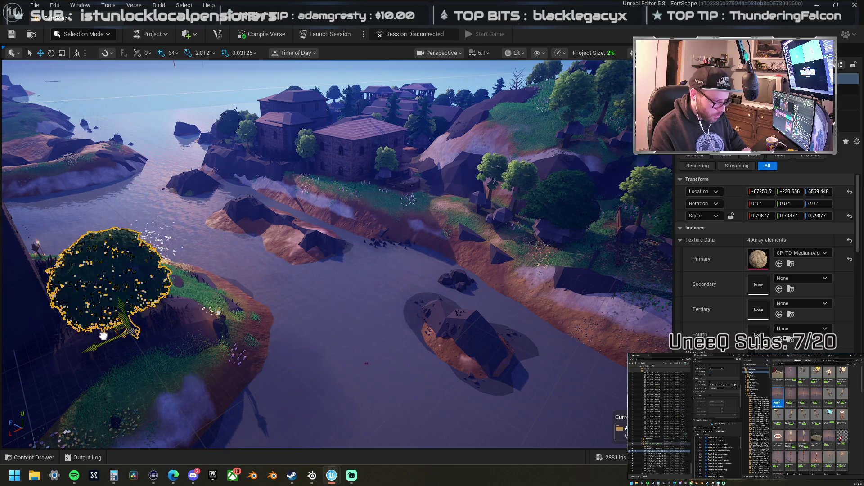
{"action": "key", "text": "f"}
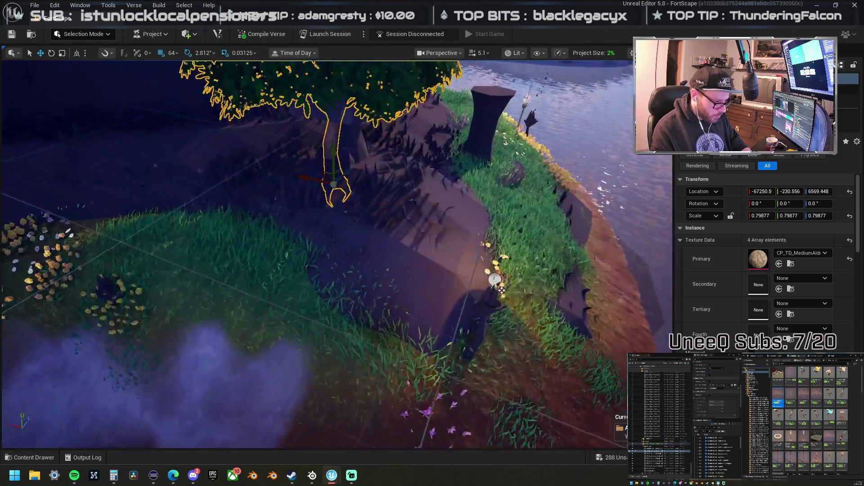
Step: Alt-drag torch copies onto several spots along the castle's grassy shore
{"action": "left_click", "coordinate": [491, 324]}
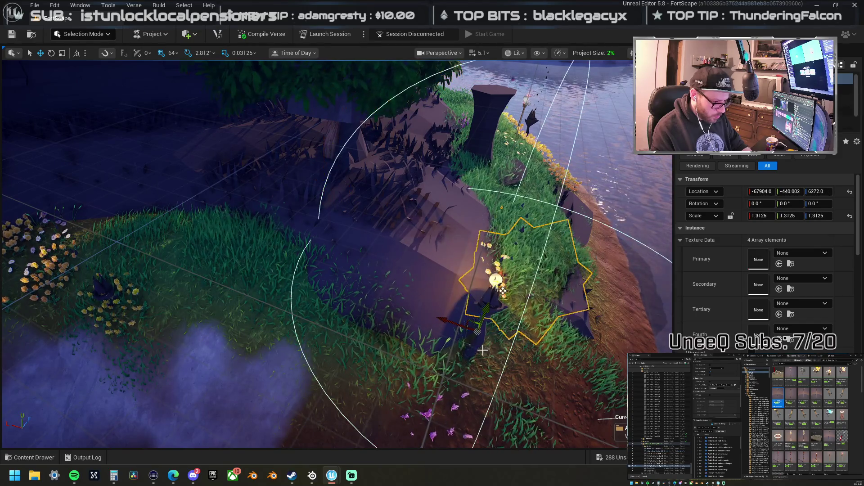
{"action": "mouse_move", "coordinate": [468, 318]}
{"action": "left_mouse_down"}
{"action": "mouse_move", "coordinate": [96, 304]}
{"action": "mouse_move", "coordinate": [126, 306]}
{"action": "mouse_move", "coordinate": [96, 234]}
{"action": "mouse_move", "coordinate": [96, 262]}
{"action": "left_mouse_up"}
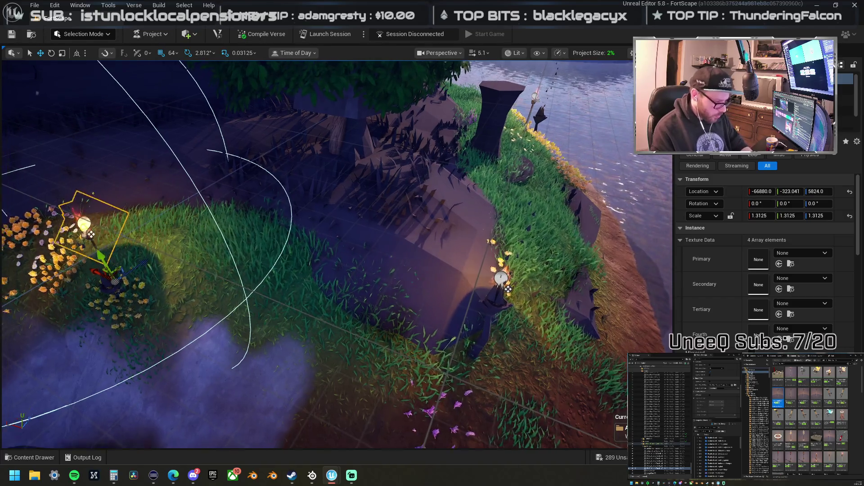
{"action": "key", "text": "f"}
{"action": "scroll", "coordinate": [284, 256], "scroll_direction": "down", "scroll_amount": 3}
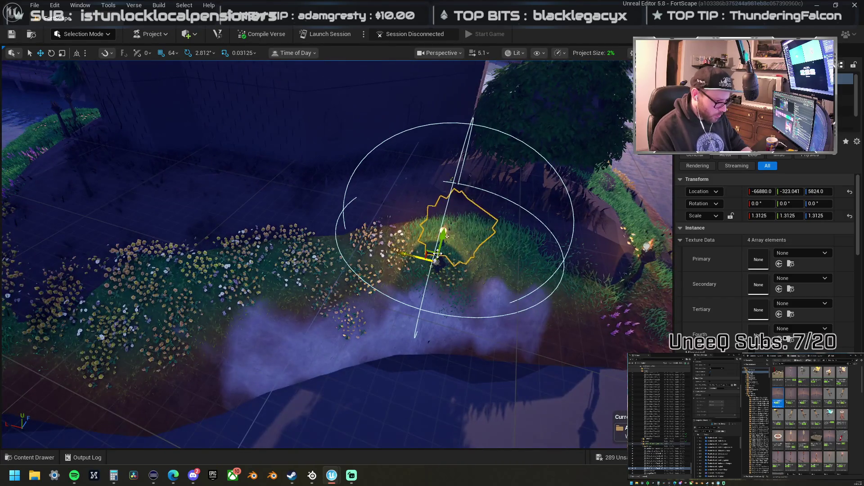
{"action": "mouse_move", "coordinate": [427, 248]}
{"action": "left_mouse_down"}
{"action": "mouse_move", "coordinate": [415, 254]}
{"action": "mouse_move", "coordinate": [264, 211]}
{"action": "mouse_move", "coordinate": [360, 218]}
{"action": "mouse_move", "coordinate": [387, 252]}
{"action": "mouse_move", "coordinate": [495, 270]}
{"action": "left_mouse_up"}
{"action": "left_click_drag", "start_coordinate": [391, 270], "coordinate": [391, 270]}
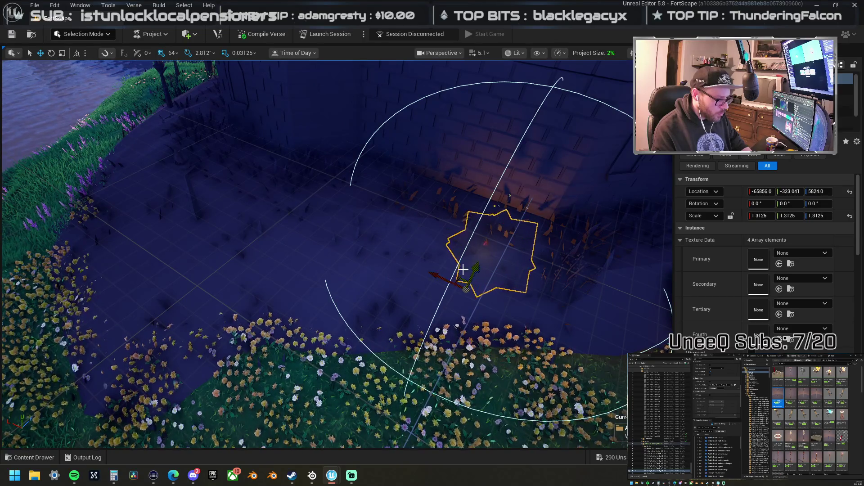
{"action": "left_click_drag", "start_coordinate": [463, 269], "coordinate": [463, 269]}
{"action": "mouse_move", "coordinate": [415, 189]}
{"action": "left_mouse_down"}
{"action": "mouse_move", "coordinate": [314, 352]}
{"action": "mouse_move", "coordinate": [337, 324]}
{"action": "mouse_move", "coordinate": [467, 265]}
{"action": "left_mouse_up"}
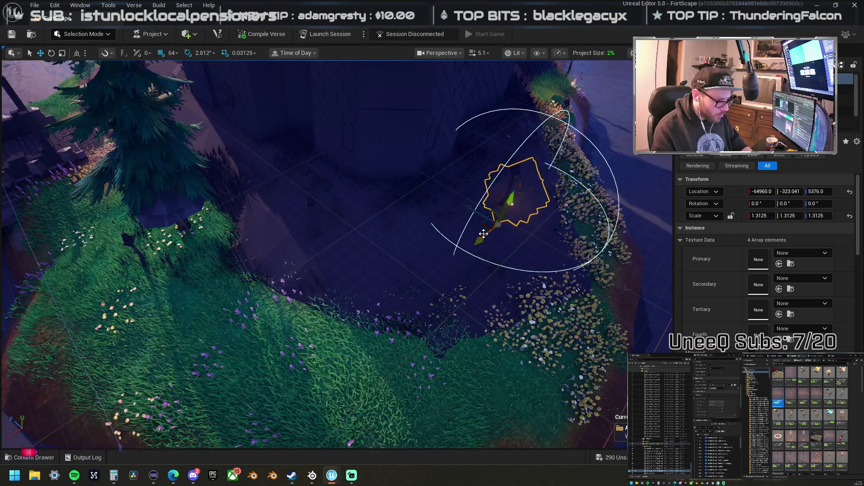
{"action": "mouse_move", "coordinate": [511, 204]}
{"action": "left_mouse_down"}
{"action": "mouse_move", "coordinate": [324, 248]}
{"action": "mouse_move", "coordinate": [315, 241]}
{"action": "mouse_move", "coordinate": [422, 231]}
{"action": "mouse_move", "coordinate": [300, 261]}
{"action": "mouse_move", "coordinate": [511, 251]}
{"action": "mouse_move", "coordinate": [396, 236]}
{"action": "mouse_move", "coordinate": [387, 212]}
{"action": "mouse_move", "coordinate": [388, 239]}
{"action": "mouse_move", "coordinate": [299, 335]}
{"action": "mouse_move", "coordinate": [508, 335]}
{"action": "mouse_move", "coordinate": [475, 296]}
{"action": "mouse_move", "coordinate": [339, 242]}
{"action": "left_mouse_up"}
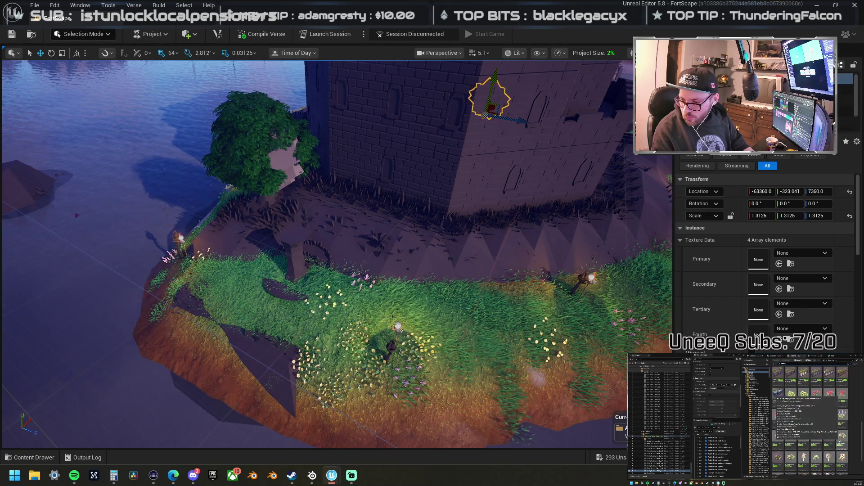
Step: Place a PottedFlower03 vase on the island and bring in a Glass_Circle_Floor piece
{"action": "mouse_move", "coordinate": [777, 439]}
{"action": "left_mouse_down"}
{"action": "mouse_move", "coordinate": [470, 284]}
{"action": "mouse_move", "coordinate": [315, 285]}
{"action": "left_mouse_up"}
{"action": "mouse_move", "coordinate": [383, 295]}
{"action": "left_mouse_down"}
{"action": "mouse_move", "coordinate": [333, 292]}
{"action": "mouse_move", "coordinate": [377, 163]}
{"action": "mouse_move", "coordinate": [380, 87]}
{"action": "mouse_move", "coordinate": [463, 155]}
{"action": "mouse_move", "coordinate": [420, 207]}
{"action": "mouse_move", "coordinate": [424, 149]}
{"action": "left_mouse_up"}
{"action": "key", "text": "f"}
{"action": "scroll", "coordinate": [367, 293], "scroll_direction": "down", "scroll_amount": 5}
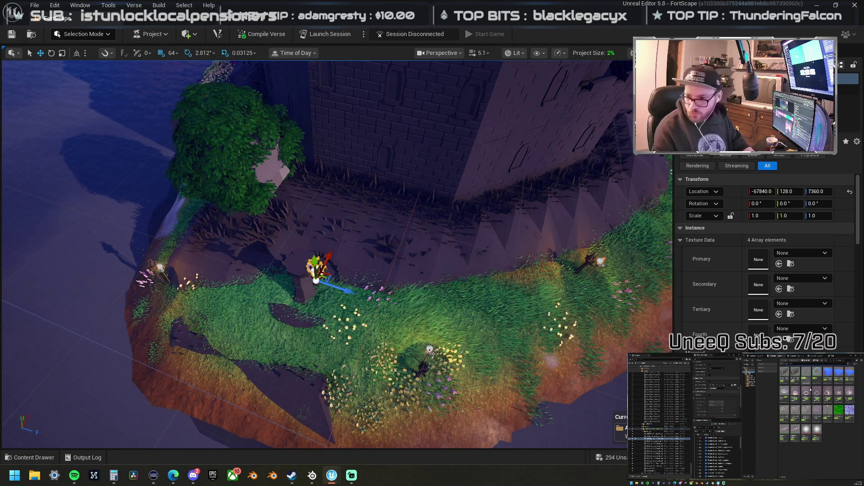
{"action": "mouse_move", "coordinate": [863, 271]}
{"action": "left_mouse_down"}
{"action": "mouse_move", "coordinate": [425, 309]}
{"action": "mouse_move", "coordinate": [299, 278]}
{"action": "mouse_move", "coordinate": [317, 257]}
{"action": "mouse_move", "coordinate": [299, 204]}
{"action": "mouse_move", "coordinate": [309, 226]}
{"action": "mouse_move", "coordinate": [303, 220]}
{"action": "mouse_move", "coordinate": [583, 329]}
{"action": "mouse_move", "coordinate": [540, 293]}
{"action": "left_mouse_up"}
Step: Delete the glass circle floor, place a glowing ring, and scale it to about 2.28
{"action": "scroll", "coordinate": [303, 220], "scroll_direction": "up", "scroll_amount": 5}
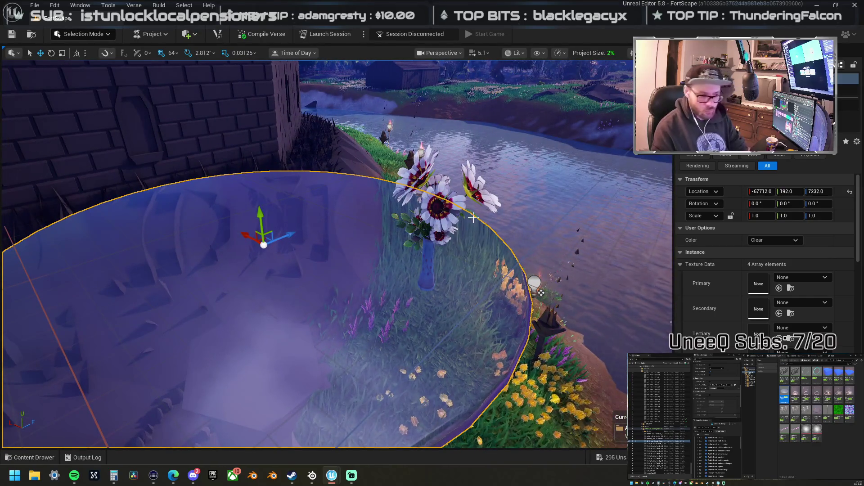
{"action": "key", "text": "Delete"}
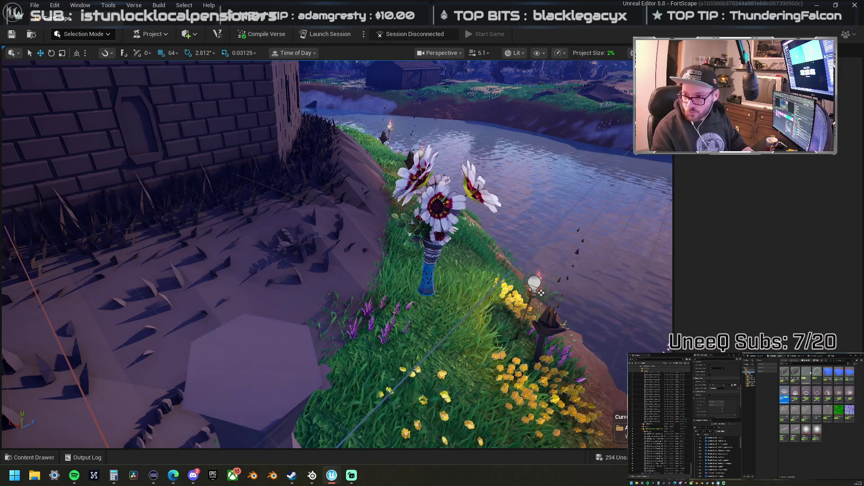
{"action": "mouse_move", "coordinate": [808, 210]}
{"action": "left_mouse_down"}
{"action": "mouse_move", "coordinate": [447, 276]}
{"action": "mouse_move", "coordinate": [447, 299]}
{"action": "mouse_move", "coordinate": [448, 262]}
{"action": "mouse_move", "coordinate": [455, 292]}
{"action": "left_mouse_up"}
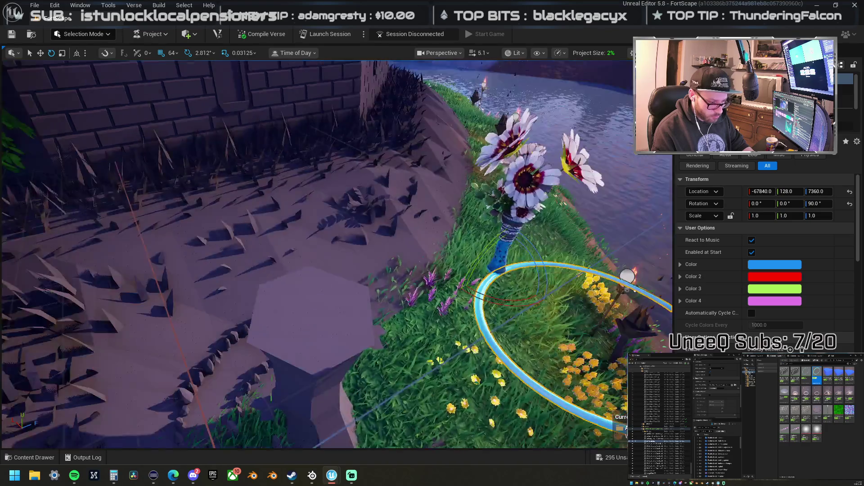
{"action": "mouse_move", "coordinate": [315, 180]}
{"action": "left_mouse_down"}
{"action": "mouse_move", "coordinate": [361, 63]}
{"action": "mouse_move", "coordinate": [457, 270]}
{"action": "left_mouse_up"}
{"action": "key", "text": "r"}
{"action": "left_click_drag", "start_coordinate": [295, 239], "coordinate": [259, 246]}
{"action": "key", "text": "w"}
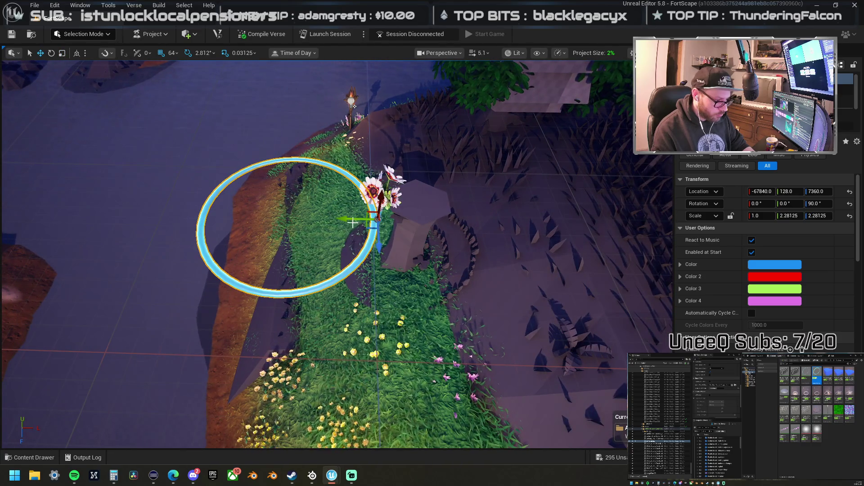
Step: Alt-drag two smaller ring copies nested inside the first
{"action": "left_click_drag", "start_coordinate": [345, 219], "coordinate": [330, 217], "text": "alt"}
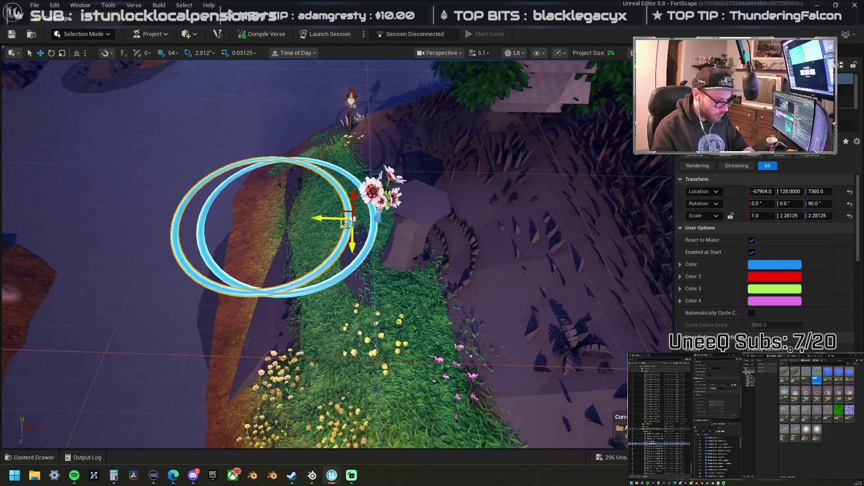
{"action": "mouse_move", "coordinate": [342, 229]}
{"action": "left_mouse_down"}
{"action": "mouse_move", "coordinate": [364, 229]}
{"action": "mouse_move", "coordinate": [290, 218]}
{"action": "mouse_move", "coordinate": [321, 218]}
{"action": "left_mouse_up"}
{"action": "key", "text": "r"}
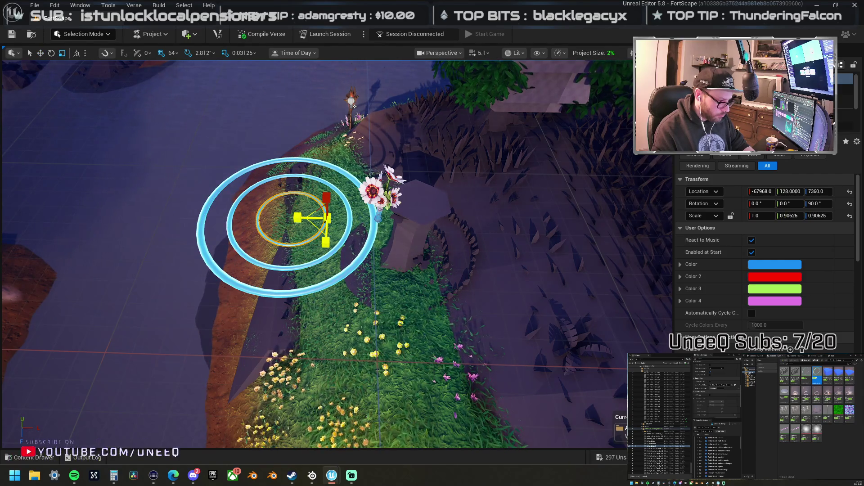
{"action": "scroll", "coordinate": [356, 203], "scroll_direction": "up", "scroll_amount": 5}
{"action": "scroll", "coordinate": [358, 229], "scroll_direction": "down", "scroll_amount": 5}
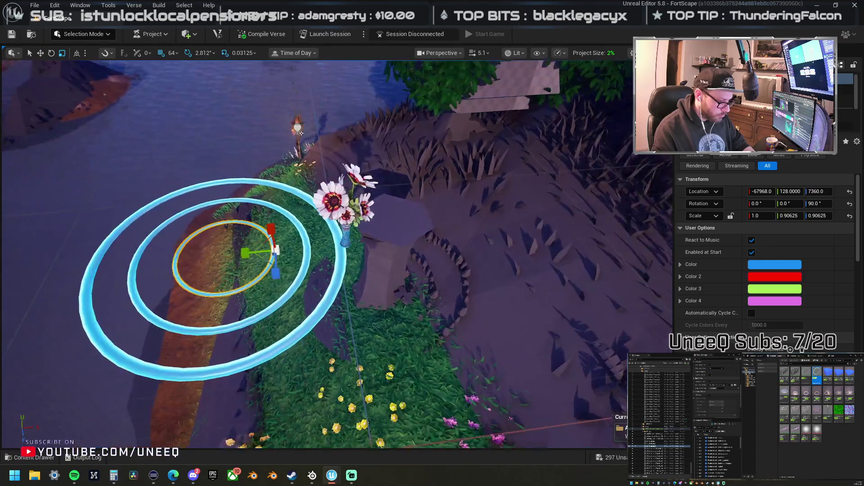
{"action": "left_click_drag", "start_coordinate": [355, 238], "coordinate": [530, 228]}
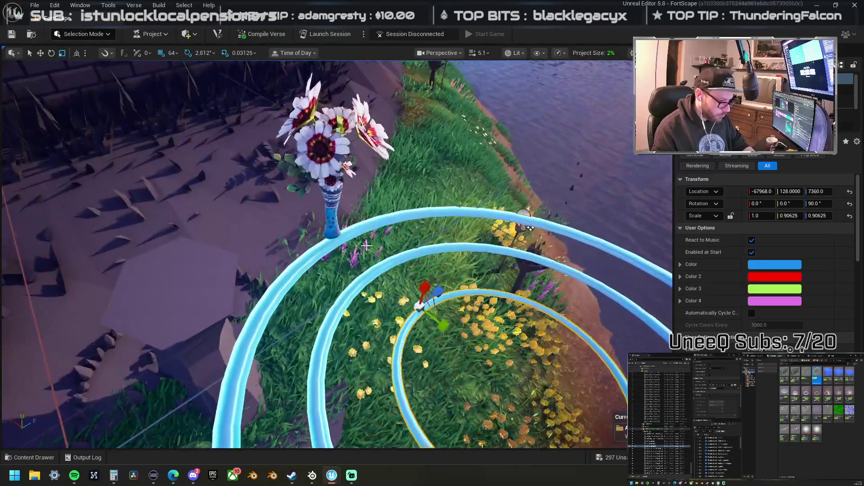
Step: Delete the flower vase beside the rings
{"action": "left_click", "coordinate": [333, 230]}
{"action": "left_click_drag", "start_coordinate": [334, 230], "coordinate": [328, 259]}
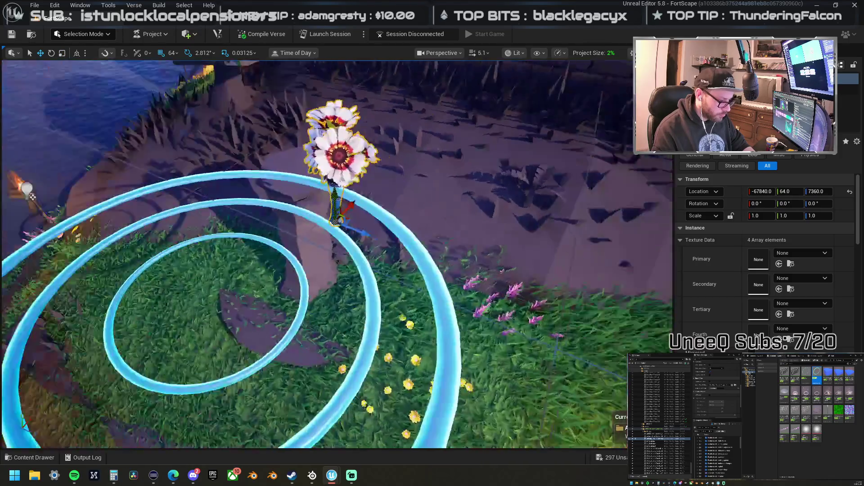
{"action": "scroll", "coordinate": [337, 252], "scroll_direction": "down", "scroll_amount": 2}
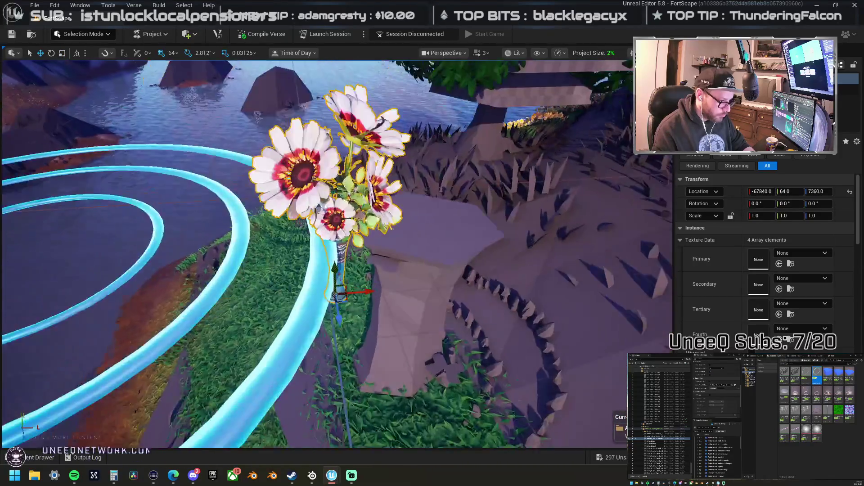
{"action": "scroll", "coordinate": [340, 293], "scroll_direction": "down", "scroll_amount": 3}
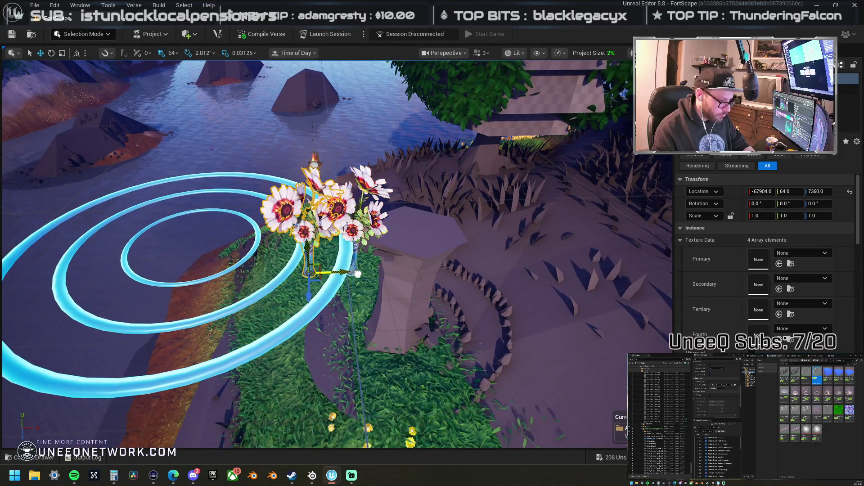
{"action": "scroll", "coordinate": [354, 260], "scroll_direction": "down", "scroll_amount": 3}
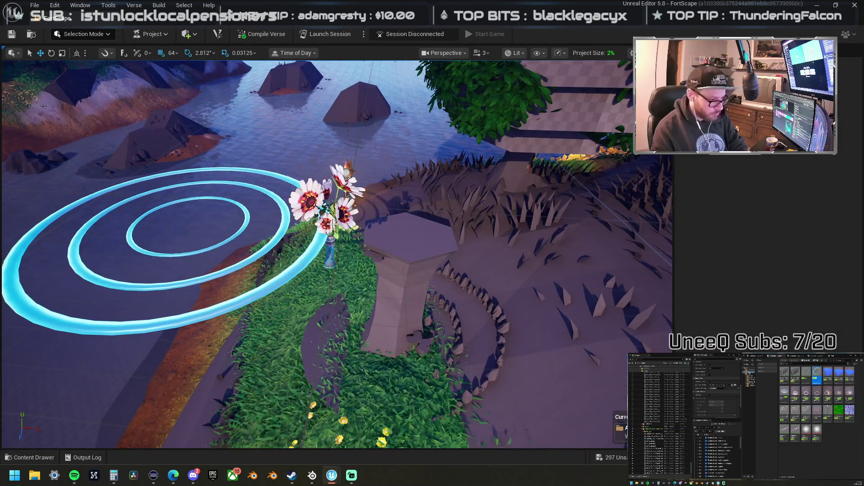
{"action": "key", "text": "Delete"}
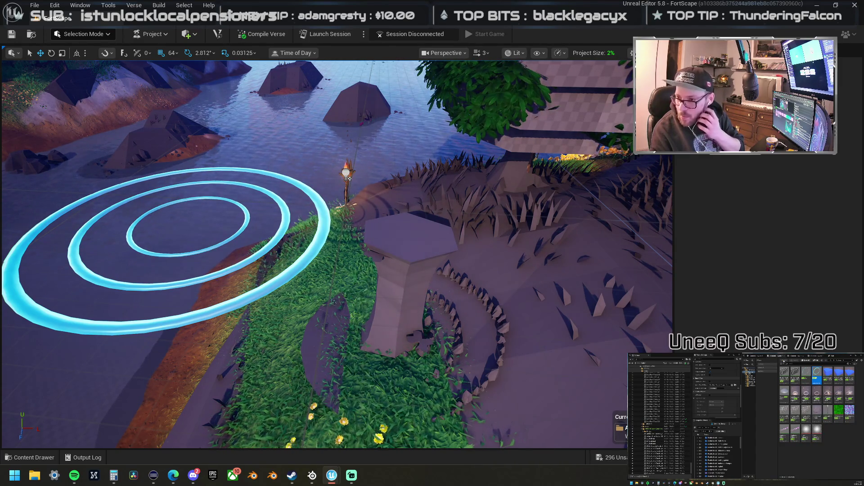
Step: Browse the foliage assets, then frame the view on the glowing rings
{"action": "left_click", "coordinate": [798, 356]}
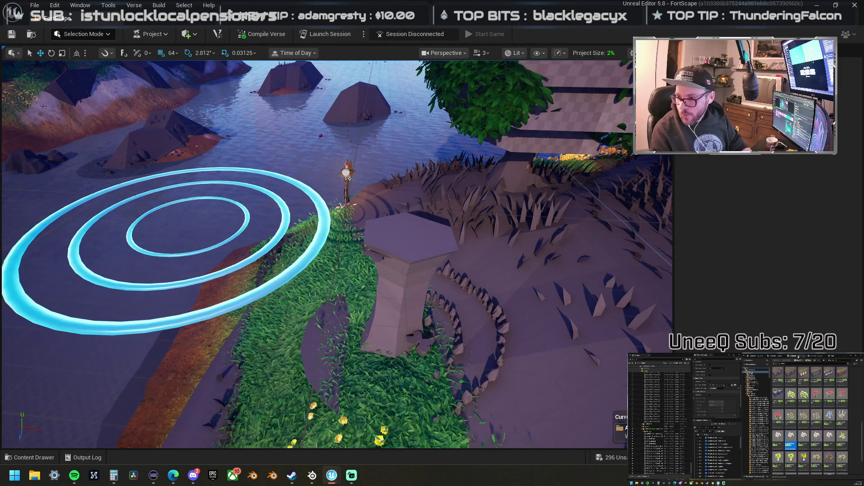
{"action": "scroll", "coordinate": [810, 421], "scroll_direction": "down", "scroll_amount": 3}
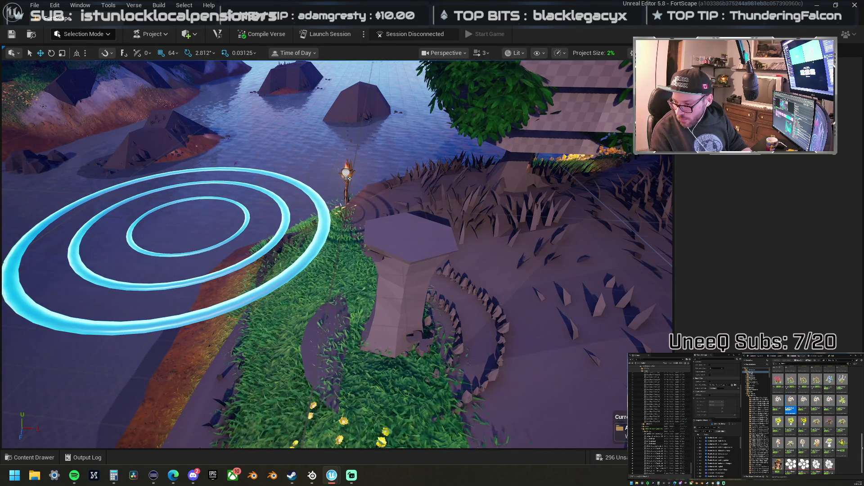
{"action": "scroll", "coordinate": [811, 421], "scroll_direction": "up", "scroll_amount": 5}
{"action": "scroll", "coordinate": [861, 397], "scroll_direction": "up", "scroll_amount": 5}
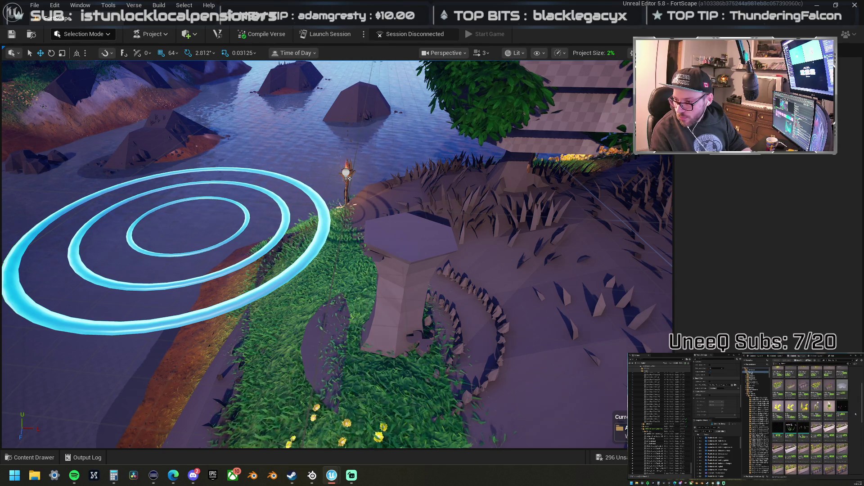
{"action": "scroll", "coordinate": [855, 415], "scroll_direction": "up", "scroll_amount": 3}
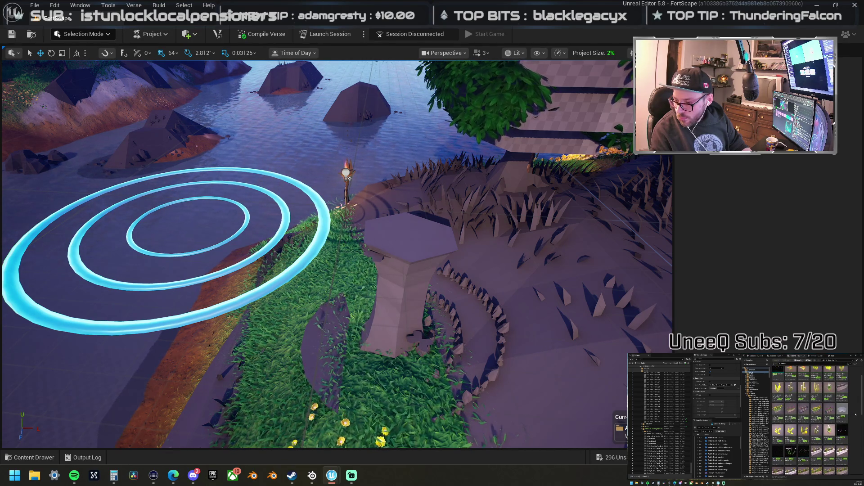
{"action": "scroll", "coordinate": [855, 414], "scroll_direction": "up", "scroll_amount": 3}
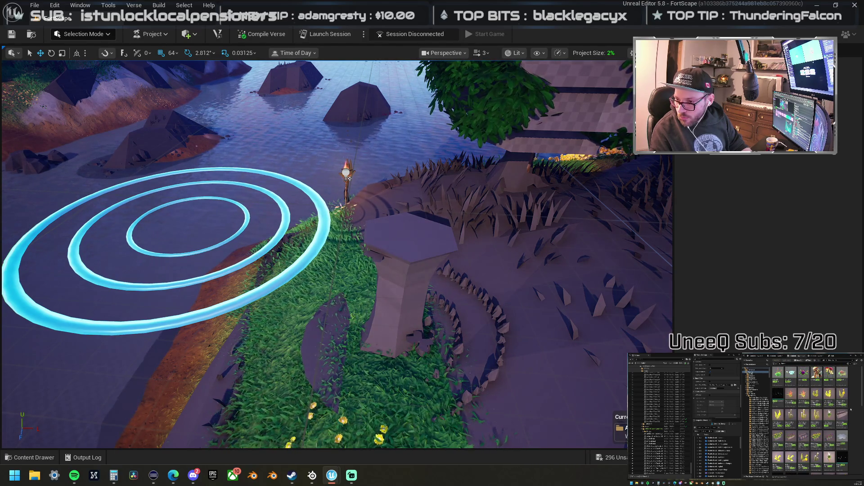
{"action": "left_click_drag", "start_coordinate": [349, 286], "coordinate": [378, 302]}
{"action": "key", "text": "f"}
Step: Select all three ring devices, leaving the large extra object out
{"action": "left_click", "coordinate": [367, 289]}
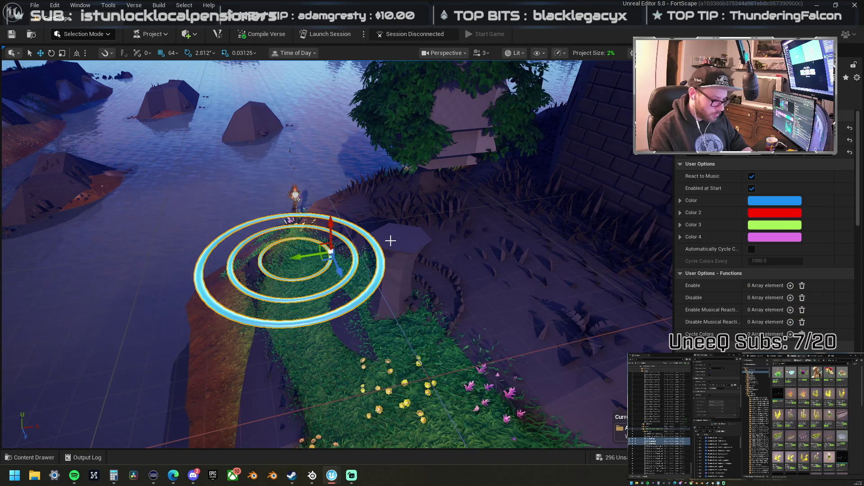
{"action": "left_click", "coordinate": [657, 376]}
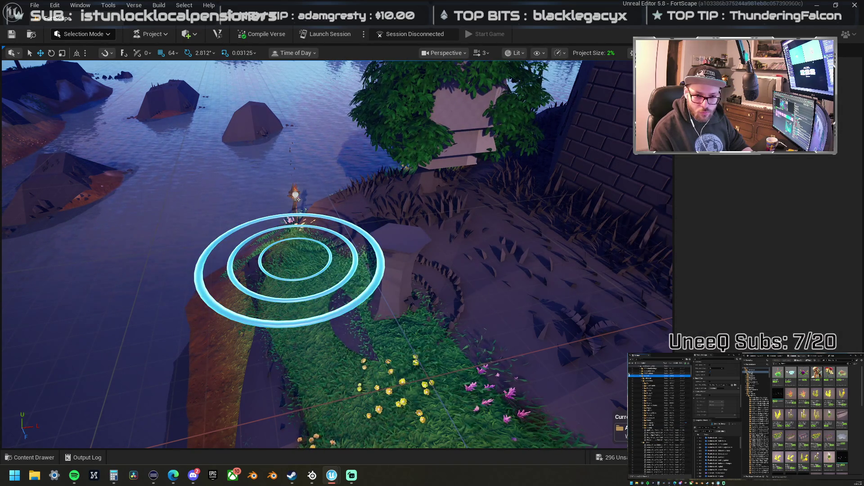
{"action": "left_click", "coordinate": [351, 254]}
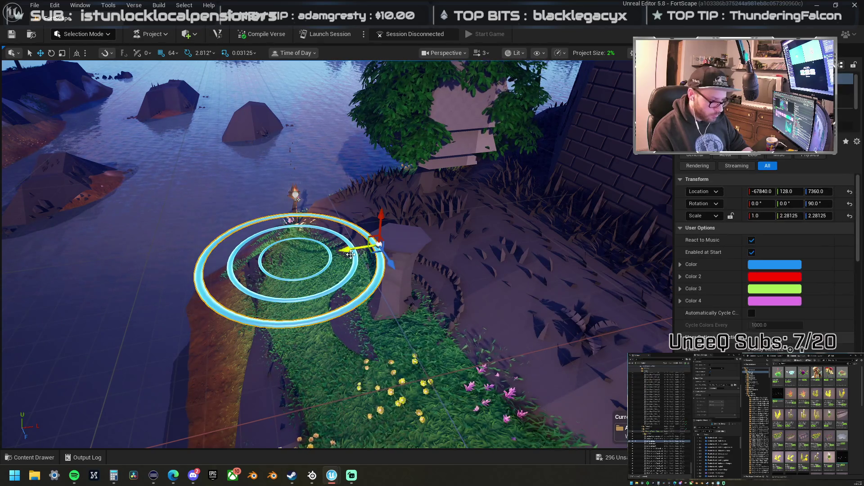
{"action": "left_click", "coordinate": [327, 255], "text": "ctrl"}
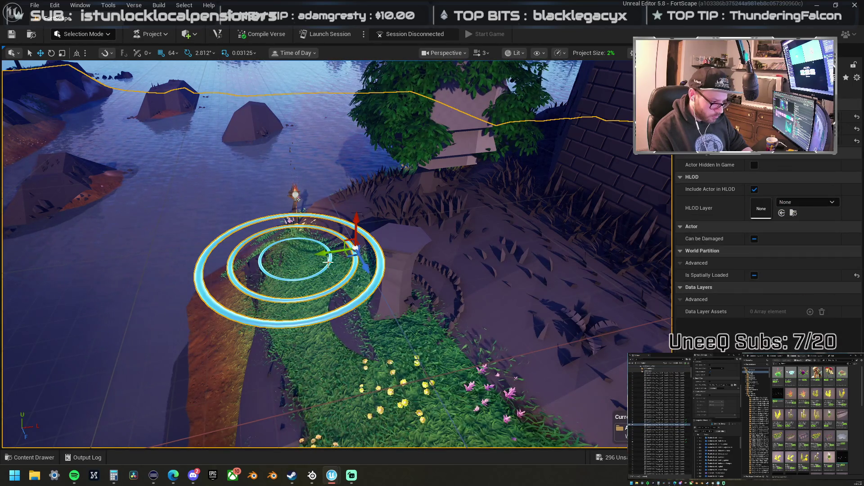
{"action": "left_click", "coordinate": [330, 264], "text": "ctrl"}
{"action": "left_click", "coordinate": [330, 276], "text": "ctrl"}
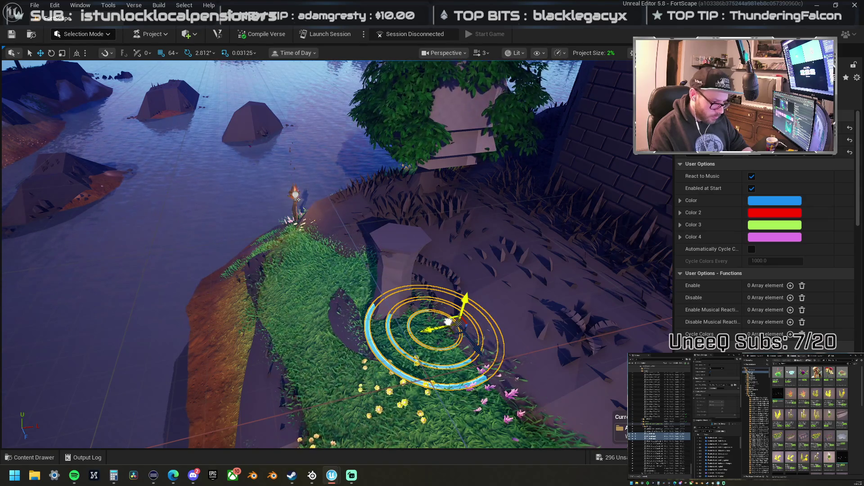
{"action": "mouse_move", "coordinate": [436, 314]}
{"action": "left_mouse_down"}
{"action": "mouse_move", "coordinate": [330, 245]}
{"action": "mouse_move", "coordinate": [290, 291]}
{"action": "mouse_move", "coordinate": [324, 279]}
{"action": "mouse_move", "coordinate": [302, 282]}
{"action": "mouse_move", "coordinate": [315, 281]}
{"action": "left_mouse_up"}
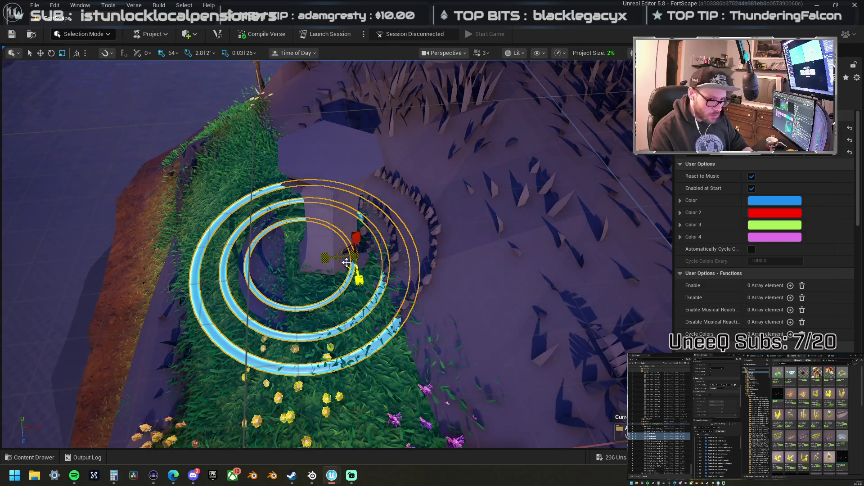
{"action": "left_click_drag", "start_coordinate": [184, 165], "coordinate": [188, 163]}
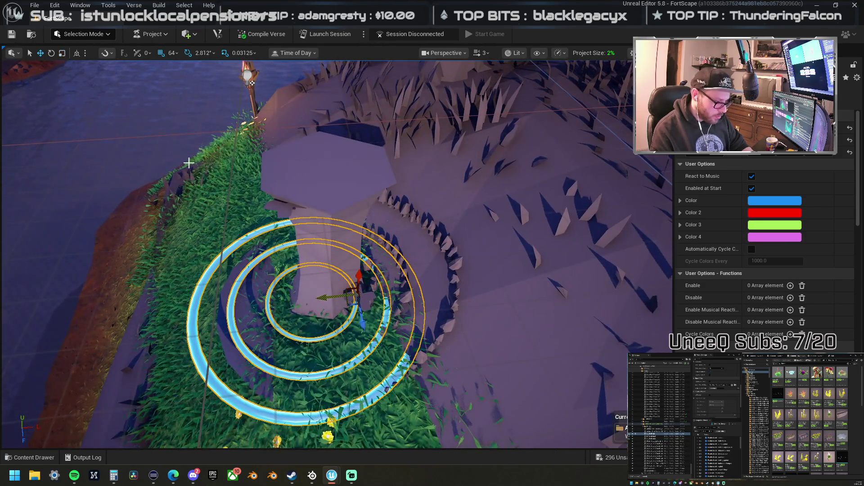
Step: Change grid snap to 32 and deselect the rings
{"action": "left_click", "coordinate": [172, 53]}
{"action": "left_click", "coordinate": [214, 158]}
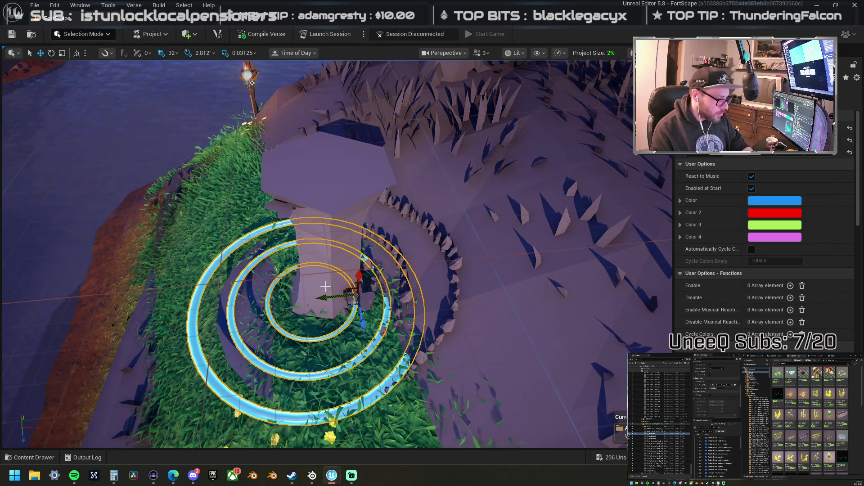
{"action": "mouse_move", "coordinate": [337, 299]}
{"action": "left_mouse_down"}
{"action": "mouse_move", "coordinate": [256, 215]}
{"action": "mouse_move", "coordinate": [367, 247]}
{"action": "mouse_move", "coordinate": [366, 239]}
{"action": "mouse_move", "coordinate": [390, 237]}
{"action": "left_mouse_up"}
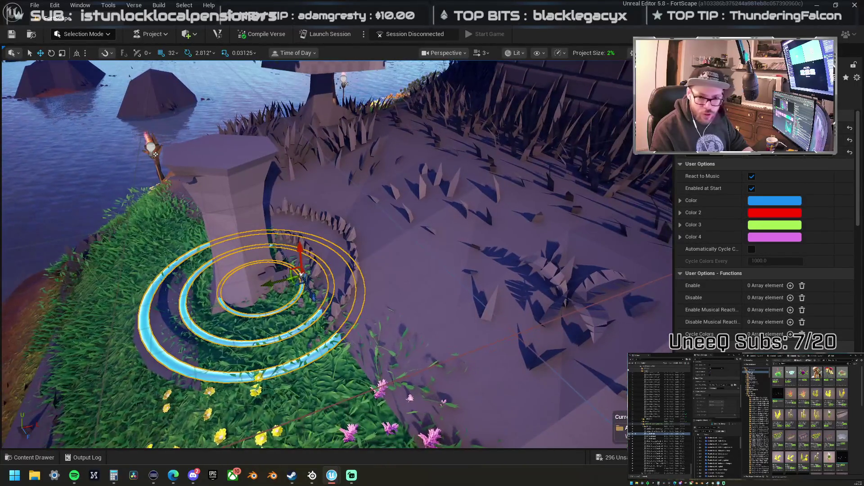
{"action": "key", "text": "Escape"}
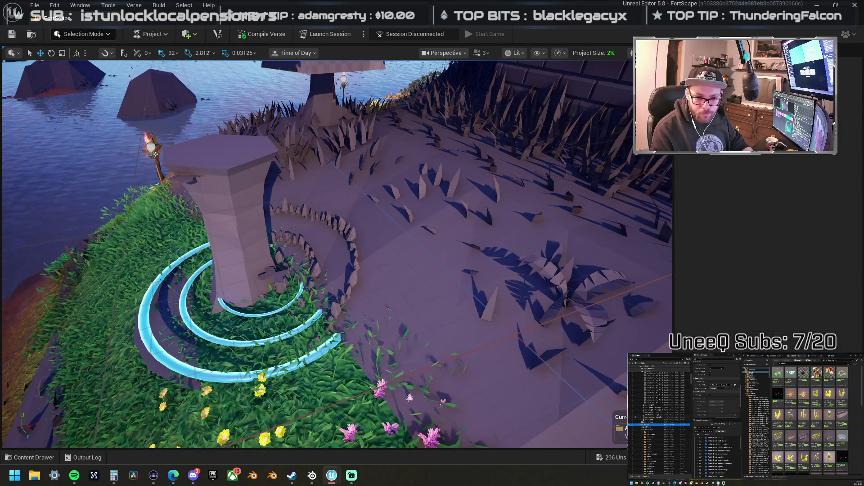
{"action": "left_click_drag", "start_coordinate": [390, 236], "coordinate": [471, 232]}
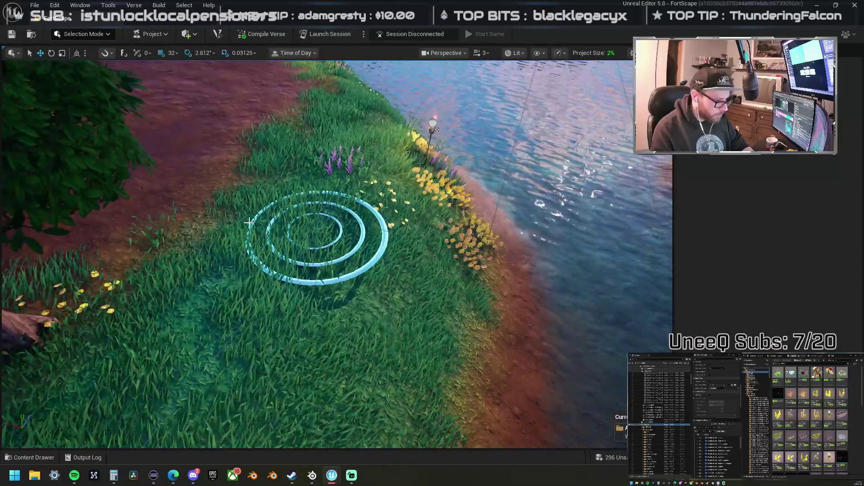
Step: Select the landscape and enter Landscape sculpting with the Flatten tool
{"action": "left_click", "coordinate": [471, 232]}
{"action": "left_click", "coordinate": [90, 35]}
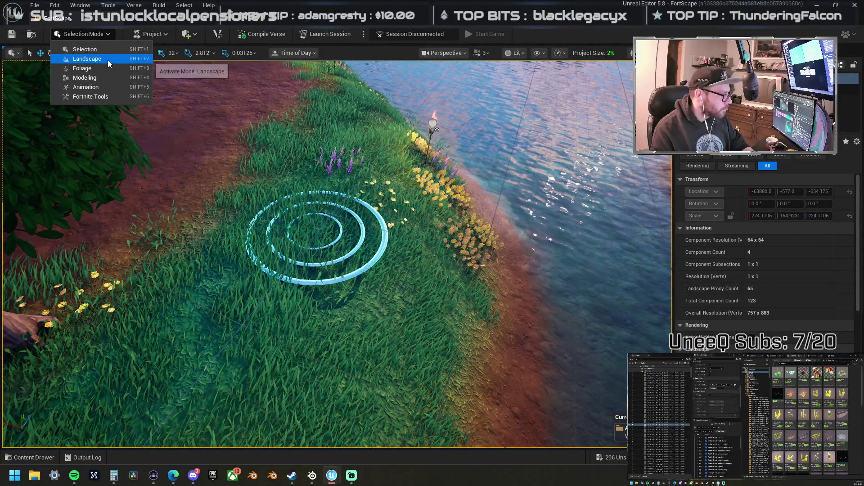
{"action": "left_click", "coordinate": [107, 60]}
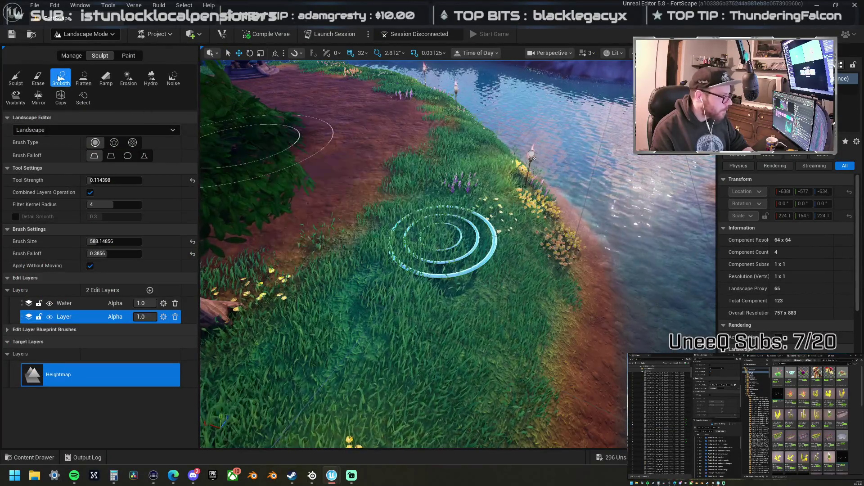
{"action": "left_click", "coordinate": [83, 77]}
Step: Brush-flatten the grassy shore terrain near the rings, then switch to Foliage mode
{"action": "mouse_move", "coordinate": [352, 203]}
{"action": "left_mouse_down"}
{"action": "mouse_move", "coordinate": [436, 239]}
{"action": "mouse_move", "coordinate": [441, 222]}
{"action": "left_mouse_up"}
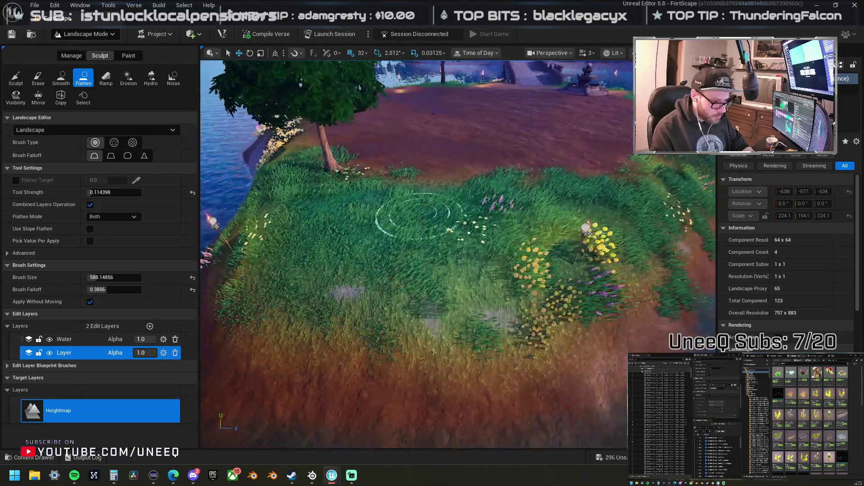
{"action": "left_click_drag", "start_coordinate": [399, 147], "coordinate": [498, 189]}
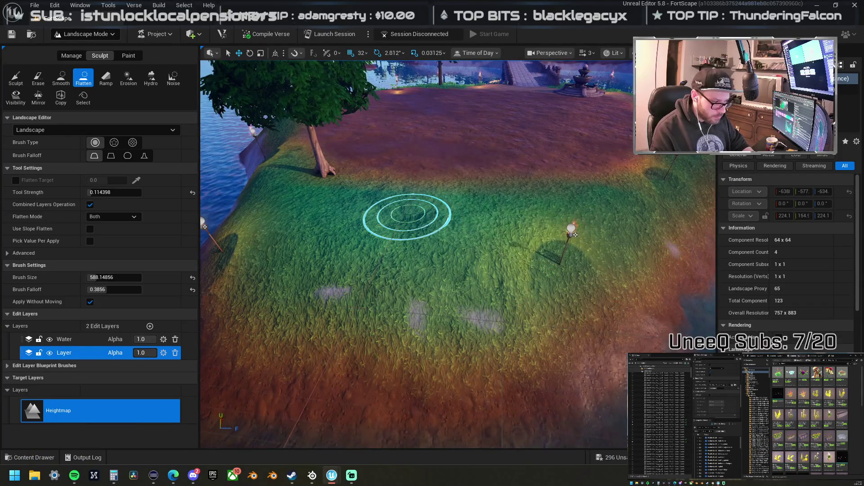
{"action": "scroll", "coordinate": [408, 217], "scroll_direction": "down", "scroll_amount": 5}
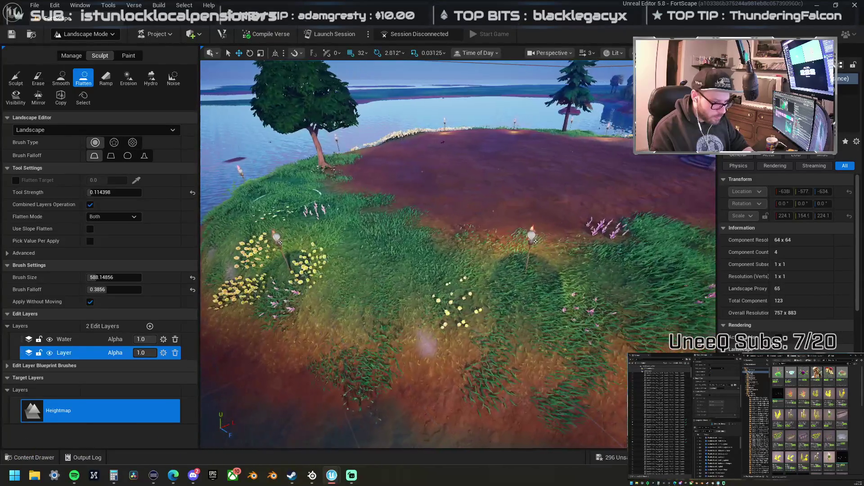
{"action": "scroll", "coordinate": [486, 220], "scroll_direction": "up", "scroll_amount": 5}
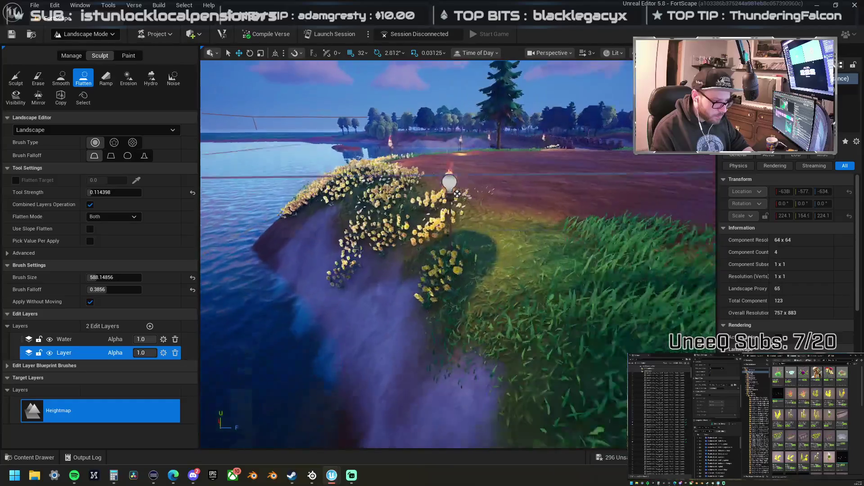
{"action": "scroll", "coordinate": [481, 203], "scroll_direction": "down", "scroll_amount": 5}
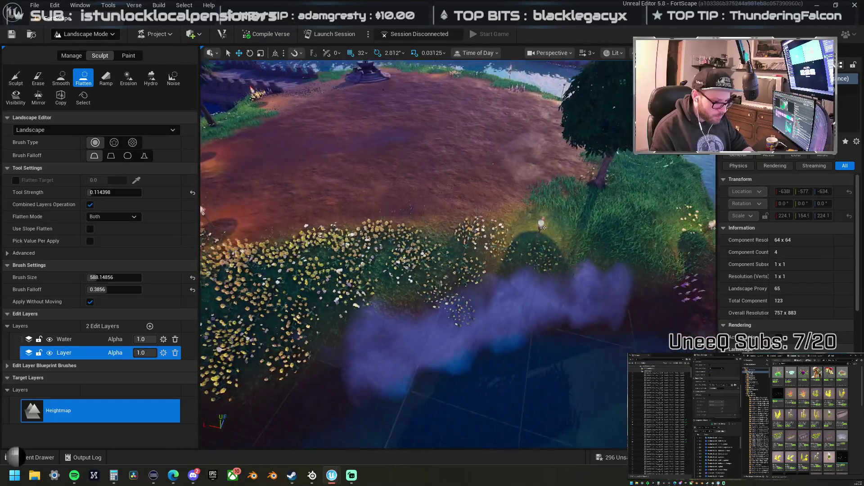
{"action": "scroll", "coordinate": [381, 212], "scroll_direction": "up", "scroll_amount": 5}
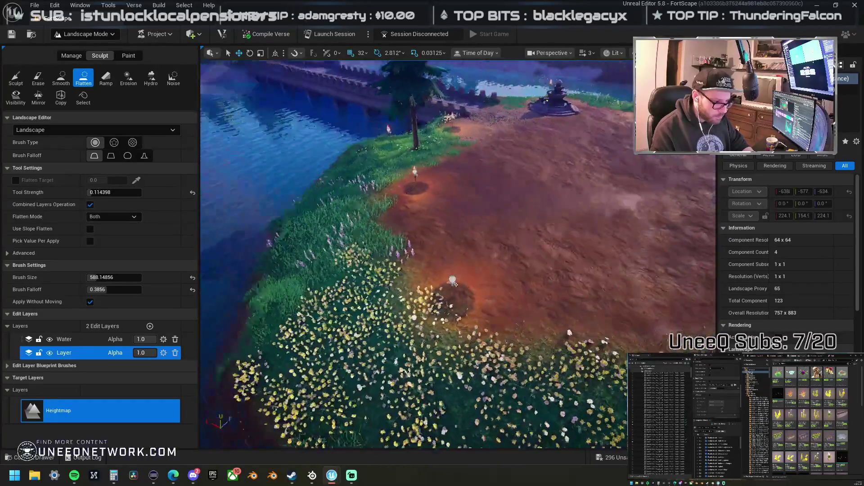
{"action": "scroll", "coordinate": [368, 205], "scroll_direction": "down", "scroll_amount": 5}
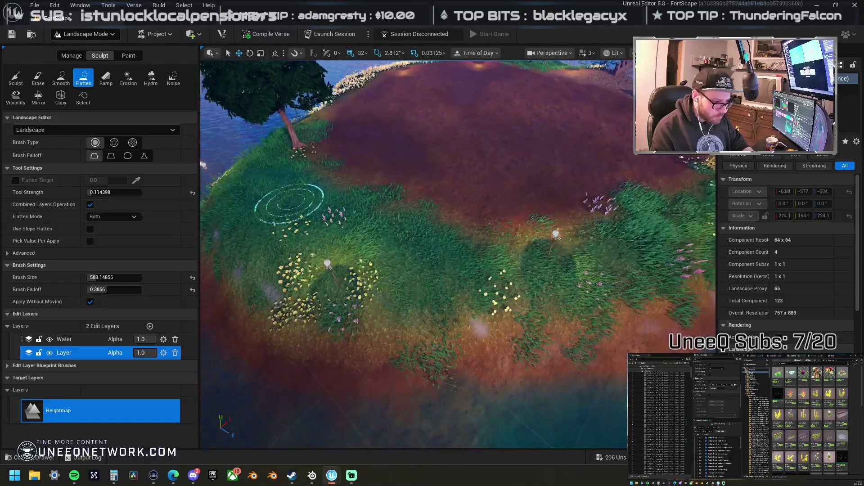
{"action": "scroll", "coordinate": [368, 205], "scroll_direction": "up", "scroll_amount": 5}
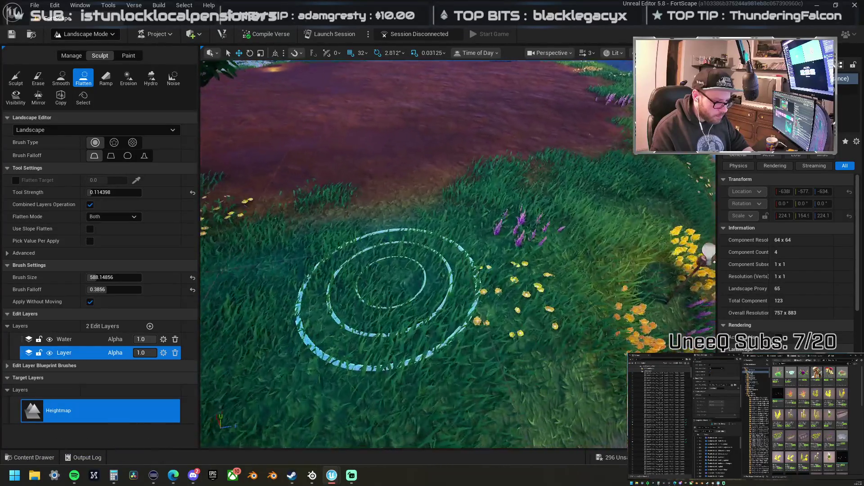
{"action": "scroll", "coordinate": [335, 315], "scroll_direction": "down", "scroll_amount": 5}
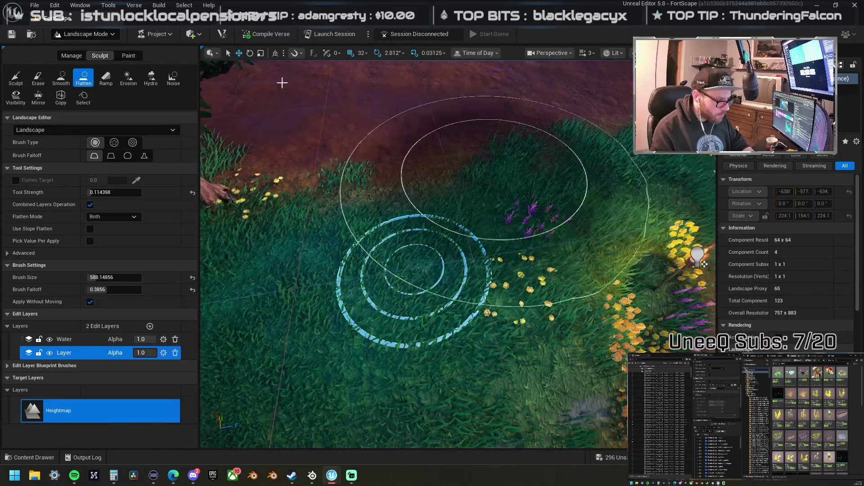
{"action": "left_click", "coordinate": [80, 34]}
{"action": "left_click", "coordinate": [72, 70]}
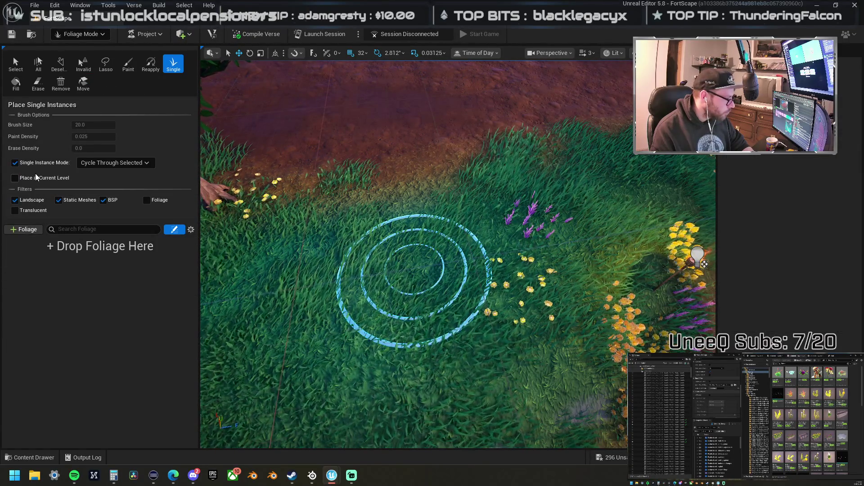
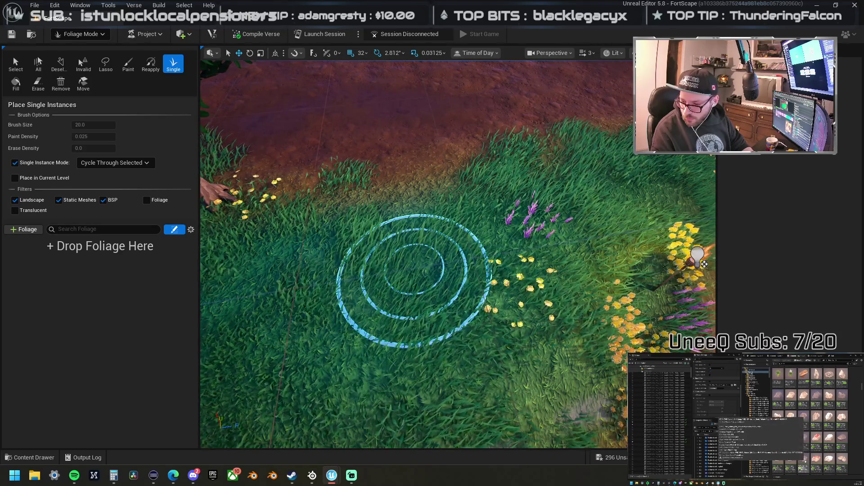
Step: Drag a rock from the Content Browser onto the grass and select it in Selection Mode
{"action": "mouse_move", "coordinate": [526, 314]}
{"action": "left_mouse_down"}
{"action": "mouse_move", "coordinate": [504, 272]}
{"action": "mouse_move", "coordinate": [512, 267]}
{"action": "left_mouse_up"}
{"action": "left_click", "coordinate": [97, 36]}
{"action": "left_click", "coordinate": [76, 44]}
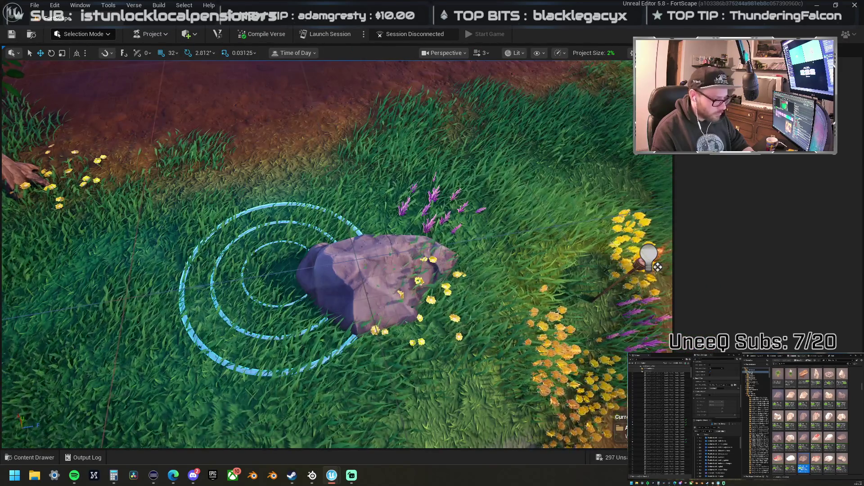
{"action": "left_click", "coordinate": [432, 288]}
{"action": "key", "text": "f"}
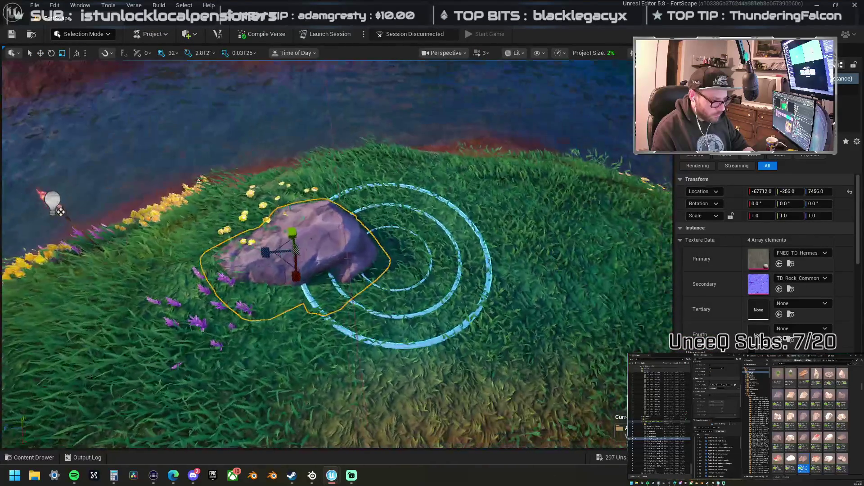
Step: Scale the rock down and move it onto the outer ring of the circular marking
{"action": "left_click_drag", "start_coordinate": [291, 252], "coordinate": [306, 245]}
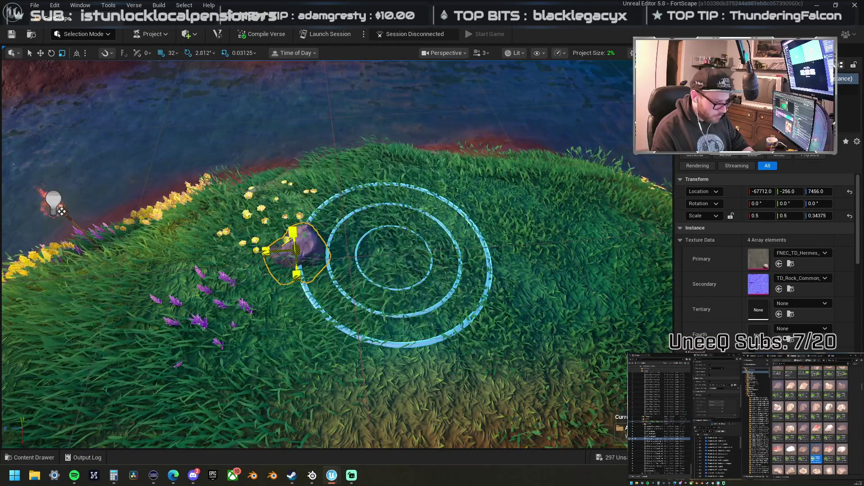
{"action": "scroll", "coordinate": [295, 256], "scroll_direction": "up", "scroll_amount": 5}
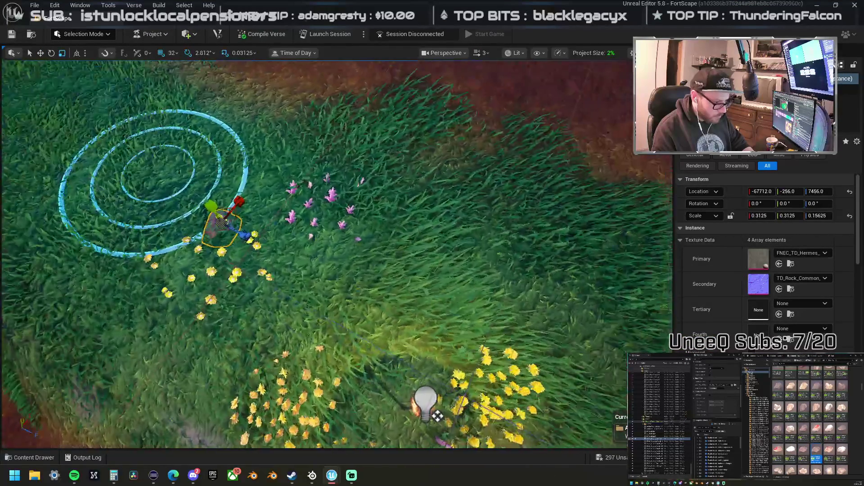
{"action": "key", "text": "f"}
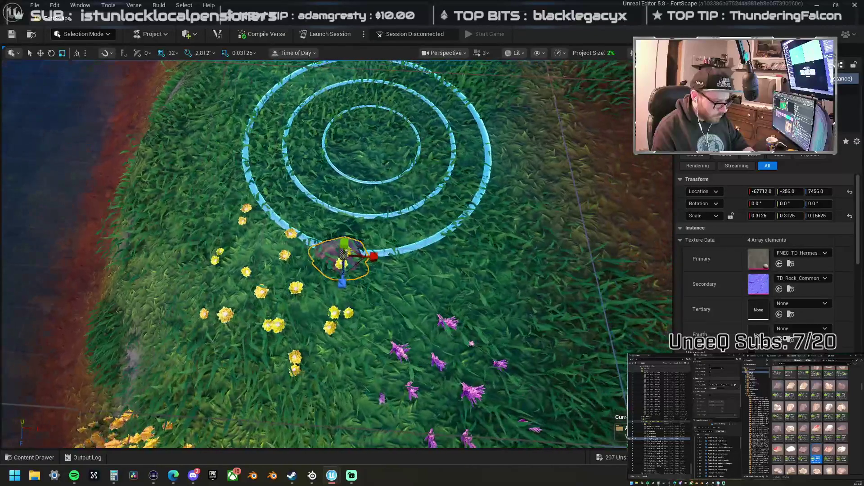
{"action": "left_click_drag", "start_coordinate": [396, 264], "coordinate": [386, 231]}
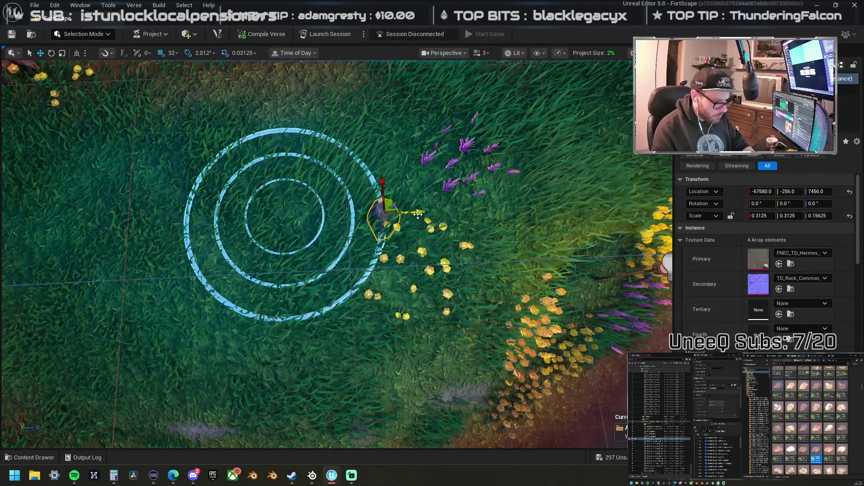
{"action": "left_click_drag", "start_coordinate": [215, 221], "coordinate": [308, 220]}
{"action": "mouse_move", "coordinate": [284, 189]}
{"action": "left_mouse_down"}
{"action": "mouse_move", "coordinate": [281, 110]}
{"action": "mouse_move", "coordinate": [285, 136]}
{"action": "mouse_move", "coordinate": [408, 223]}
{"action": "left_mouse_up"}
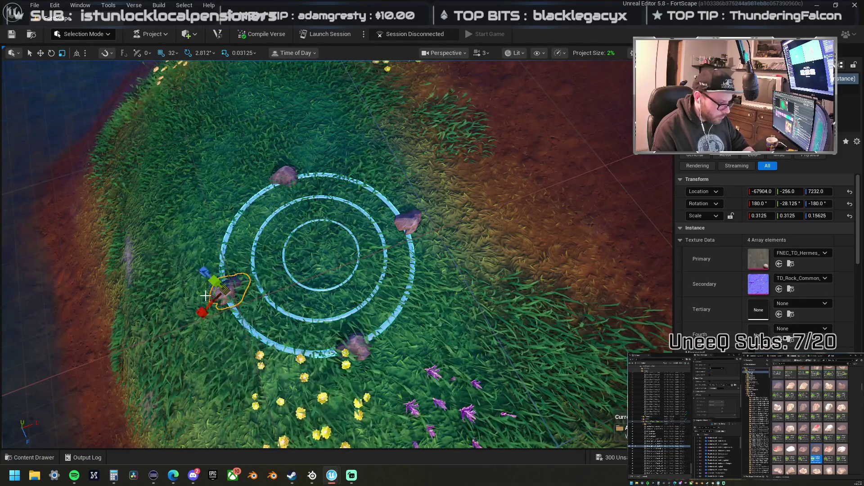
Step: Try flattening and narrowing a rock, then undo the resize
{"action": "left_click_drag", "start_coordinate": [210, 291], "coordinate": [205, 295]}
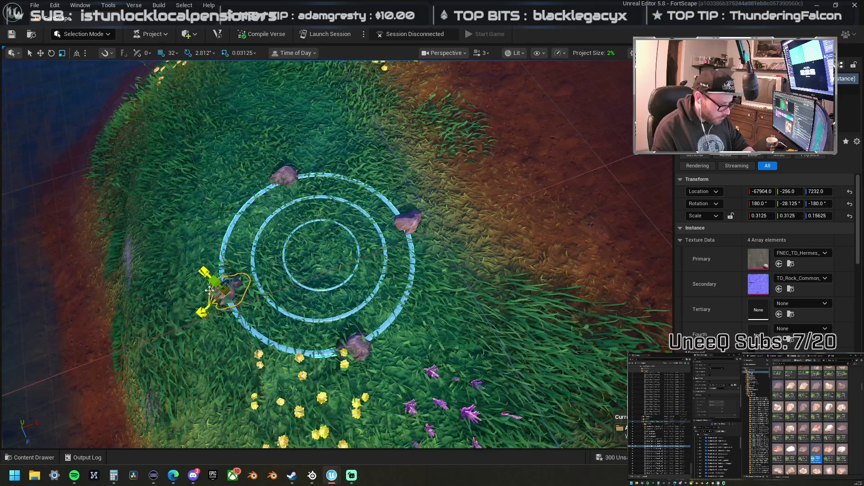
{"action": "left_click", "coordinate": [201, 314]}
{"action": "key", "text": "ctrl+z"}
{"action": "key", "text": "ctrl+z"}
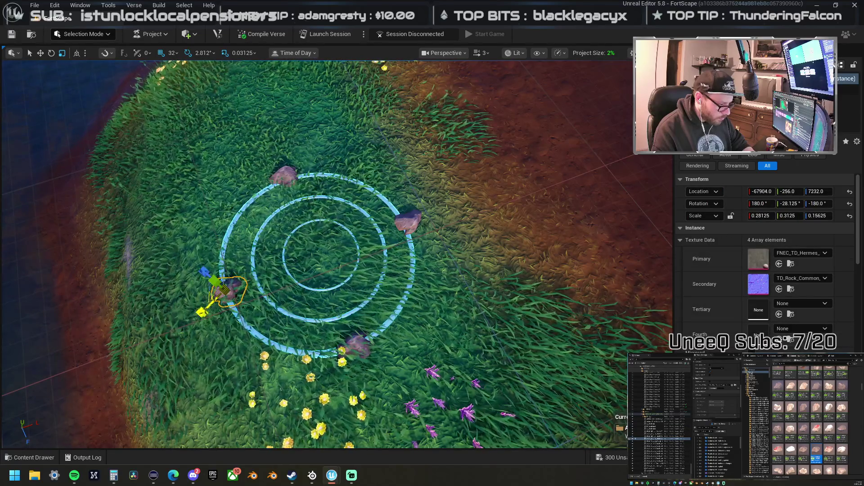
Step: Group the four ring rocks and duplicate them rotated 45° between the originals
{"action": "left_click_drag", "start_coordinate": [263, 247], "coordinate": [263, 247]}
{"action": "left_click", "coordinate": [263, 247]}
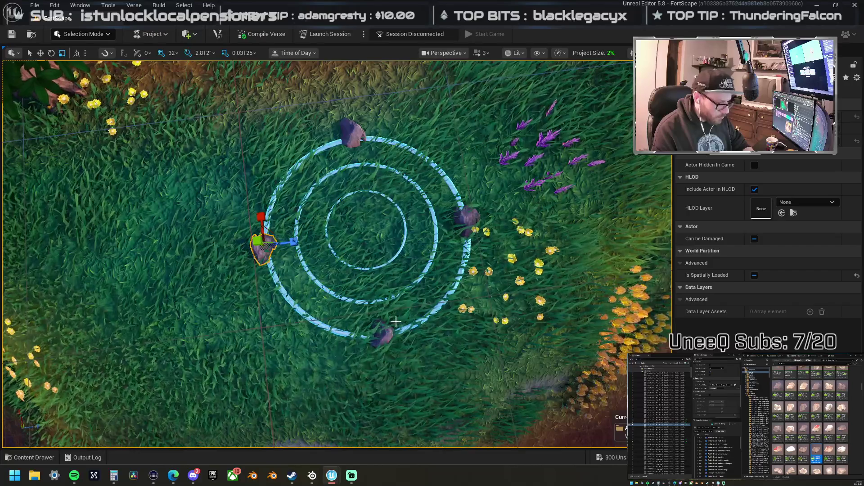
{"action": "left_click", "coordinate": [384, 332], "text": "ctrl"}
{"action": "left_click", "coordinate": [467, 221], "text": "ctrl"}
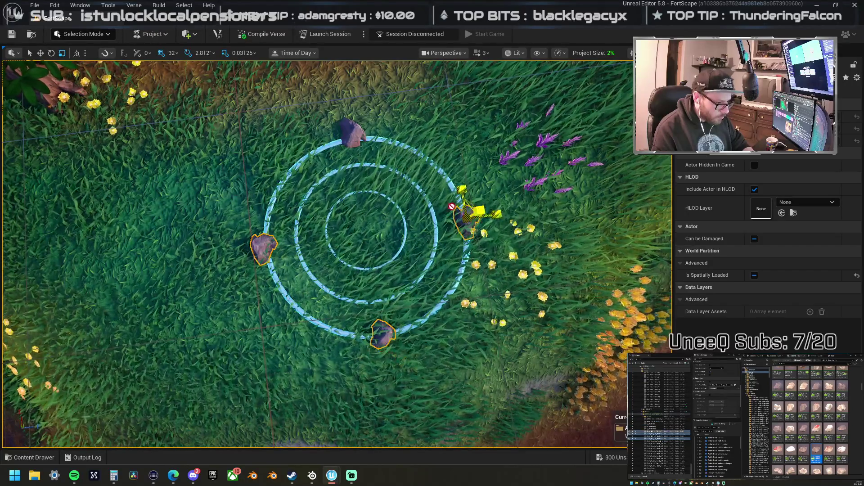
{"action": "left_click", "coordinate": [353, 131], "text": "ctrl"}
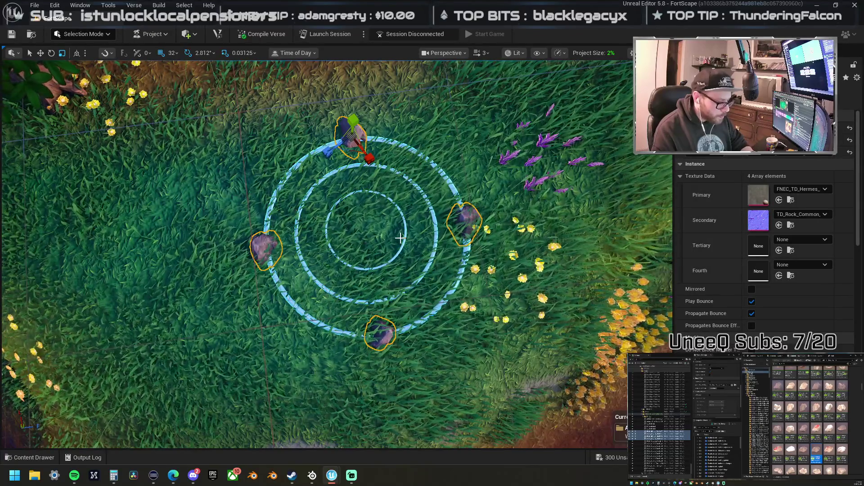
{"action": "key", "text": "ctrl+g"}
{"action": "key", "text": "e"}
{"action": "mouse_move", "coordinate": [341, 269]}
{"action": "left_mouse_down"}
{"action": "mouse_move", "coordinate": [380, 292]}
{"action": "mouse_move", "coordinate": [344, 278]}
{"action": "left_mouse_up"}
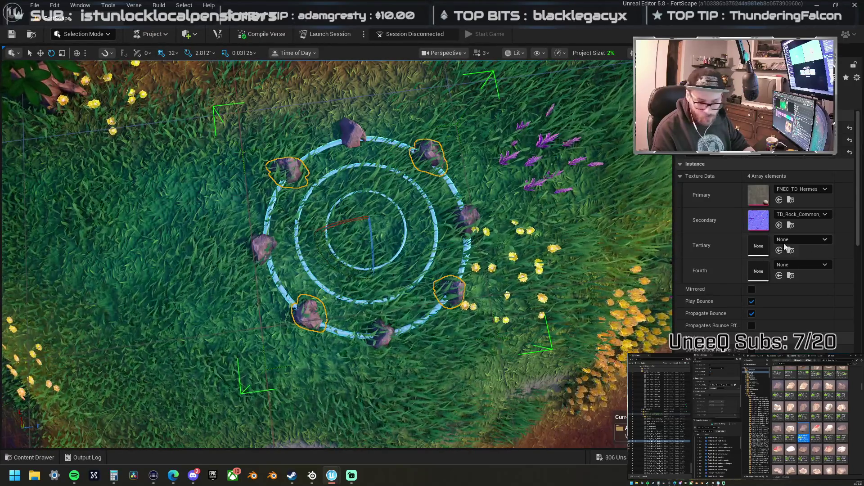
Step: Replace the selected rocks with the larger medium rock prop
{"action": "right_click", "coordinate": [433, 154]}
{"action": "mouse_move", "coordinate": [504, 212]}
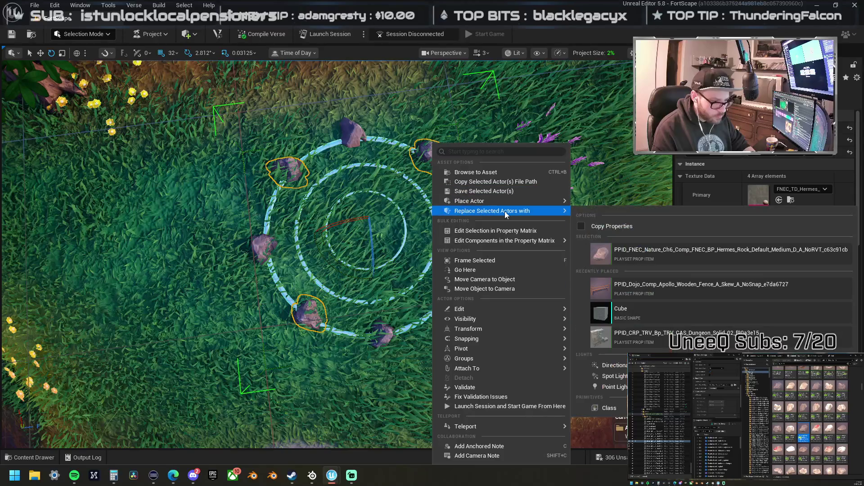
{"action": "left_click", "coordinate": [624, 240]}
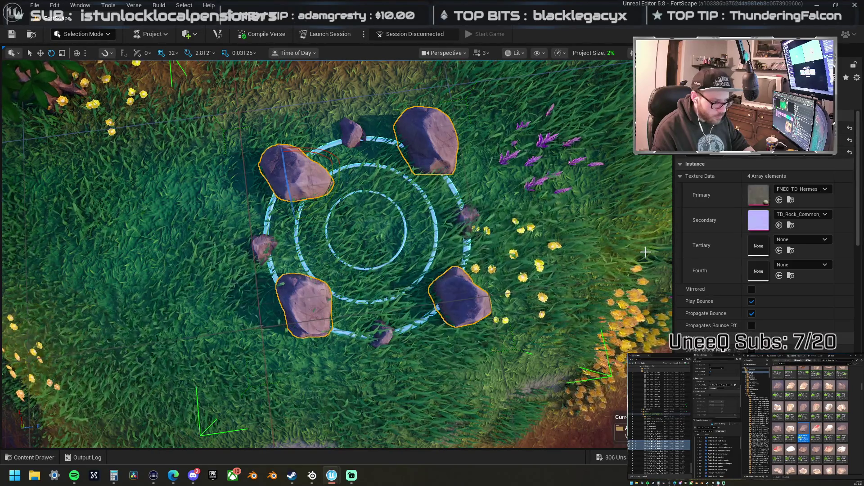
Step: Narrow the replaced rocks along one axis with the scale gizmo
{"action": "left_click_drag", "start_coordinate": [388, 211], "coordinate": [464, 197]}
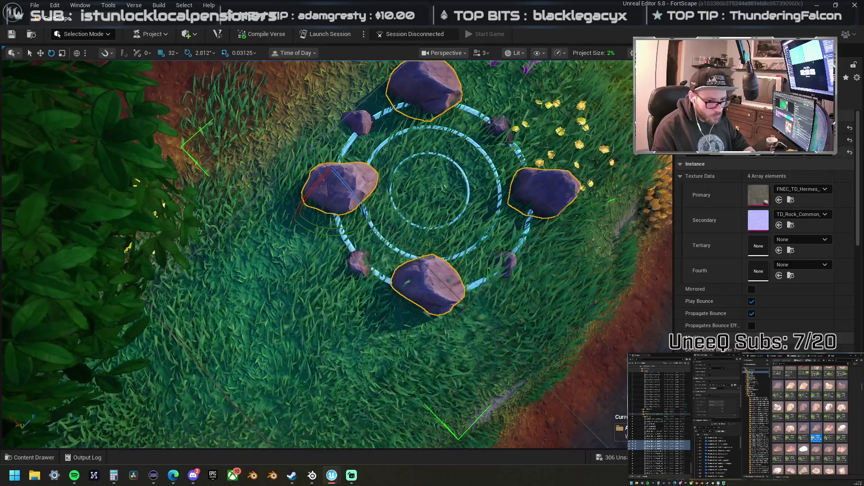
{"action": "left_click_drag", "start_coordinate": [738, 156], "coordinate": [702, 156]}
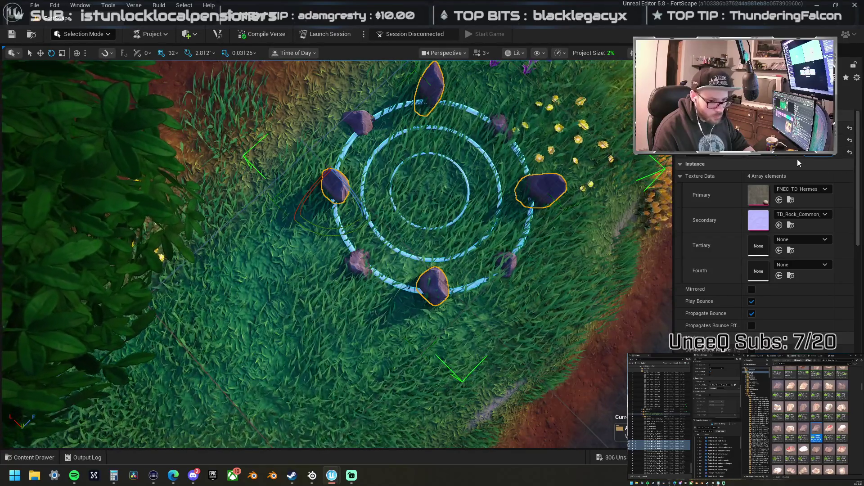
{"action": "left_click_drag", "start_coordinate": [810, 152], "coordinate": [792, 152]}
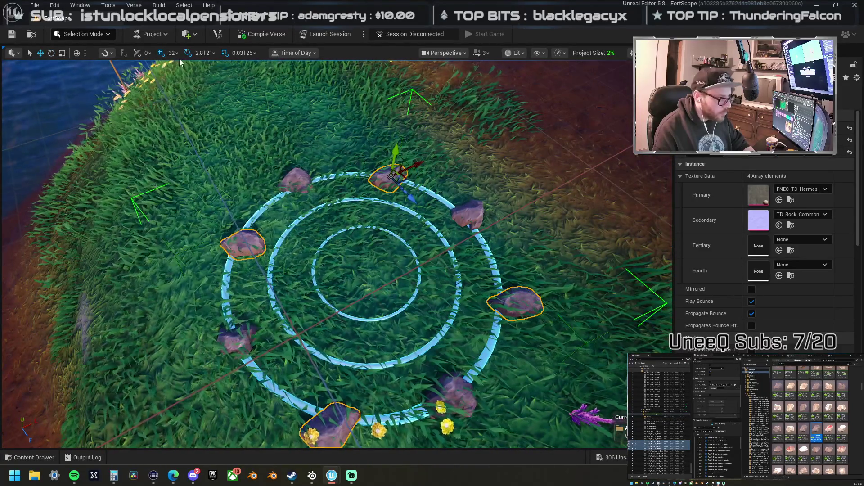
Step: Set grid snapping to 2 units
{"action": "left_click", "coordinate": [172, 53]}
{"action": "left_click", "coordinate": [212, 108]}
{"action": "key", "text": "bracketleft"}
{"action": "key", "text": "bracketleft"}
{"action": "key", "text": "bracketleft"}
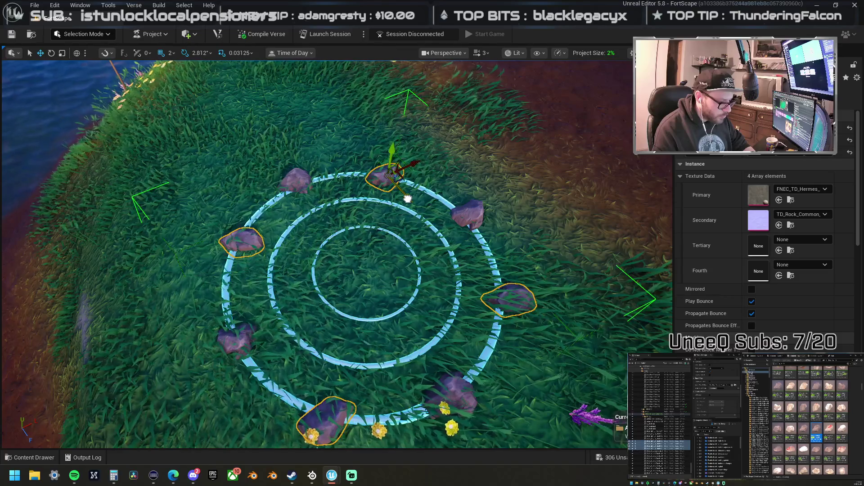
Step: Move the upper-left ring rock to the ring's lower-right edge
{"action": "left_click_drag", "start_coordinate": [409, 199], "coordinate": [432, 225]}
{"action": "left_click_drag", "start_coordinate": [342, 225], "coordinate": [356, 207]}
{"action": "scroll", "coordinate": [766, 239], "scroll_direction": "down", "scroll_amount": 5}
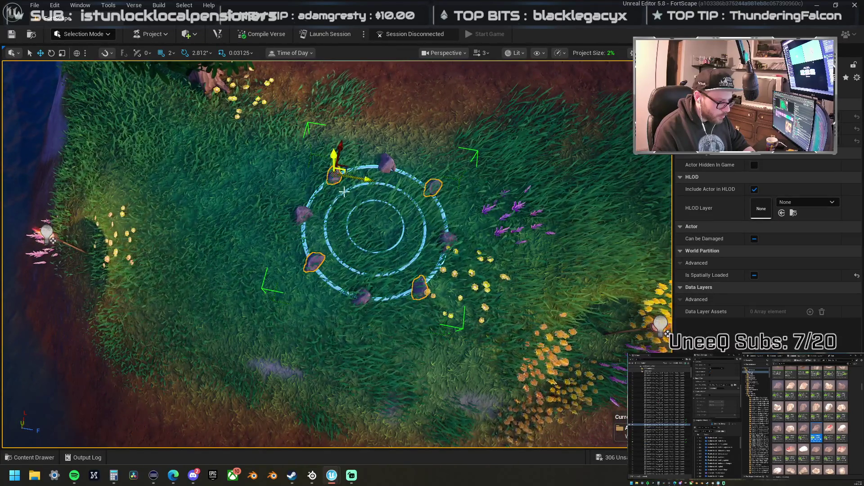
{"action": "left_click", "coordinate": [335, 175]}
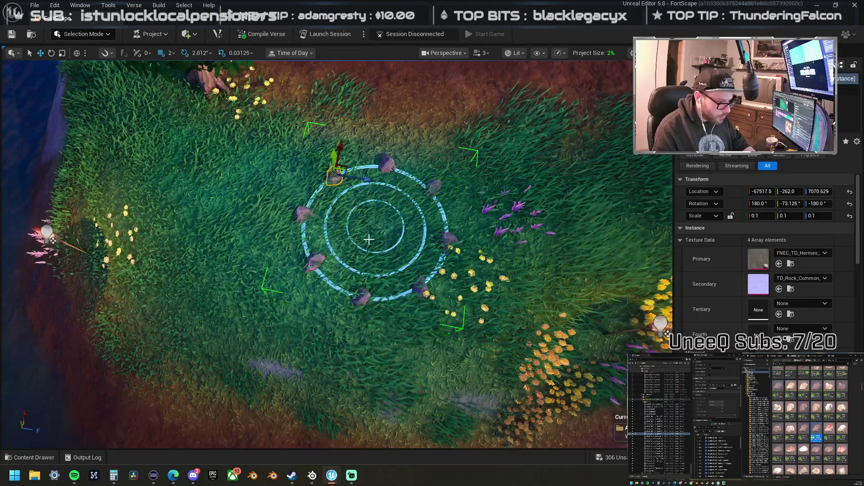
{"action": "left_click_drag", "start_coordinate": [335, 176], "coordinate": [399, 282]}
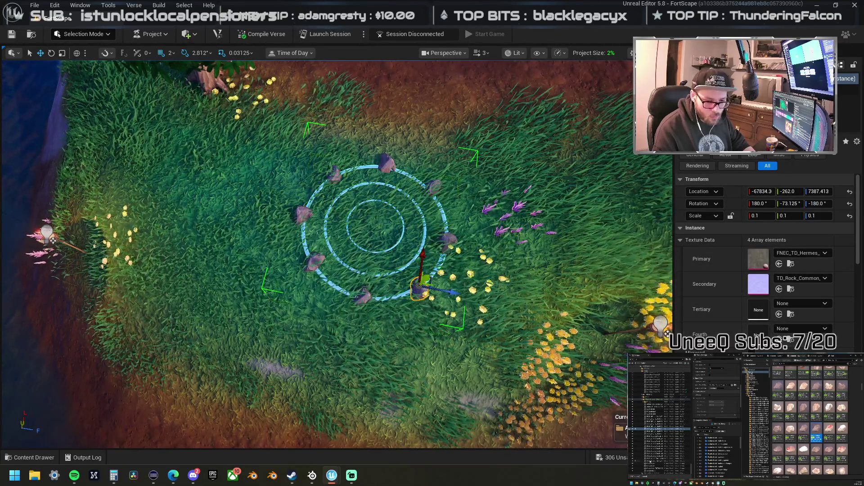
Step: Select the other four rocks, try rotated copies at 11.25°, then undo them
{"action": "left_click", "coordinate": [660, 464]}
{"action": "left_click", "coordinate": [659, 420], "text": "ctrl"}
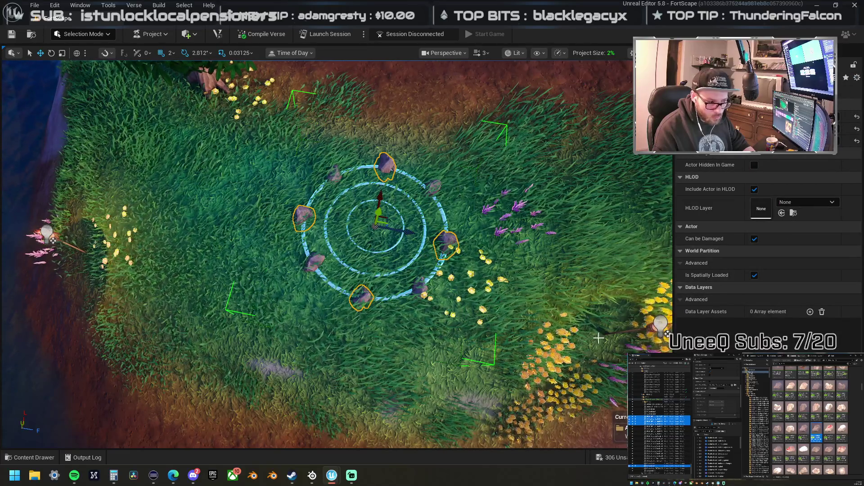
{"action": "left_click", "coordinate": [660, 427]}
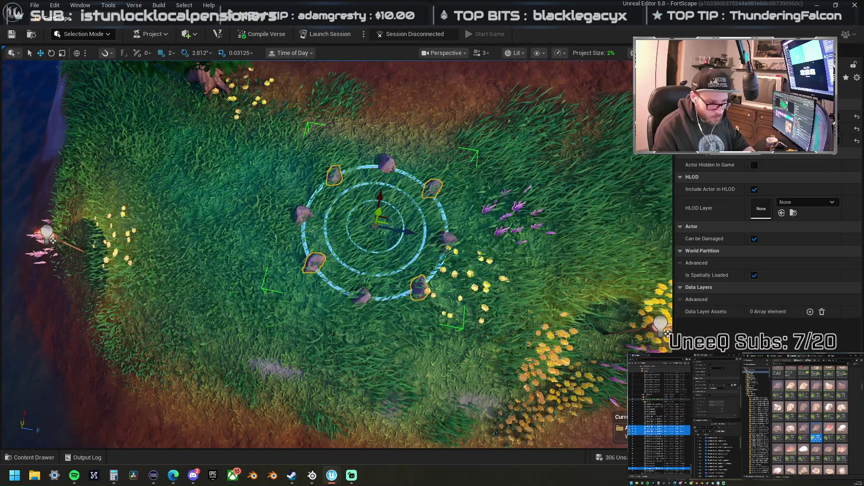
{"action": "key", "text": "f"}
{"action": "key", "text": "e"}
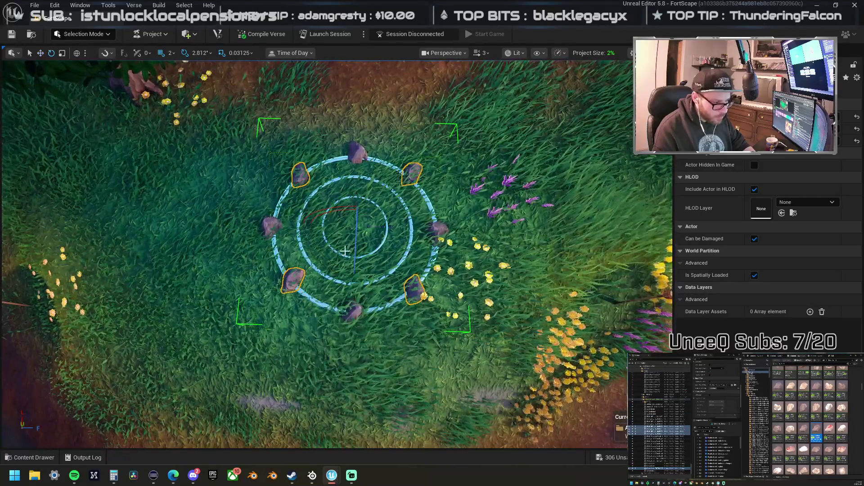
{"action": "left_click_drag", "start_coordinate": [328, 263], "coordinate": [344, 270]}
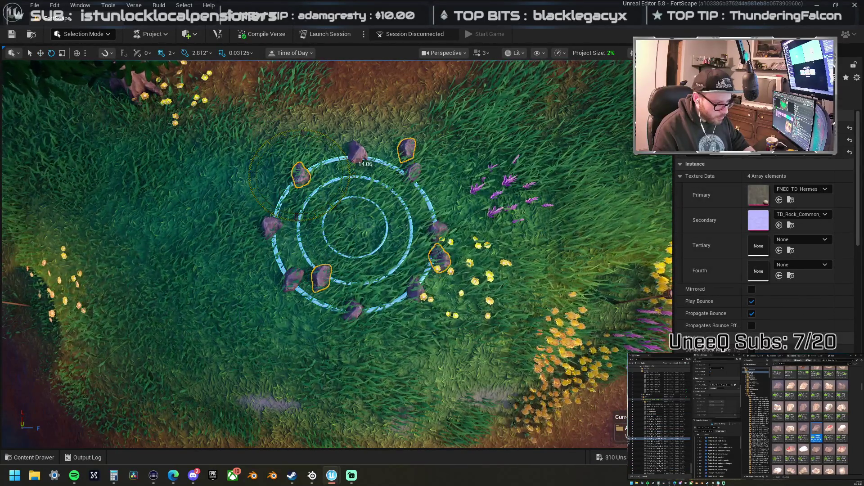
{"action": "key", "text": "ctrl+z"}
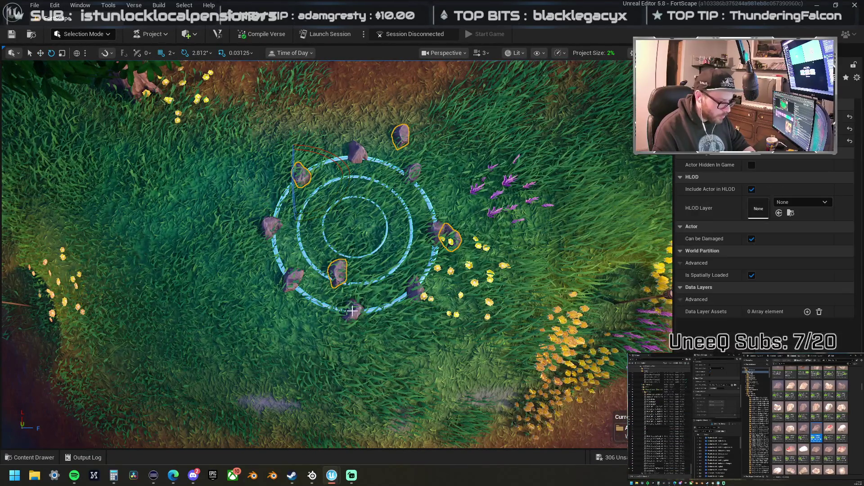
Step: Rotate the selected rocks around the ring centre, placing rotated copies into the gaps
{"action": "left_click_drag", "start_coordinate": [423, 231], "coordinate": [417, 210]}
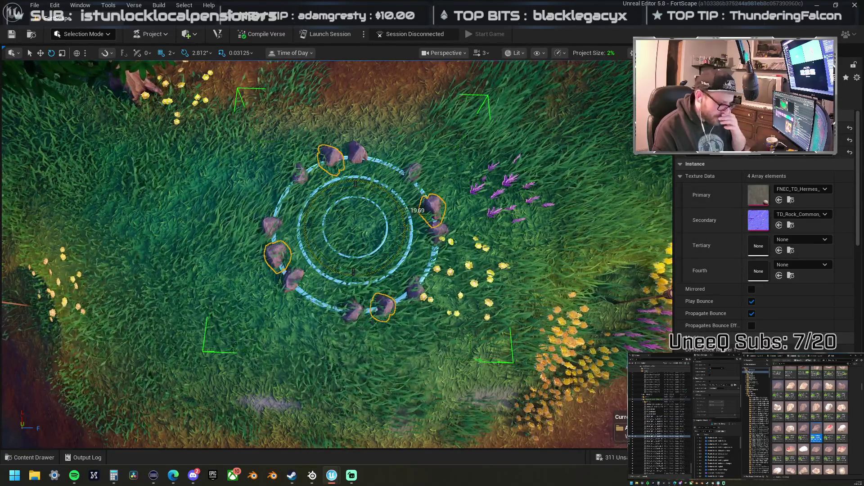
{"action": "left_click_drag", "start_coordinate": [417, 211], "coordinate": [326, 259]}
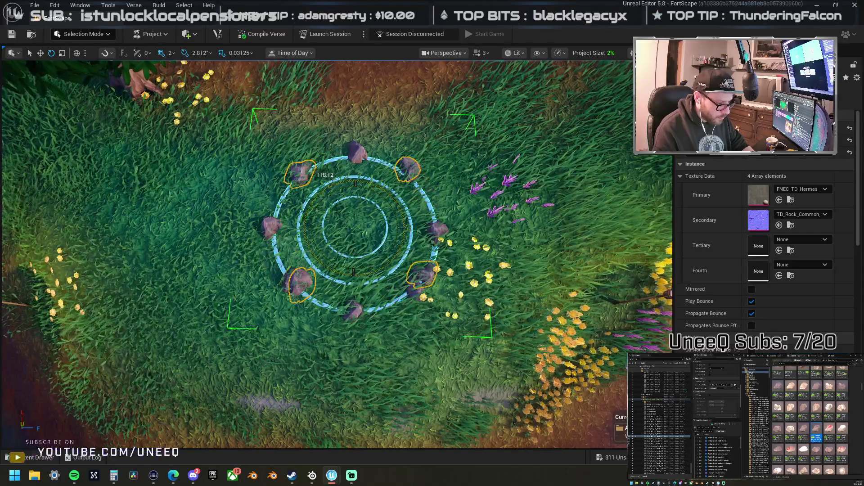
{"action": "left_click_drag", "start_coordinate": [295, 201], "coordinate": [276, 220]}
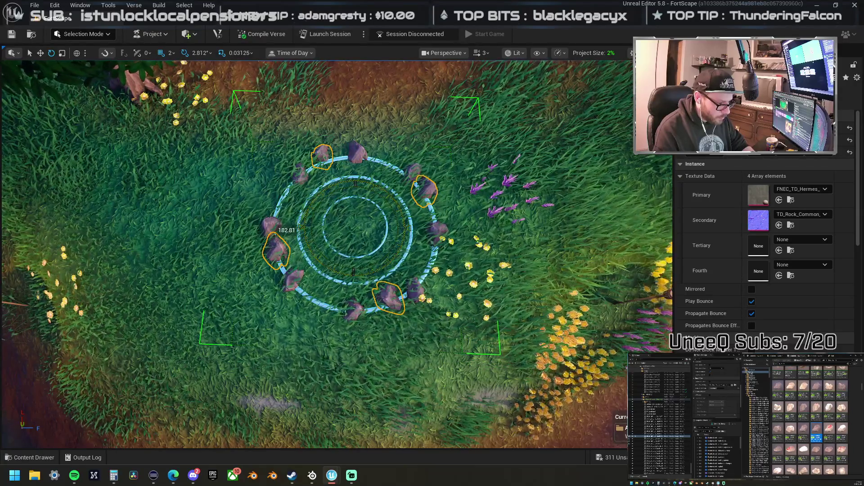
{"action": "left_click_drag", "start_coordinate": [287, 230], "coordinate": [295, 201]}
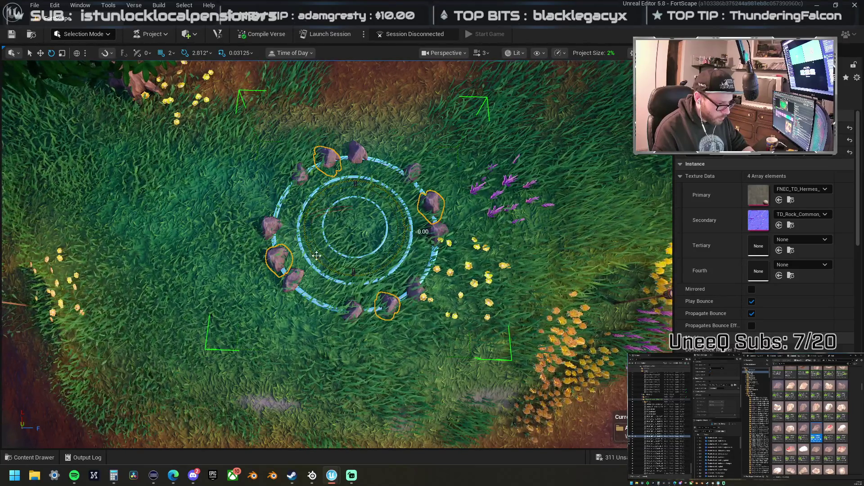
{"action": "left_click_drag", "start_coordinate": [339, 266], "coordinate": [419, 262]}
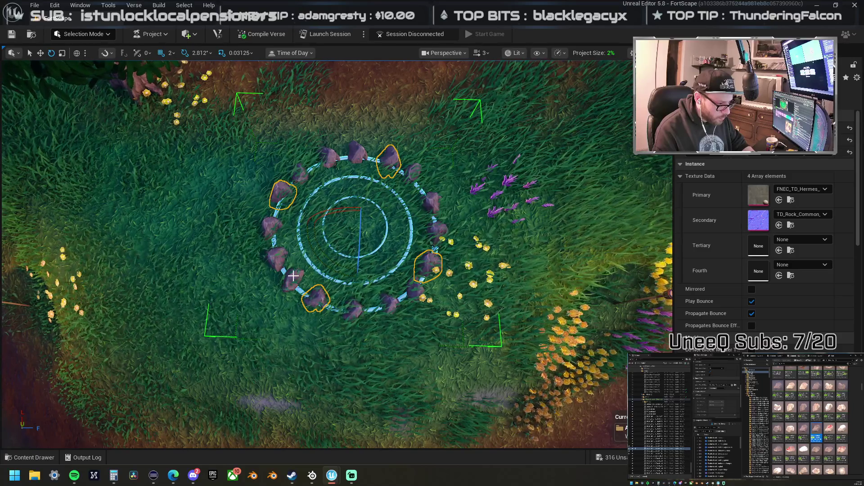
{"action": "left_click", "coordinate": [276, 252], "text": "ctrl"}
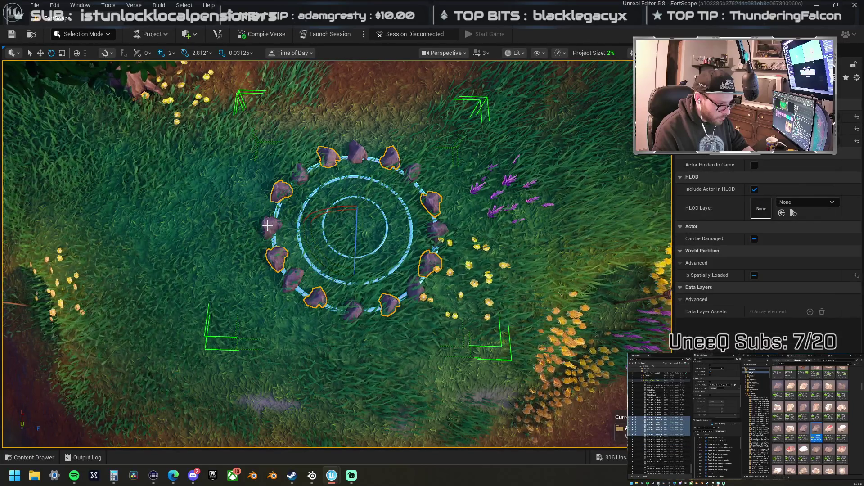
Step: Add the remaining ring rocks to the selection and frame them in the view
{"action": "left_click", "coordinate": [268, 225], "text": "ctrl"}
{"action": "left_click", "coordinate": [292, 275], "text": "ctrl"}
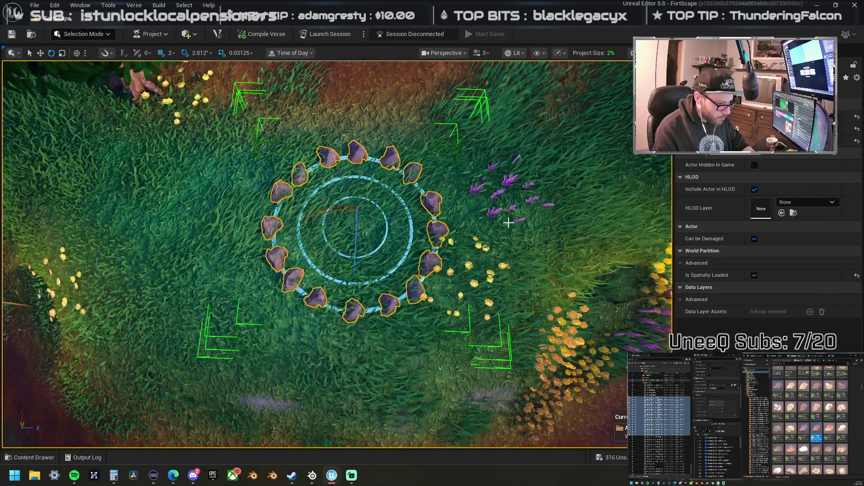
{"action": "left_click_drag", "start_coordinate": [452, 235], "coordinate": [451, 216]}
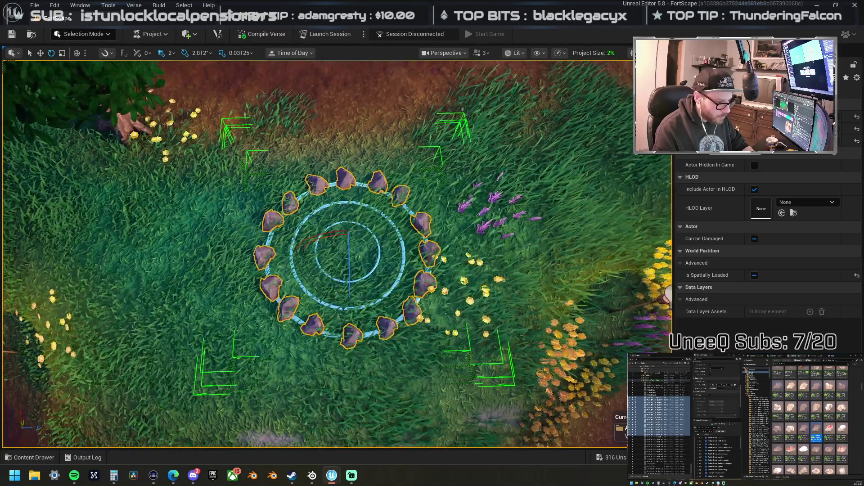
{"action": "key", "text": "r"}
{"action": "key", "text": "f"}
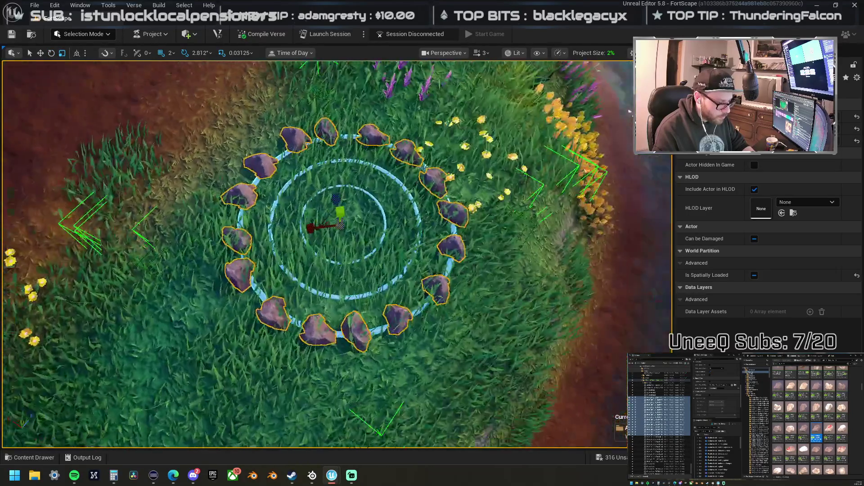
{"action": "scroll", "coordinate": [342, 243], "scroll_direction": "down", "scroll_amount": 3}
{"action": "key", "text": "w"}
{"action": "scroll", "coordinate": [351, 246], "scroll_direction": "up", "scroll_amount": 2}
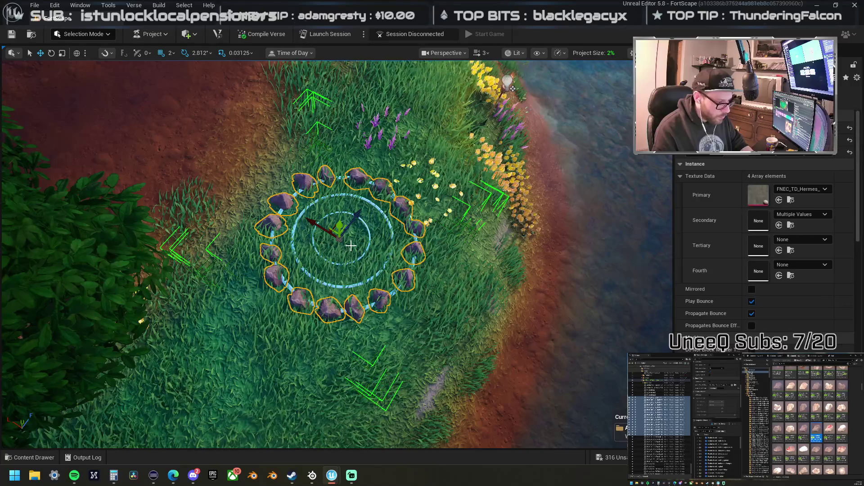
Step: Scale the ring rocks up and outward, undoing the extra small rocks inside
{"action": "mouse_move", "coordinate": [351, 246]}
{"action": "left_mouse_down"}
{"action": "mouse_move", "coordinate": [252, 243]}
{"action": "mouse_move", "coordinate": [344, 215]}
{"action": "left_mouse_up"}
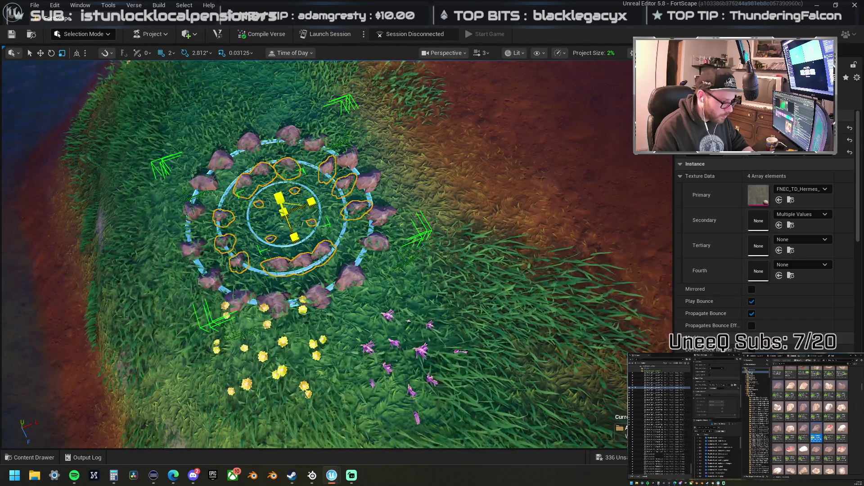
{"action": "mouse_move", "coordinate": [333, 243]}
{"action": "left_mouse_down"}
{"action": "mouse_move", "coordinate": [320, 180]}
{"action": "mouse_move", "coordinate": [335, 204]}
{"action": "left_mouse_up"}
{"action": "key", "text": "r"}
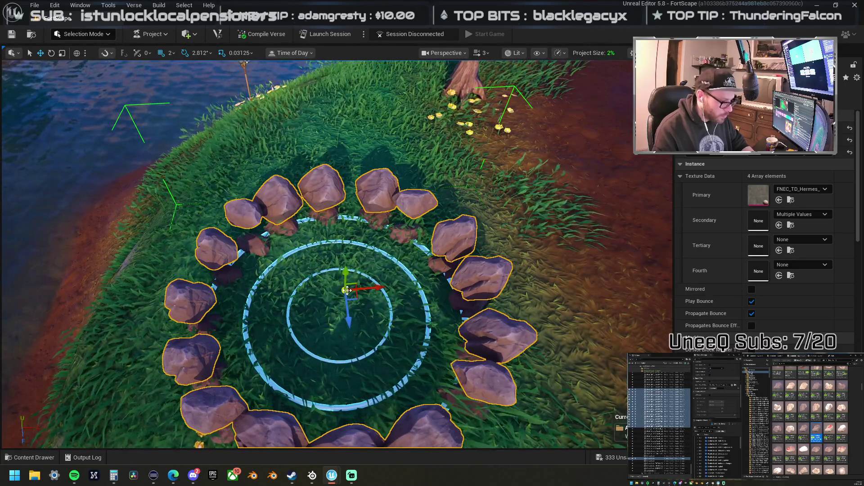
{"action": "mouse_move", "coordinate": [344, 289]}
{"action": "left_mouse_down"}
{"action": "mouse_move", "coordinate": [356, 279]}
{"action": "mouse_move", "coordinate": [342, 294]}
{"action": "left_mouse_up"}
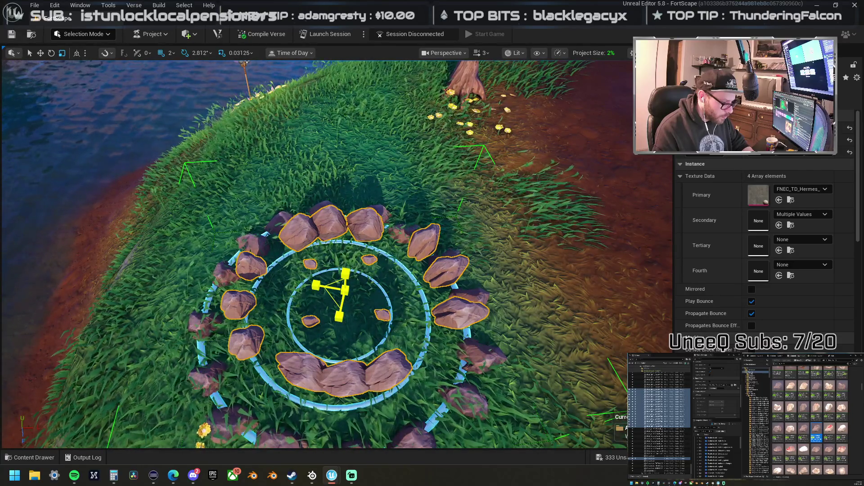
{"action": "key", "text": "ctrl+z"}
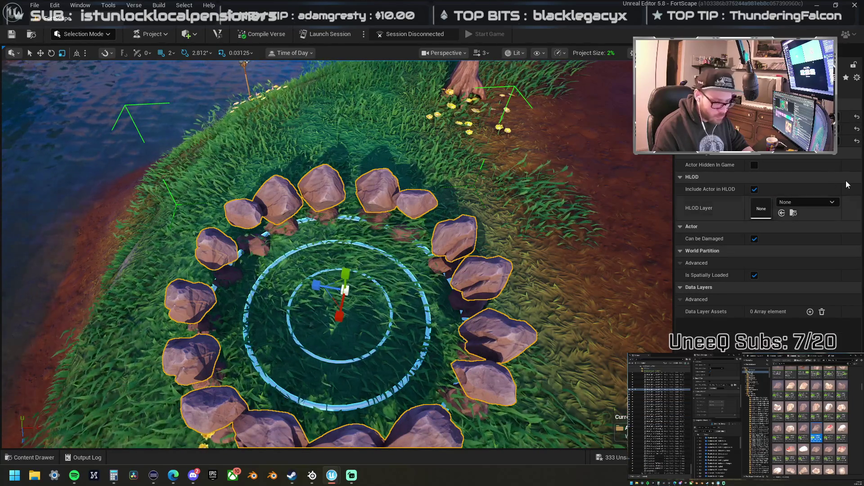
{"action": "left_click_drag", "start_coordinate": [365, 285], "coordinate": [16, 164]}
{"action": "right_click", "coordinate": [446, 200]}
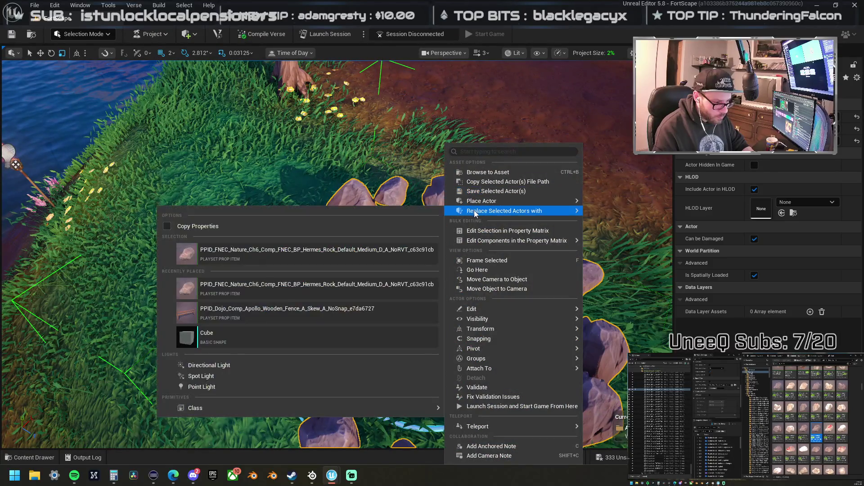
{"action": "left_click", "coordinate": [490, 172]}
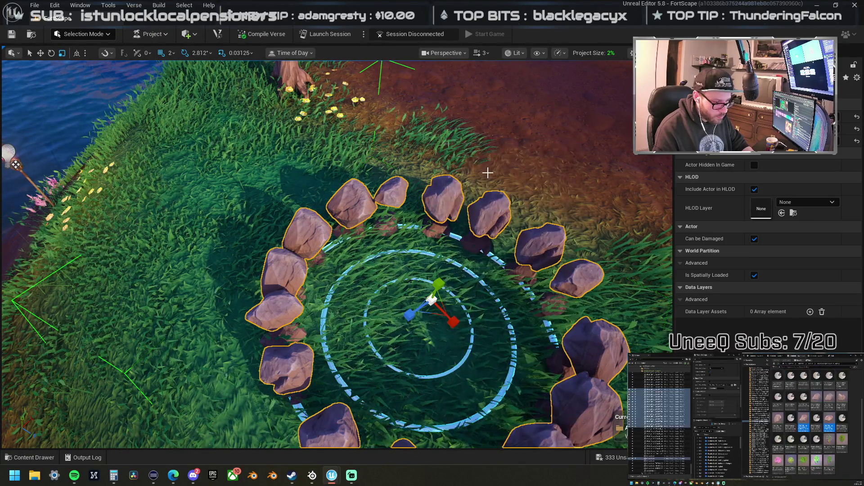
{"action": "right_click", "coordinate": [447, 195]}
{"action": "mouse_move", "coordinate": [449, 201]}
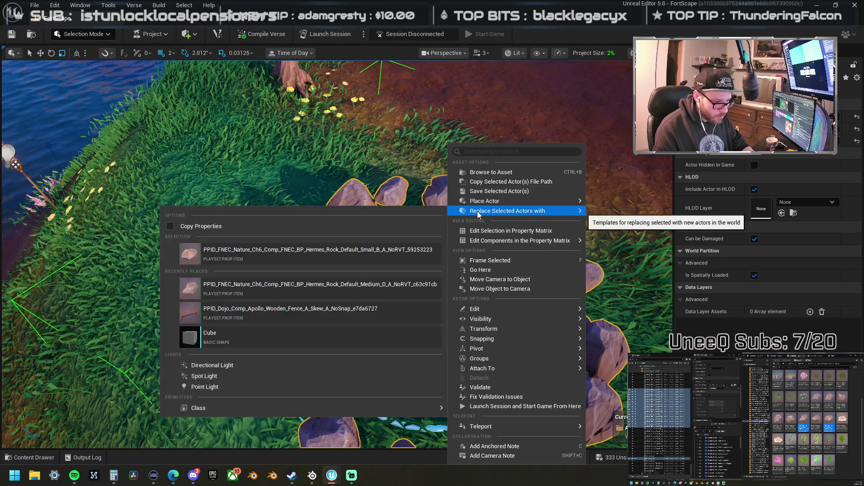
{"action": "left_click", "coordinate": [370, 255]}
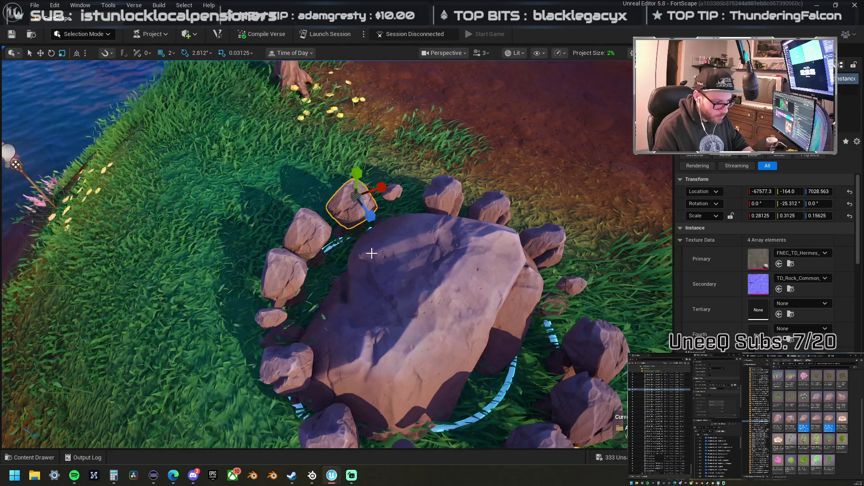
{"action": "key", "text": "ctrl+z"}
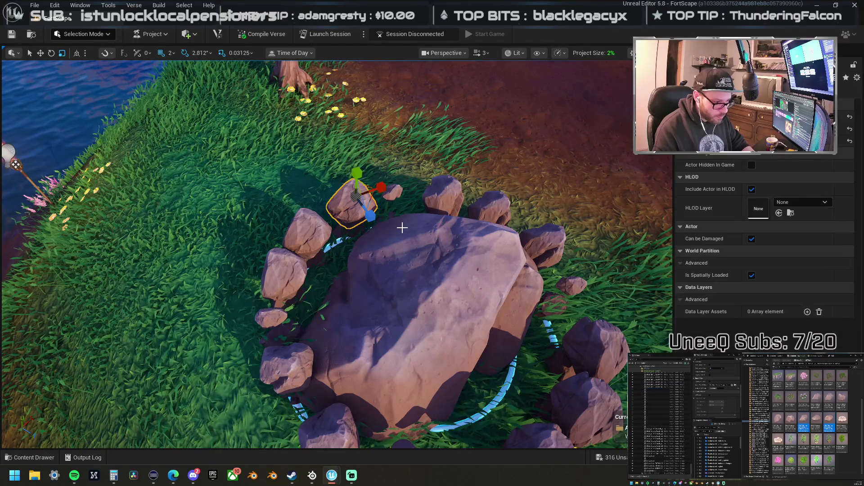
{"action": "right_click", "coordinate": [446, 203]}
{"action": "mouse_move", "coordinate": [447, 202]}
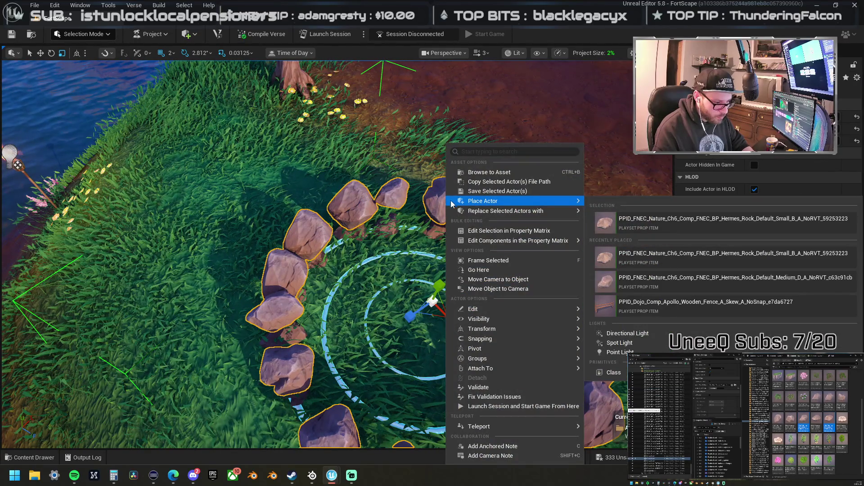
{"action": "mouse_move", "coordinate": [488, 212]}
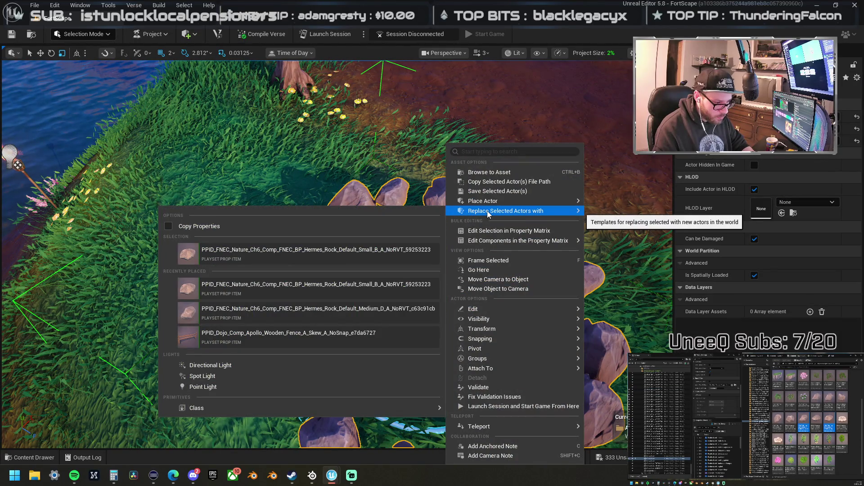
{"action": "left_click", "coordinate": [373, 259]}
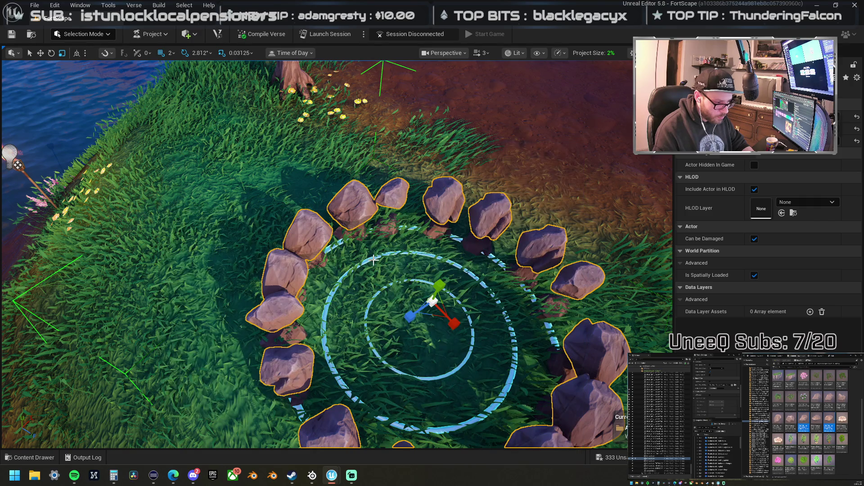
{"action": "scroll", "coordinate": [373, 258], "scroll_direction": "down", "scroll_amount": 5}
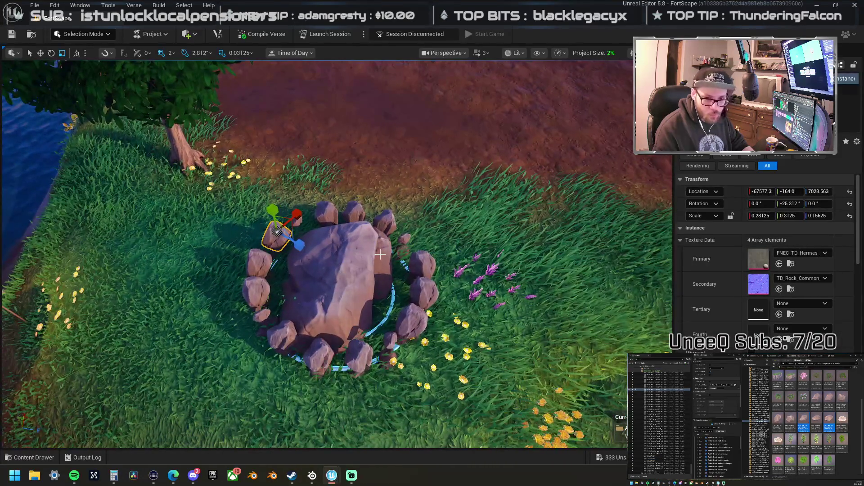
{"action": "key", "text": "ctrl+z"}
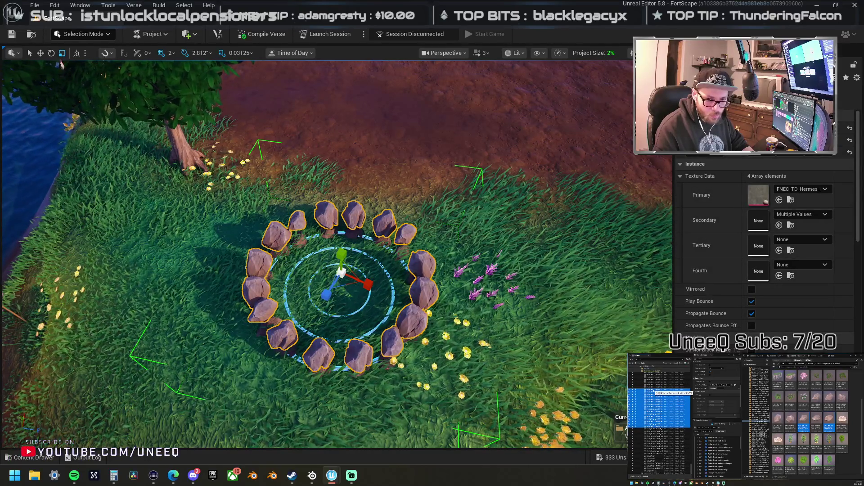
{"action": "right_click", "coordinate": [321, 218]}
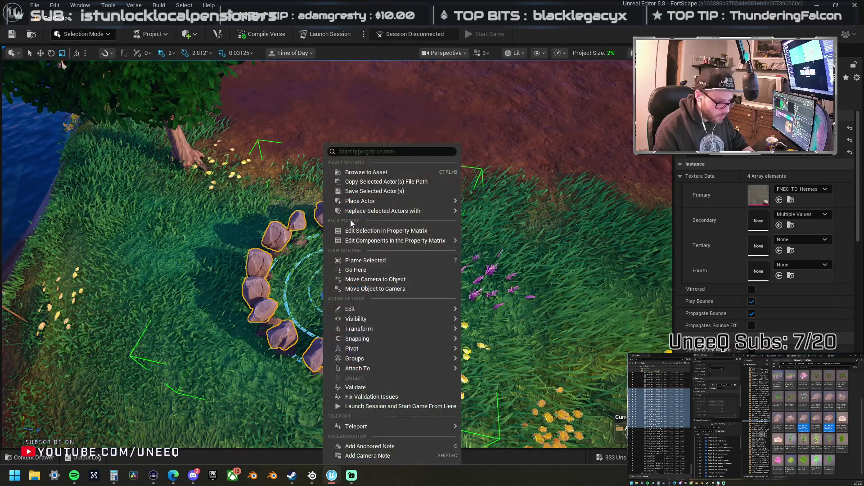
Step: Replace the selected ring rocks with the Hermes medium rock asset
{"action": "mouse_move", "coordinate": [382, 210]}
{"action": "left_click", "coordinate": [543, 257]}
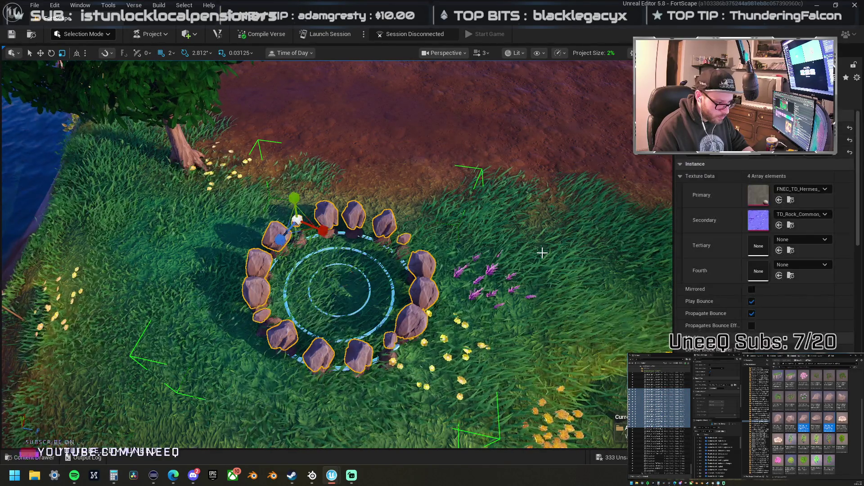
{"action": "scroll", "coordinate": [400, 257], "scroll_direction": "up", "scroll_amount": 5}
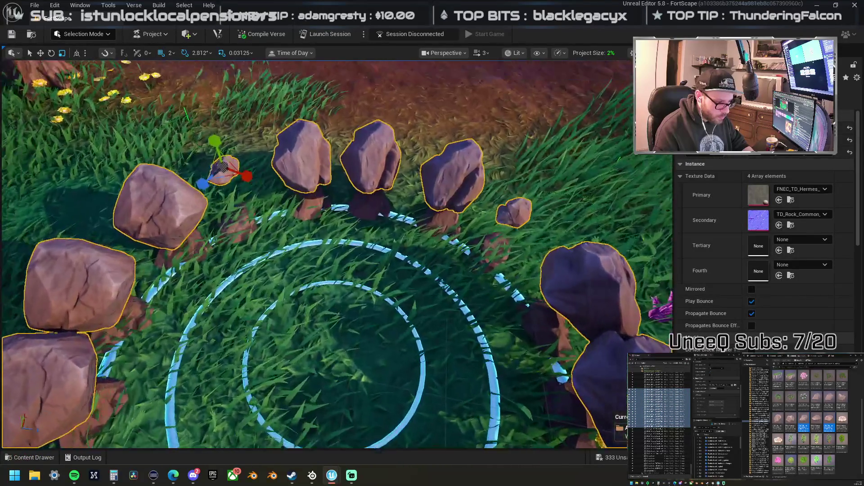
{"action": "scroll", "coordinate": [401, 257], "scroll_direction": "down", "scroll_amount": 3}
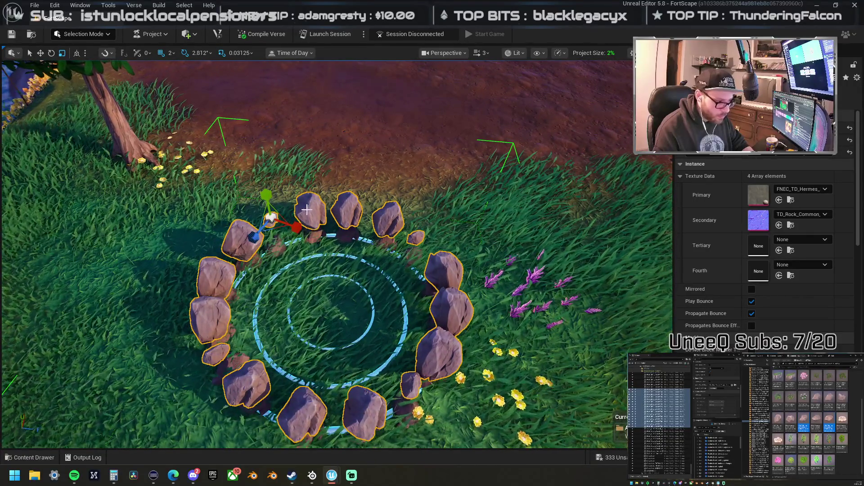
Step: Select the small ring rocks and scale them up to boulder size
{"action": "left_click", "coordinate": [310, 209]}
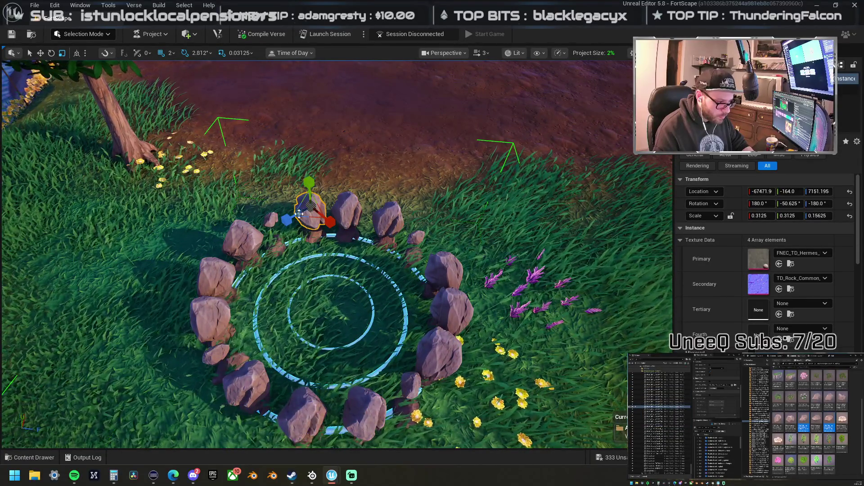
{"action": "left_click", "coordinate": [271, 217]}
{"action": "left_click", "coordinate": [253, 383]}
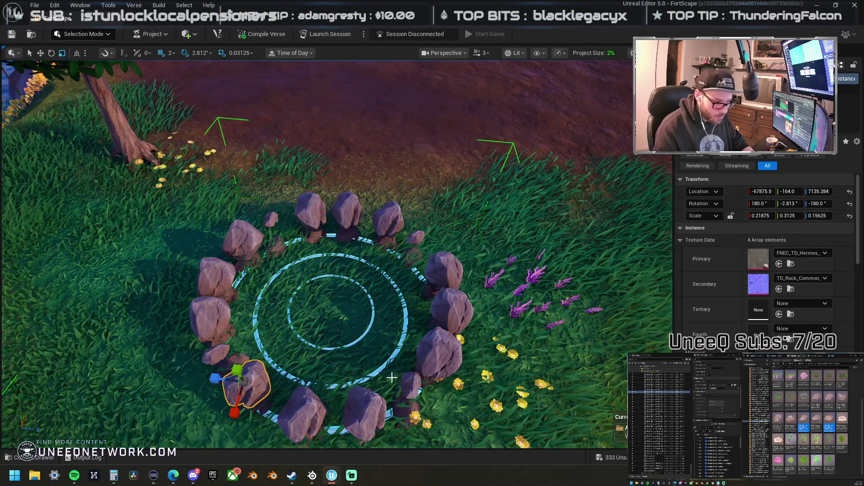
{"action": "key", "text": "ctrl+z"}
{"action": "left_click", "coordinate": [231, 343], "text": "ctrl"}
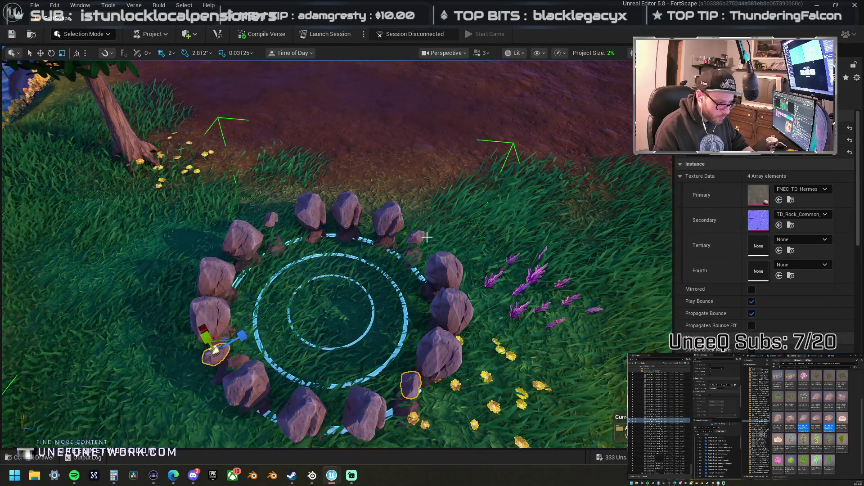
{"action": "left_click", "coordinate": [416, 237], "text": "ctrl"}
{"action": "left_click", "coordinate": [271, 219], "text": "ctrl"}
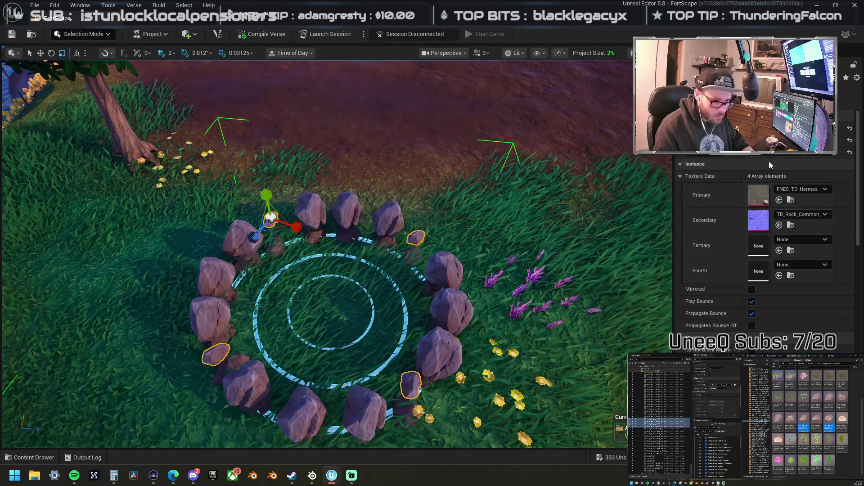
{"action": "left_click_drag", "start_coordinate": [738, 156], "coordinate": [766, 155]}
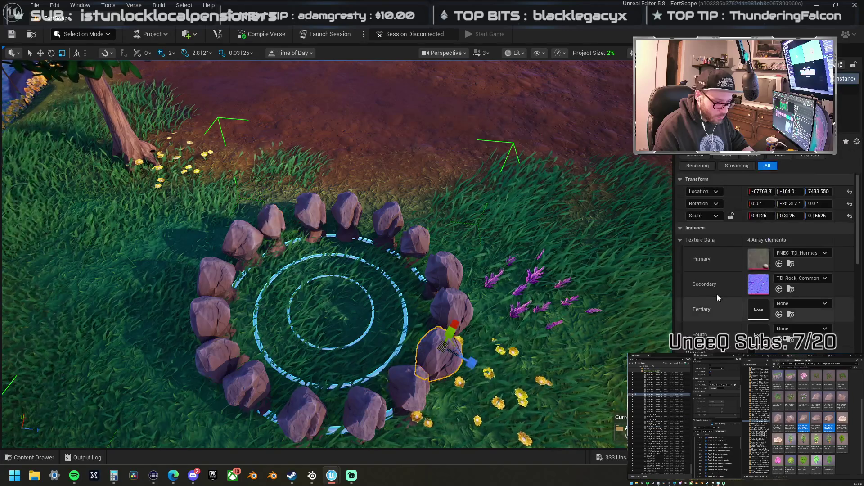
Step: Shift-select every rock around the ring and group them with Ctrl+G
{"action": "left_click", "coordinate": [535, 250]}
{"action": "left_click", "coordinate": [451, 309]}
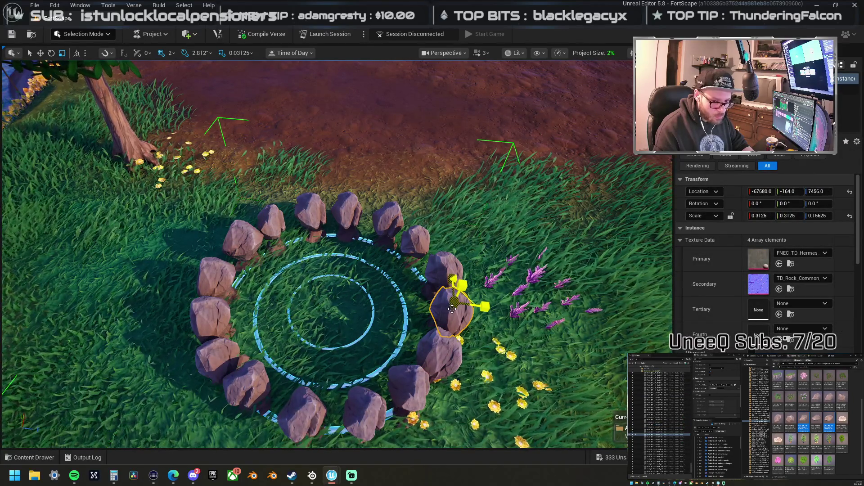
{"action": "left_click", "coordinate": [443, 344], "text": "ctrl"}
{"action": "left_click", "coordinate": [406, 380], "text": "ctrl"}
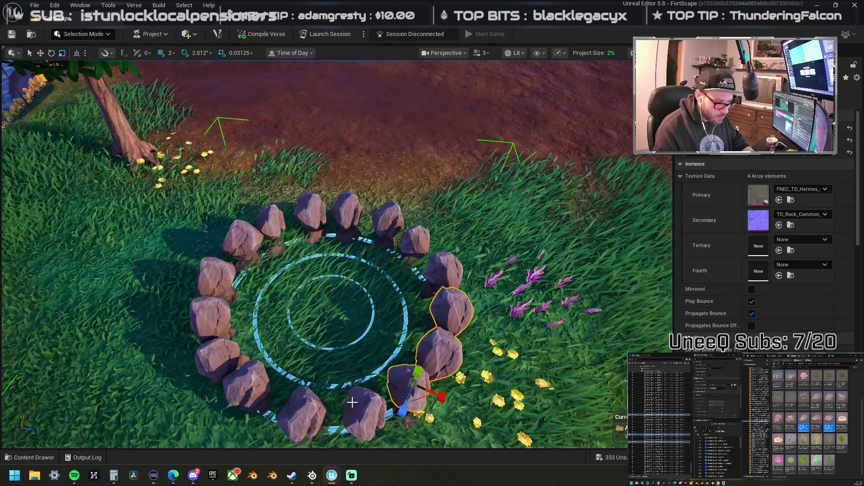
{"action": "left_click", "coordinate": [360, 410], "text": "ctrl"}
{"action": "left_click", "coordinate": [303, 413], "text": "ctrl"}
{"action": "left_click", "coordinate": [245, 384], "text": "ctrl"}
{"action": "left_click", "coordinate": [217, 357], "text": "ctrl"}
{"action": "left_click", "coordinate": [210, 319], "text": "ctrl"}
{"action": "left_click", "coordinate": [216, 274], "text": "ctrl"}
{"action": "left_click", "coordinate": [243, 238], "text": "ctrl"}
{"action": "left_click", "coordinate": [271, 220], "text": "ctrl"}
{"action": "left_click", "coordinate": [309, 207], "text": "ctrl"}
{"action": "left_click", "coordinate": [355, 210], "text": "ctrl"}
{"action": "left_click", "coordinate": [387, 216], "text": "ctrl"}
{"action": "left_click", "coordinate": [414, 239], "text": "ctrl"}
{"action": "left_click", "coordinate": [439, 267], "text": "ctrl"}
{"action": "key", "text": "ctrl+g"}
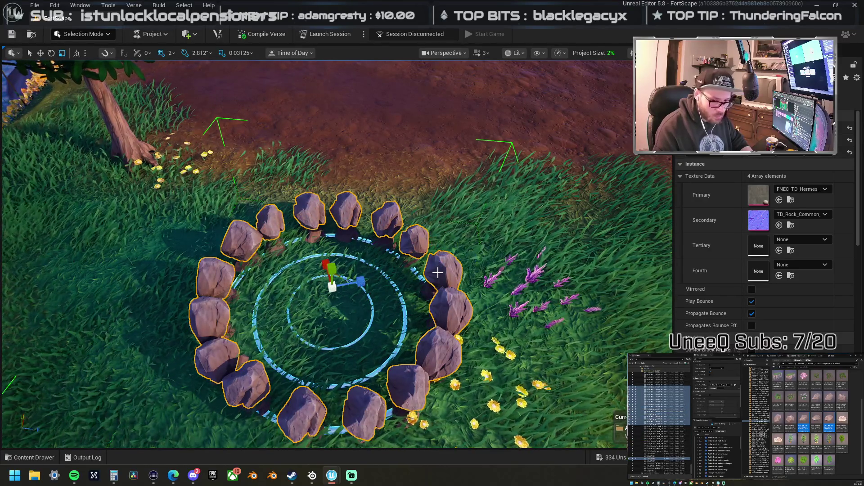
Step: Set the grouped ring rocks' forward X scale to 0.1
{"action": "scroll", "coordinate": [365, 288], "scroll_direction": "down", "scroll_amount": 3}
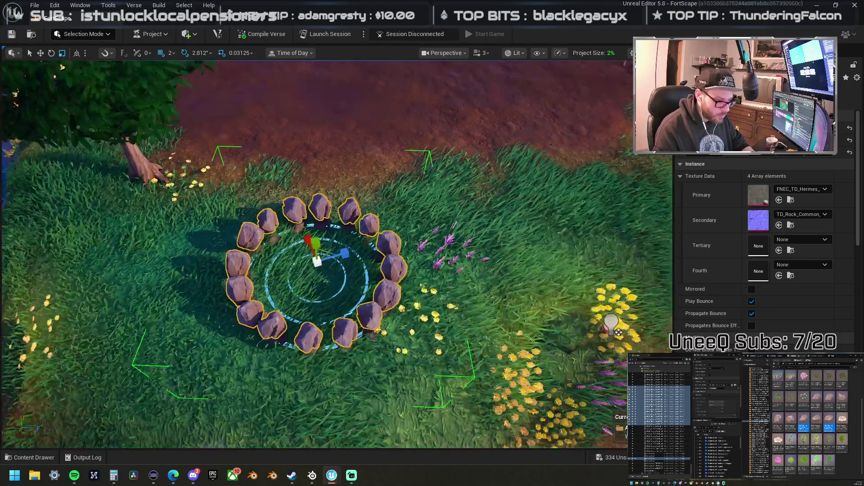
{"action": "scroll", "coordinate": [365, 288], "scroll_direction": "up", "scroll_amount": 3}
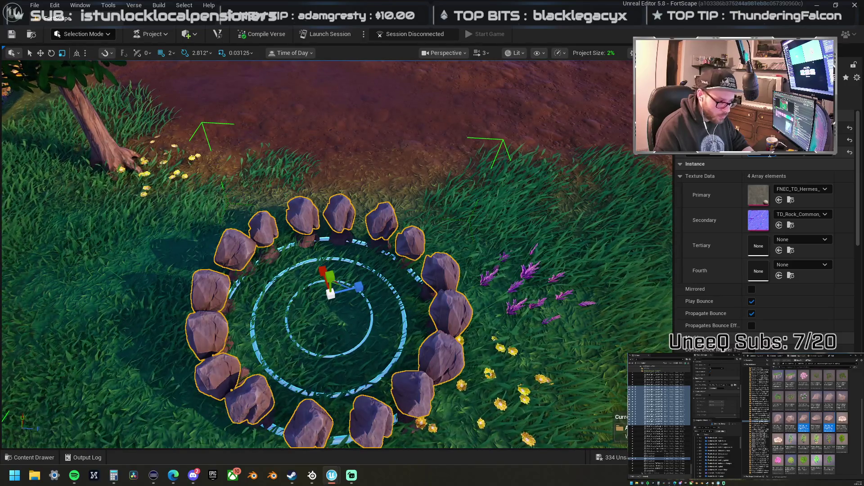
{"action": "left_click_drag", "start_coordinate": [770, 155], "coordinate": [784, 155]}
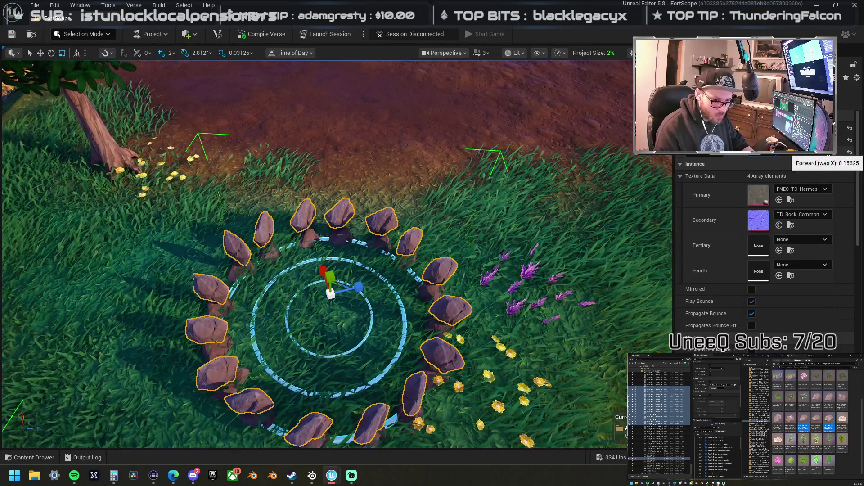
{"action": "type", "text": "0.1"}
{"action": "key", "text": "Return"}
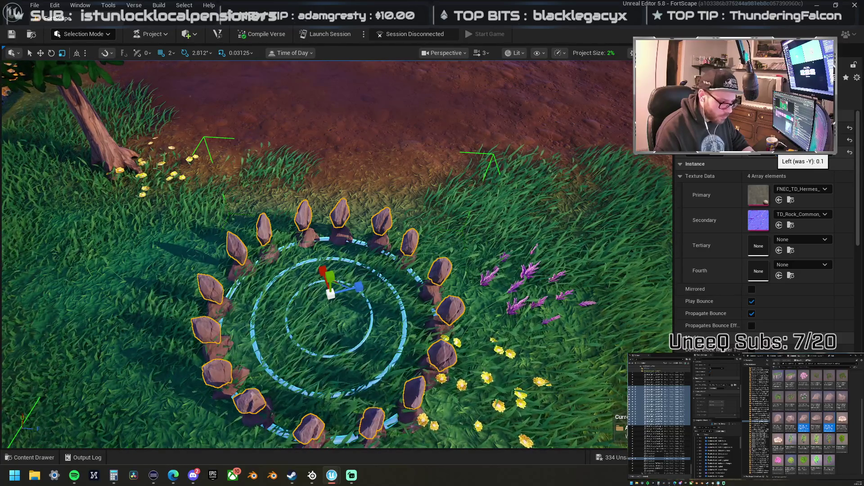
Step: View the ring at an oblique angle and undo to stand the thin rocks upright
{"action": "scroll", "coordinate": [338, 253], "scroll_direction": "up", "scroll_amount": 3}
{"action": "scroll", "coordinate": [338, 252], "scroll_direction": "up", "scroll_amount": 3}
{"action": "scroll", "coordinate": [338, 252], "scroll_direction": "down", "scroll_amount": 3}
{"action": "scroll", "coordinate": [337, 252], "scroll_direction": "up", "scroll_amount": 2}
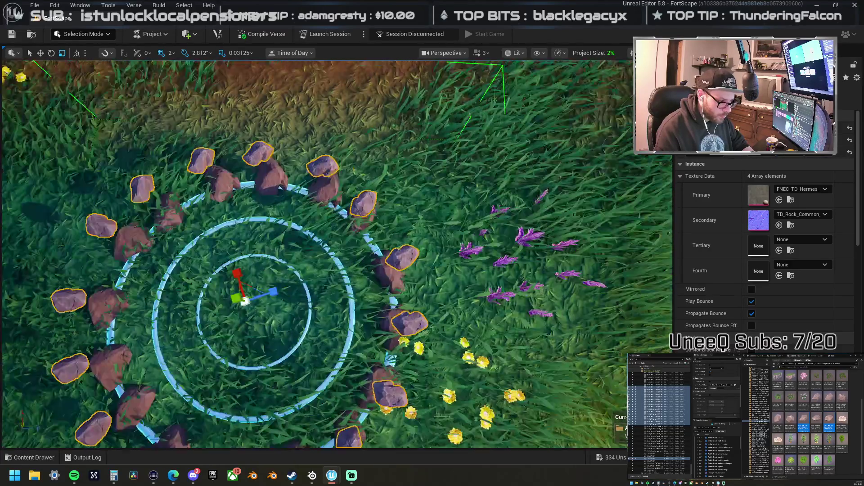
{"action": "left_click_drag", "start_coordinate": [346, 299], "coordinate": [347, 270]}
{"action": "scroll", "coordinate": [347, 299], "scroll_direction": "up", "scroll_amount": 3}
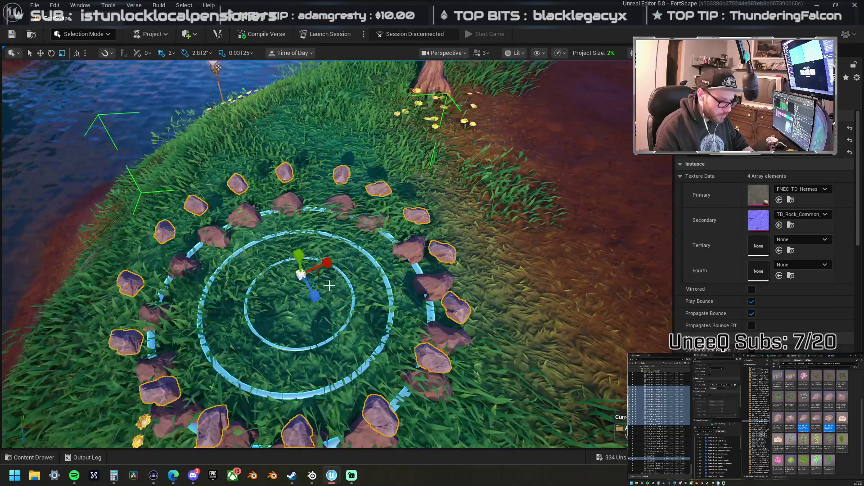
{"action": "key", "text": "ctrl+z"}
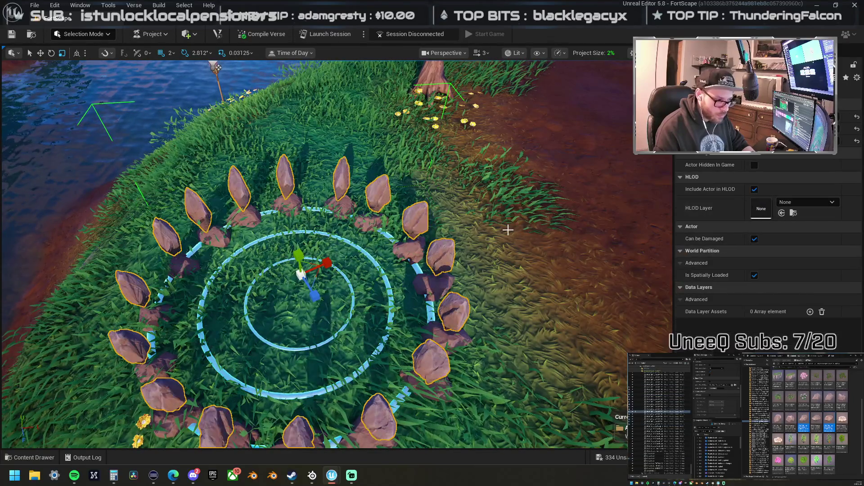
Step: Undo repeatedly through earlier ring arrangements until the 0.1 X-scale slim slabs remain
{"action": "key", "text": "ctrl+z"}
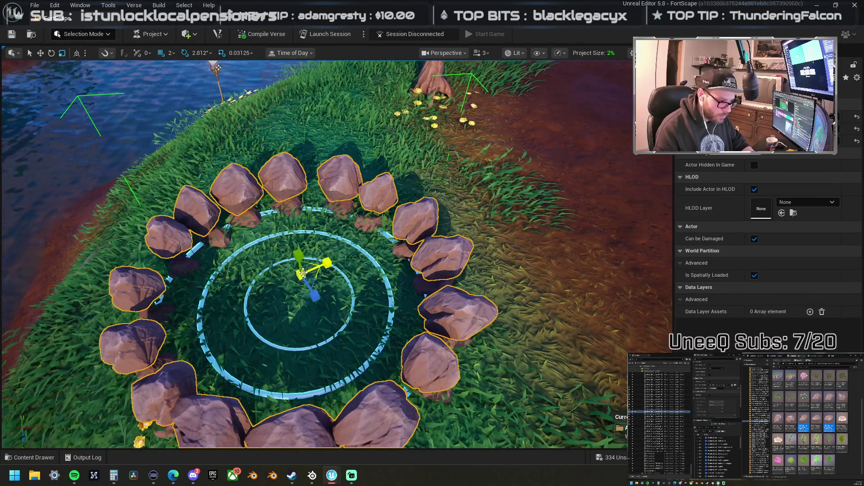
{"action": "key", "text": "ctrl+z"}
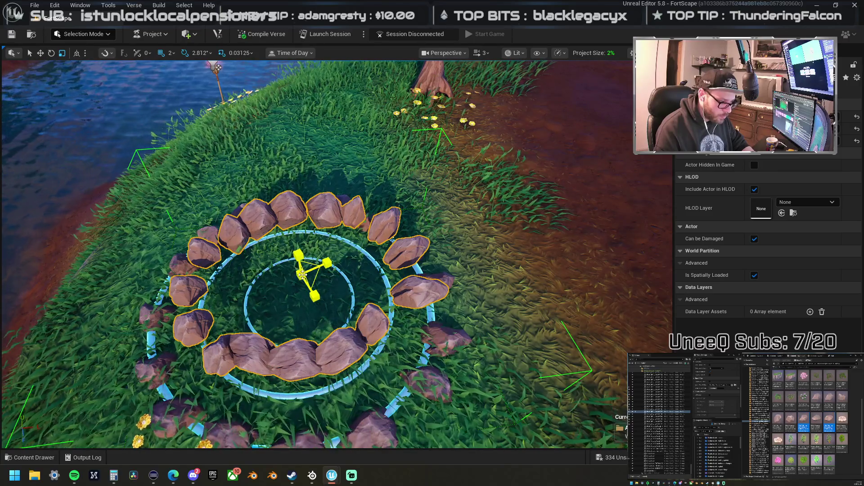
{"action": "key", "text": "ctrl+z"}
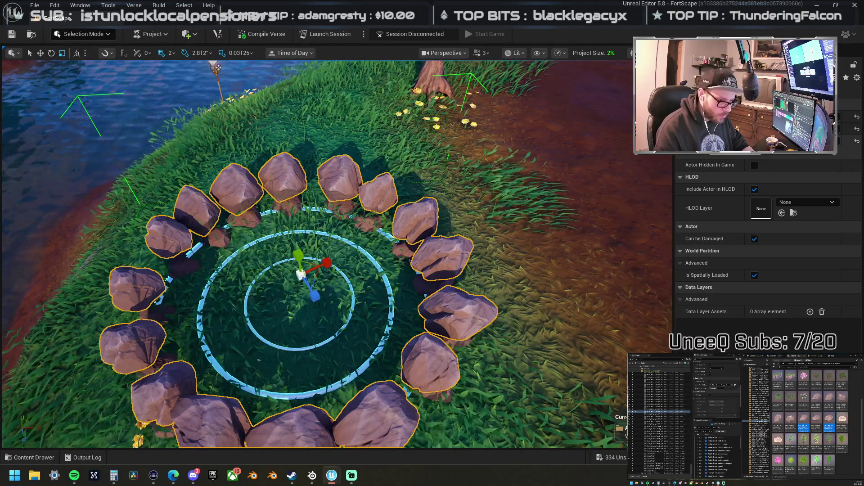
{"action": "key", "text": "ctrl+z"}
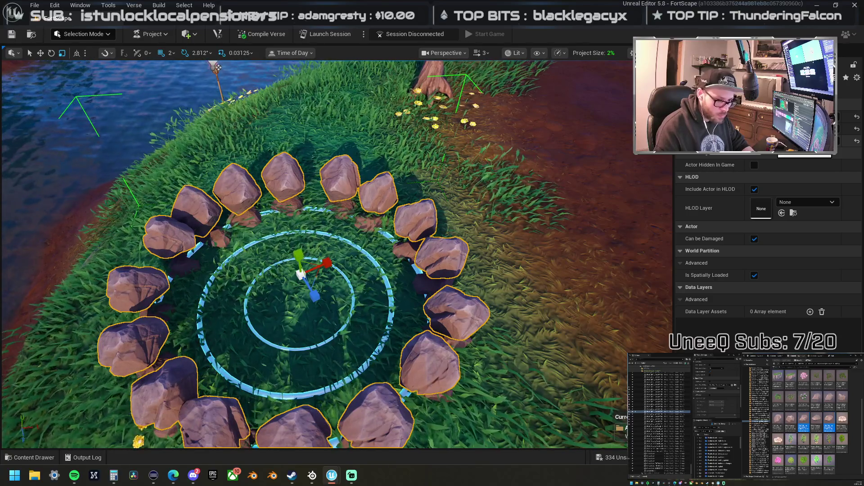
{"action": "key", "text": "ctrl+z"}
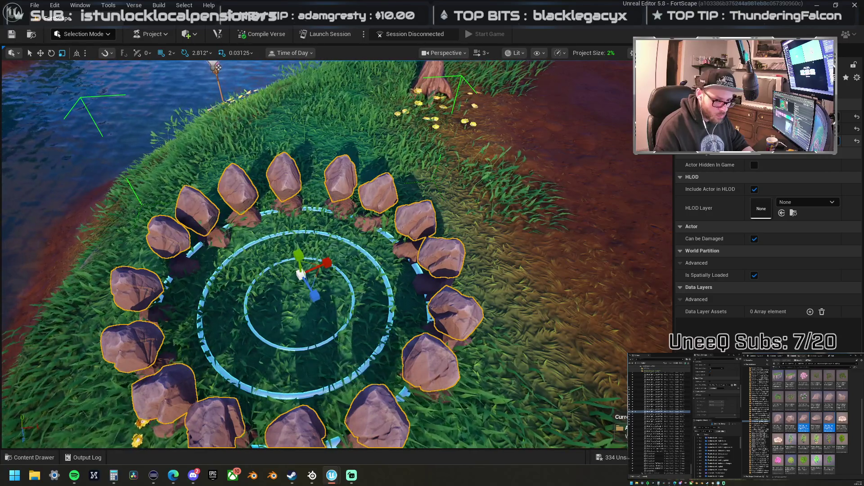
{"action": "key", "text": "ctrl+z"}
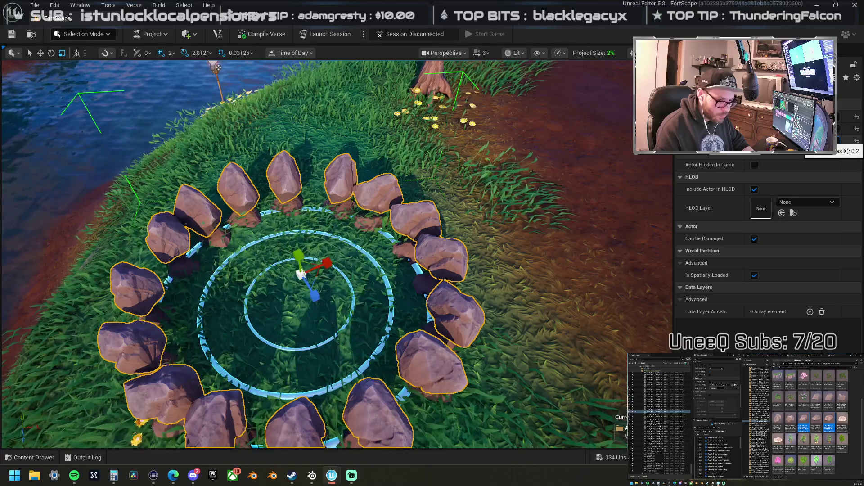
{"action": "key", "text": "ctrl+z"}
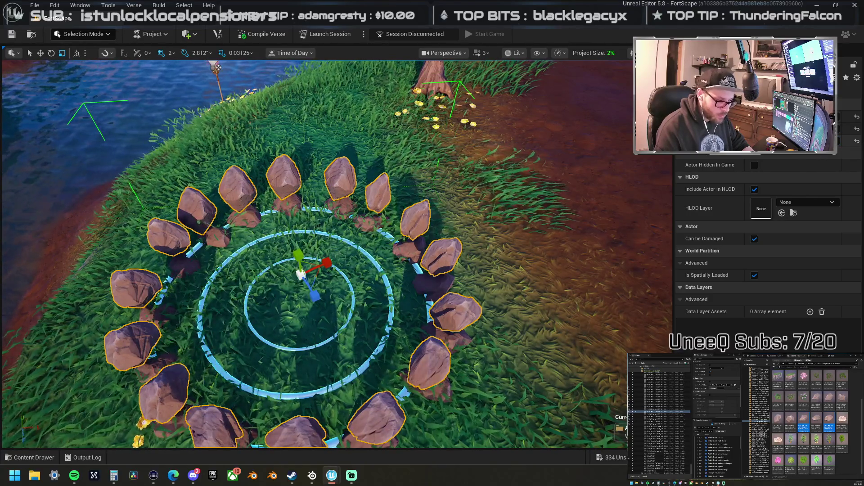
{"action": "key", "text": "ctrl+z"}
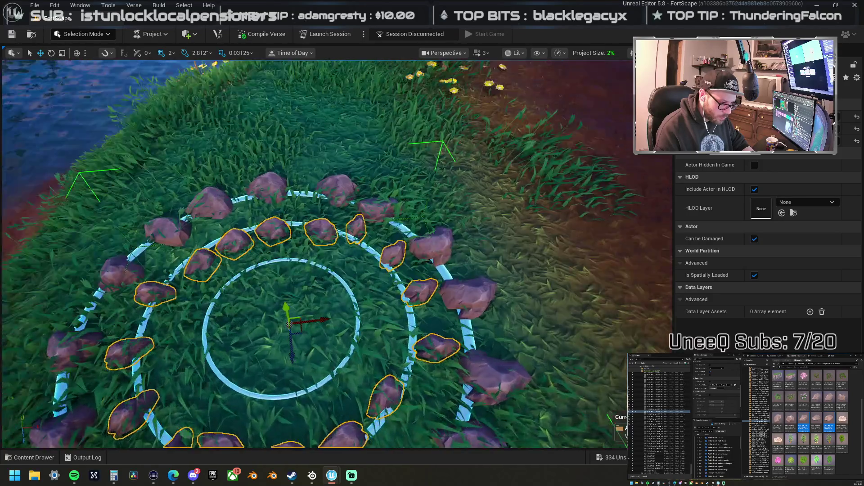
Step: Move a small inner-ring rock to the ring's right side, then delete it despite its group
{"action": "scroll", "coordinate": [411, 281], "scroll_direction": "up", "scroll_amount": 3}
{"action": "left_click", "coordinate": [409, 230]}
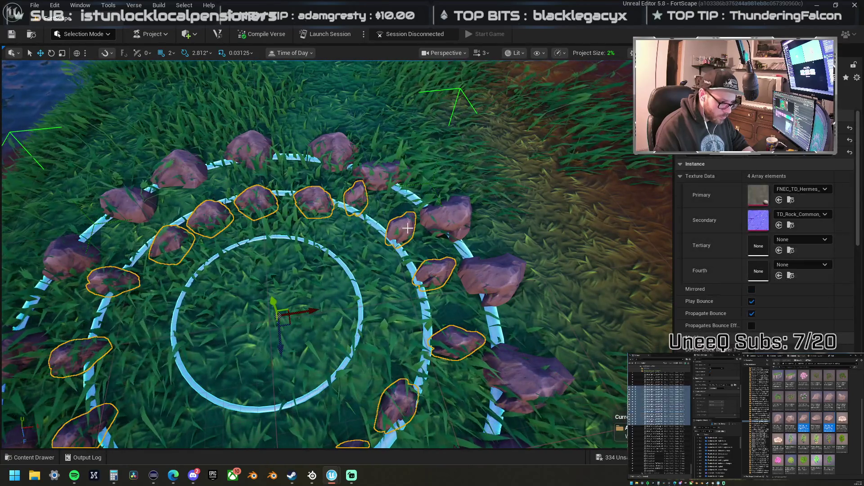
{"action": "left_click", "coordinate": [407, 223]}
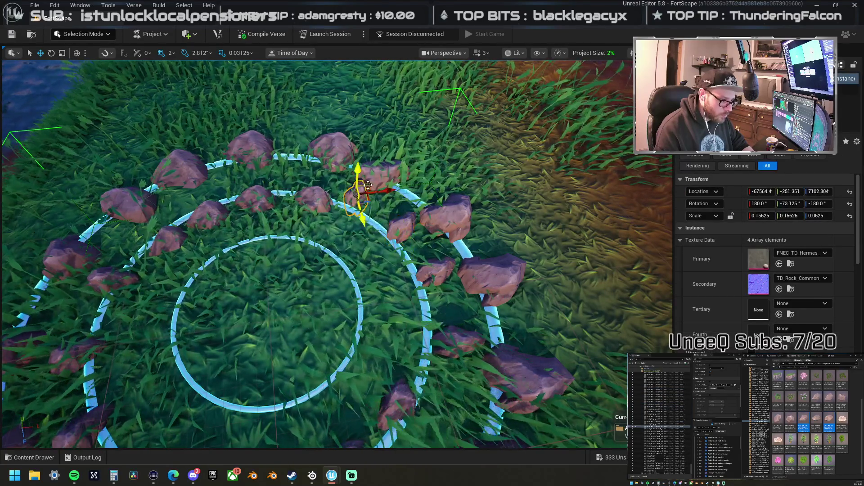
{"action": "left_click", "coordinate": [380, 175]}
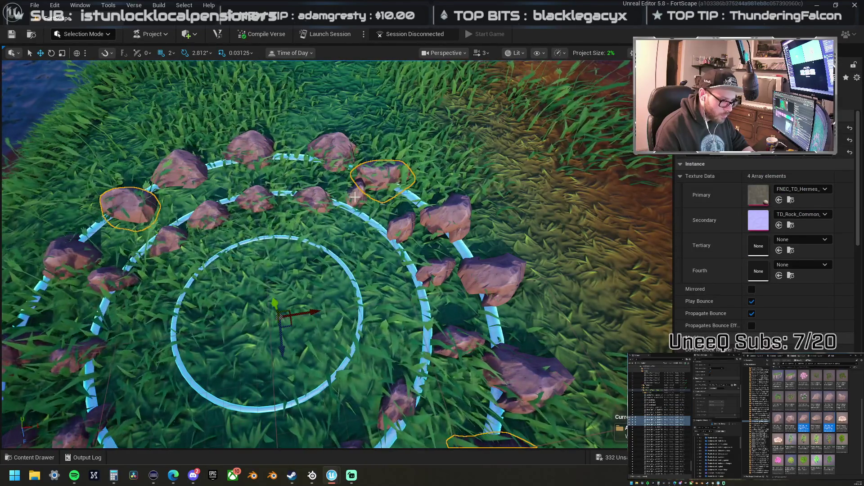
{"action": "left_click", "coordinate": [359, 198]}
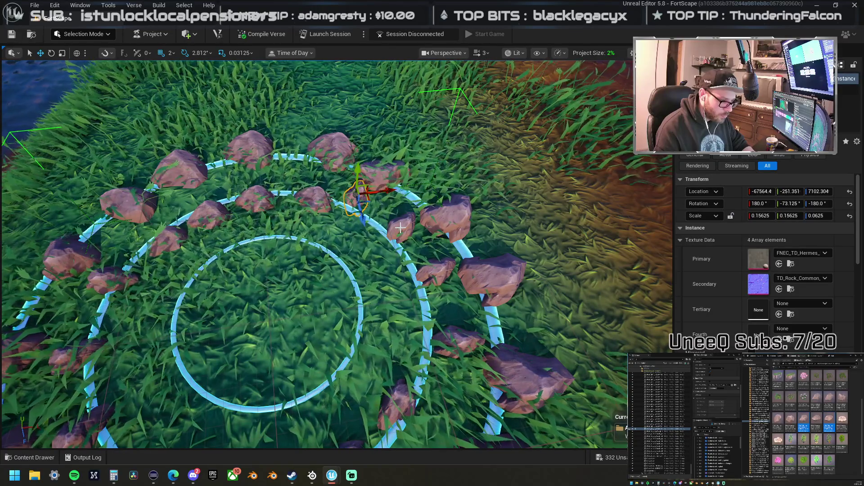
{"action": "mouse_move", "coordinate": [363, 204]}
{"action": "left_mouse_down"}
{"action": "mouse_move", "coordinate": [367, 216]}
{"action": "mouse_move", "coordinate": [411, 234]}
{"action": "mouse_move", "coordinate": [398, 238]}
{"action": "mouse_move", "coordinate": [441, 290]}
{"action": "mouse_move", "coordinate": [430, 302]}
{"action": "mouse_move", "coordinate": [441, 300]}
{"action": "mouse_move", "coordinate": [429, 304]}
{"action": "mouse_move", "coordinate": [435, 309]}
{"action": "mouse_move", "coordinate": [427, 306]}
{"action": "left_mouse_up"}
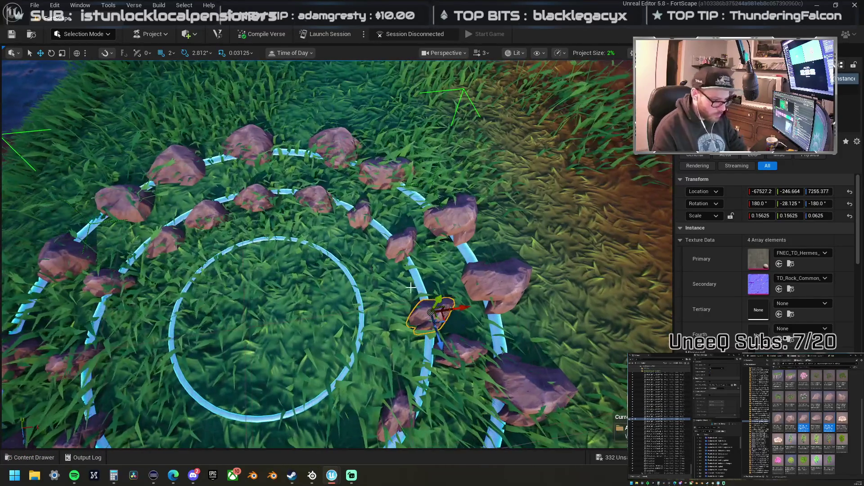
{"action": "key", "text": "Delete"}
{"action": "left_click", "coordinate": [524, 266]}
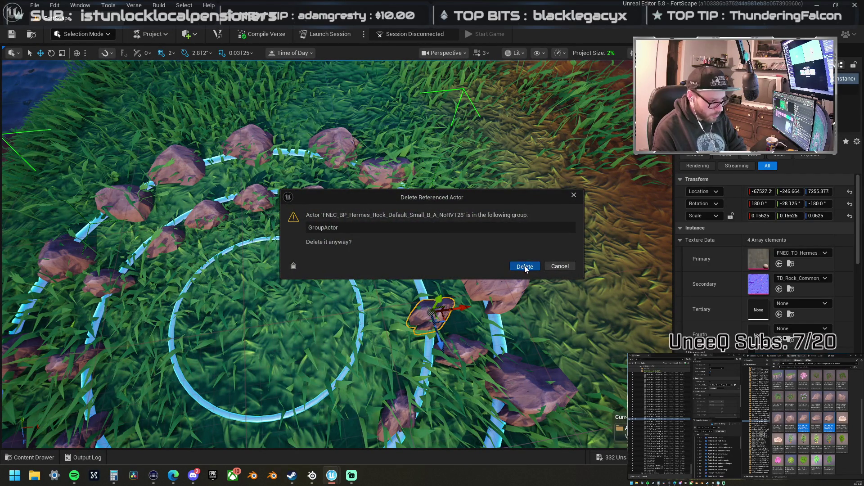
Step: Move a rock from the inner ring's right side to the ring's upper-left
{"action": "left_click", "coordinate": [413, 240]}
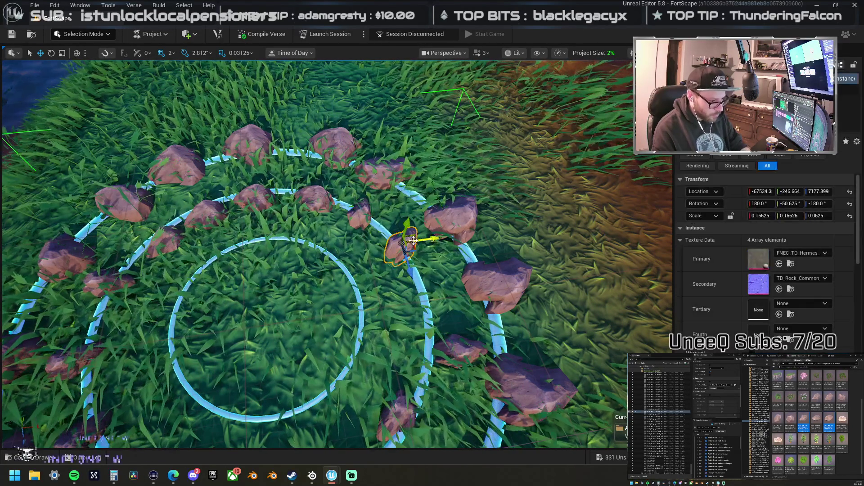
{"action": "scroll", "coordinate": [410, 279], "scroll_direction": "down", "scroll_amount": 3}
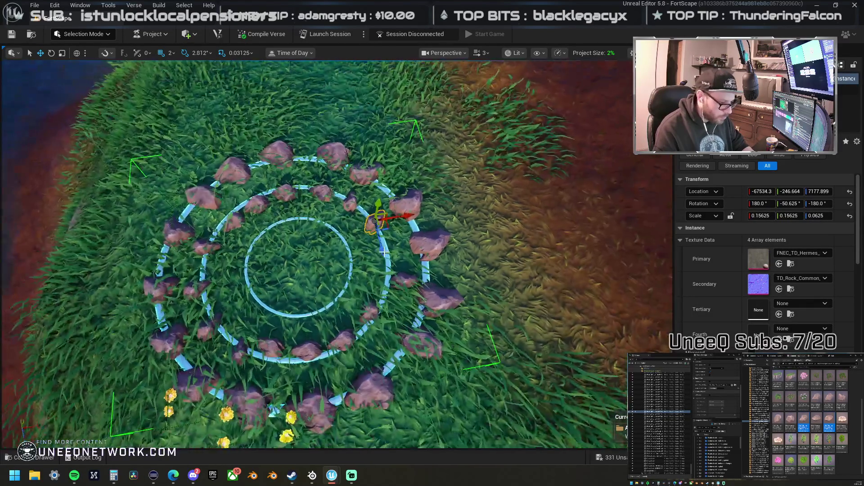
{"action": "left_click", "coordinate": [411, 279]}
{"action": "left_click", "coordinate": [411, 279]}
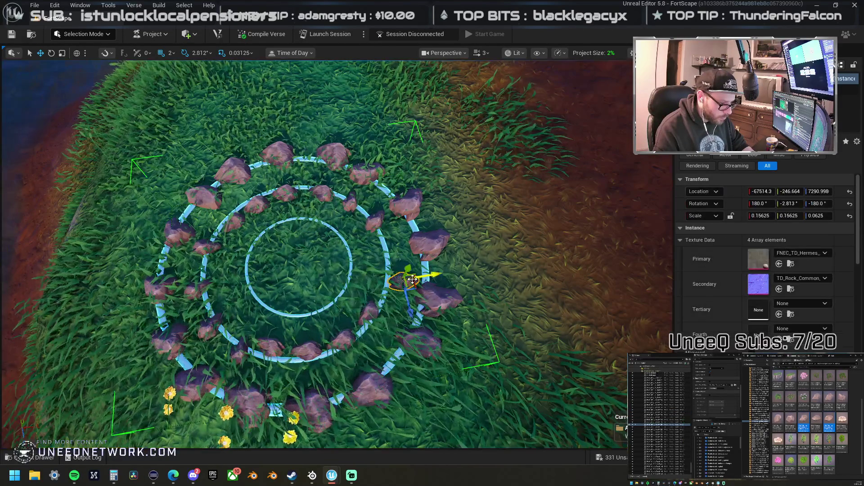
{"action": "left_click_drag", "start_coordinate": [405, 264], "coordinate": [221, 245]}
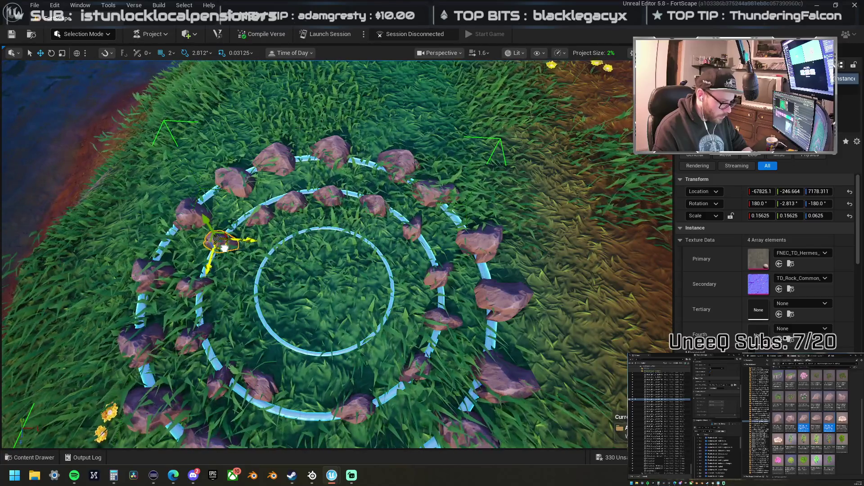
Step: Delete the two stray rocks at the ring's left and lower-left, confirming each deletion
{"action": "key", "text": "Delete"}
{"action": "left_click", "coordinate": [524, 265]}
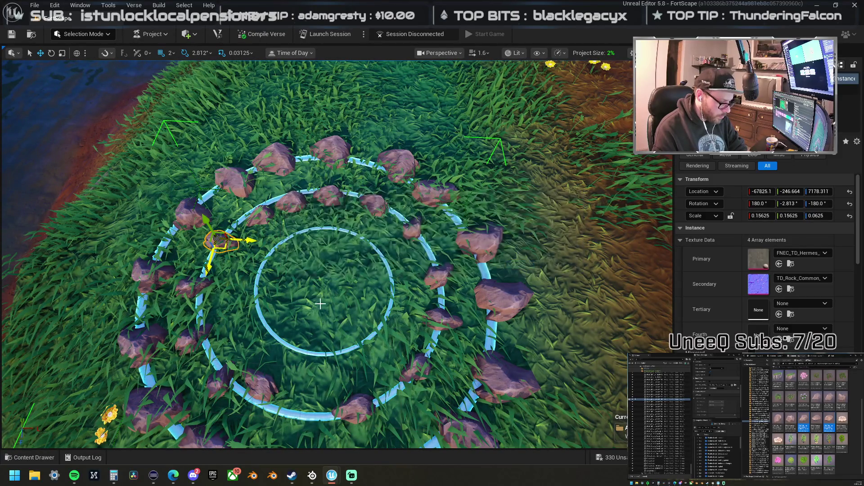
{"action": "left_click", "coordinate": [204, 345]}
{"action": "key", "text": "Delete"}
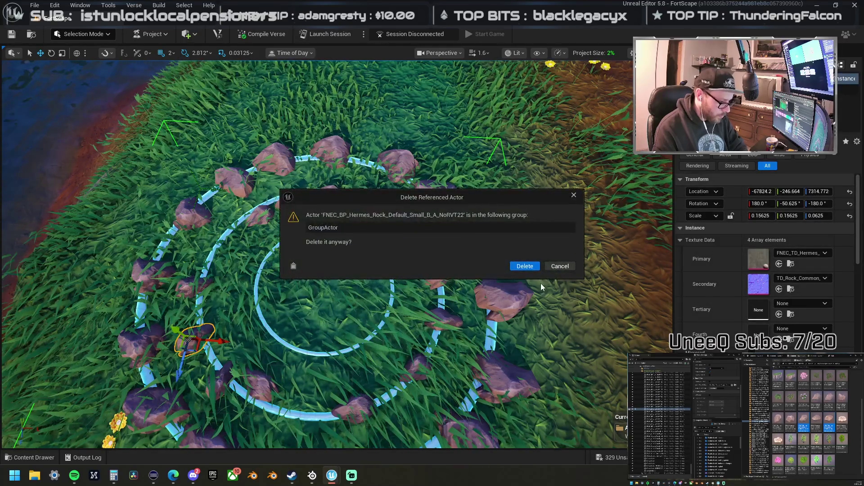
{"action": "left_click", "coordinate": [529, 266]}
{"action": "left_click", "coordinate": [224, 396]}
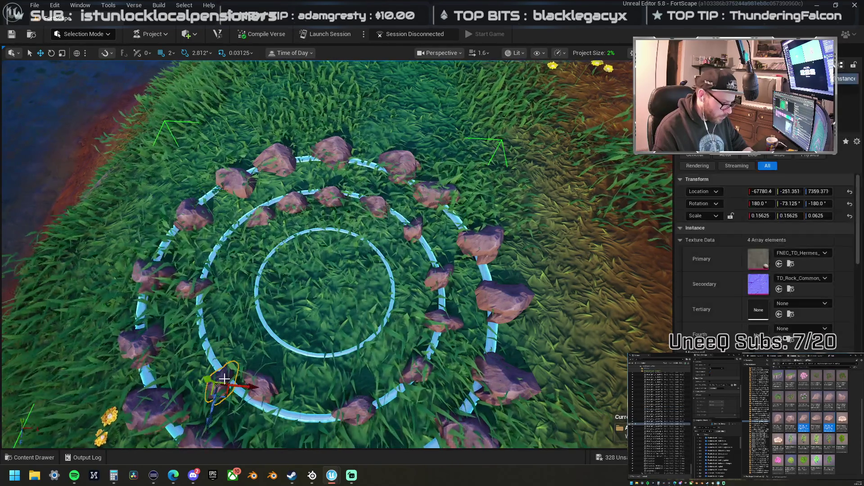
Step: Move a rock onto the middle ring and shift its bottom rock slightly left
{"action": "mouse_move", "coordinate": [223, 398]}
{"action": "left_mouse_down"}
{"action": "mouse_move", "coordinate": [235, 378]}
{"action": "mouse_move", "coordinate": [260, 390]}
{"action": "mouse_move", "coordinate": [257, 410]}
{"action": "left_mouse_up"}
{"action": "scroll", "coordinate": [330, 366], "scroll_direction": "down", "scroll_amount": 3}
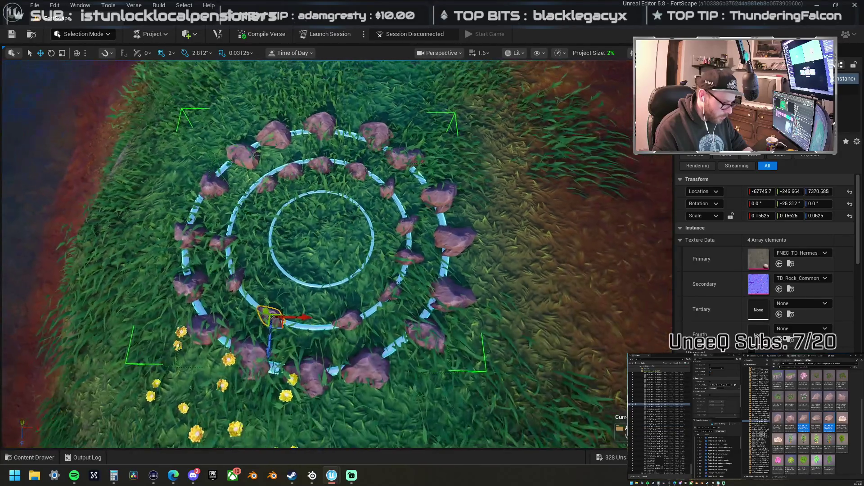
{"action": "left_click", "coordinate": [350, 323]}
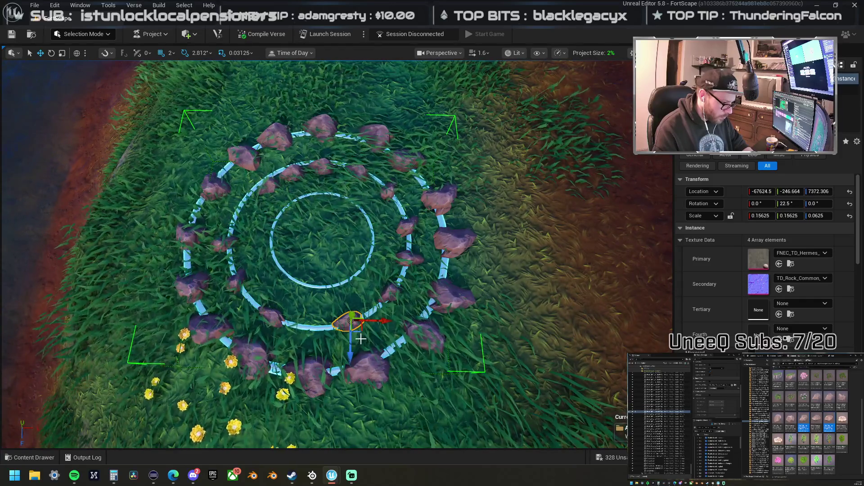
{"action": "left_click_drag", "start_coordinate": [362, 333], "coordinate": [336, 338]}
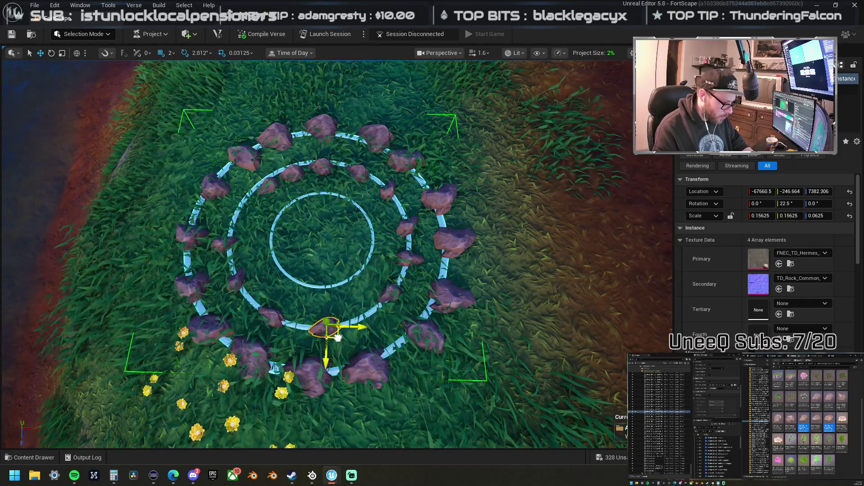
{"action": "left_click", "coordinate": [282, 323]}
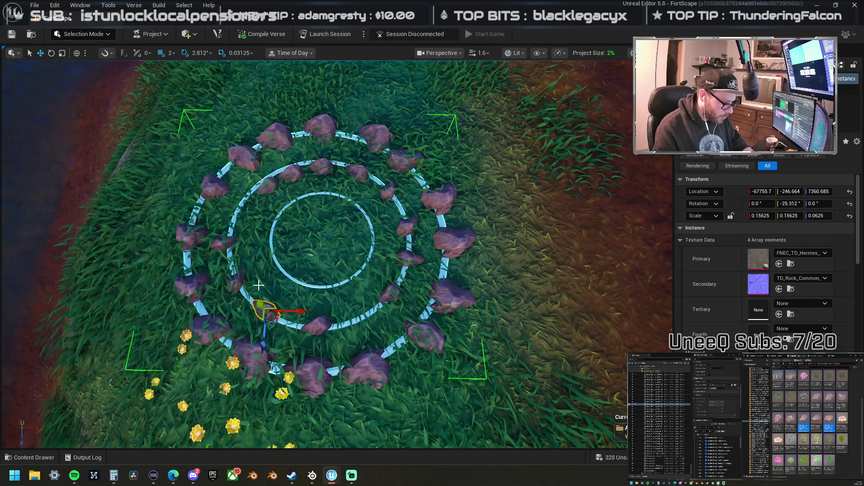
{"action": "left_click", "coordinate": [401, 309]}
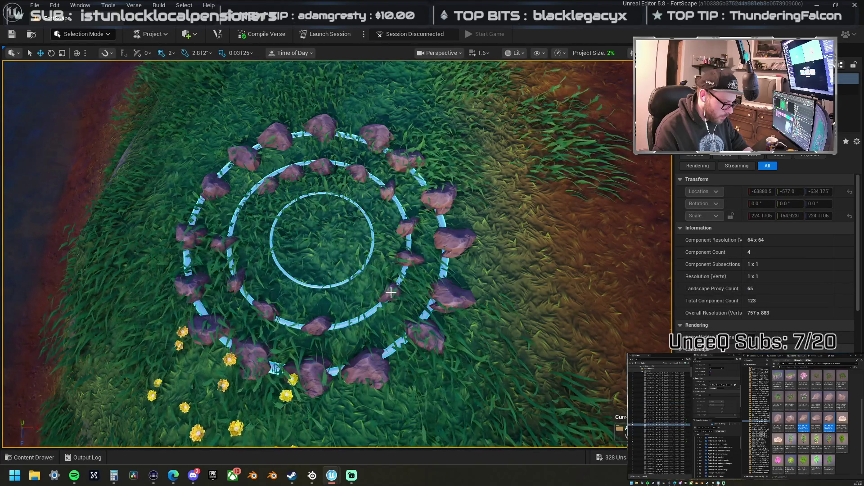
{"action": "left_click", "coordinate": [392, 290]}
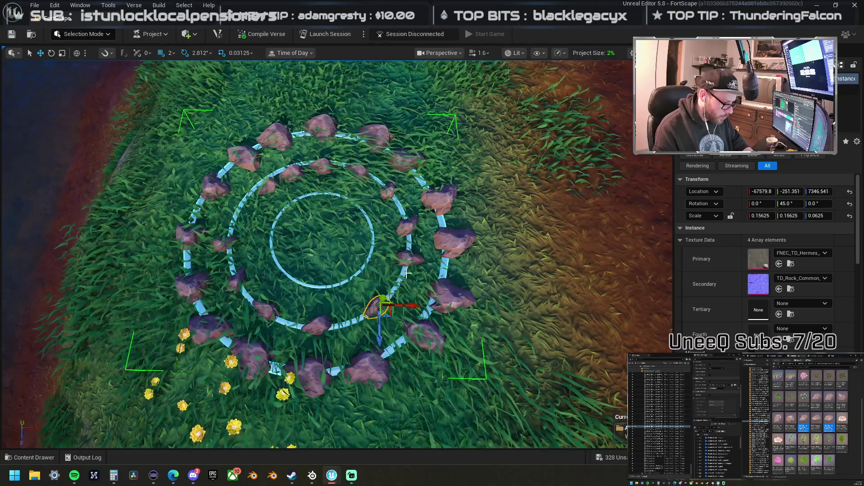
{"action": "left_click", "coordinate": [408, 257]}
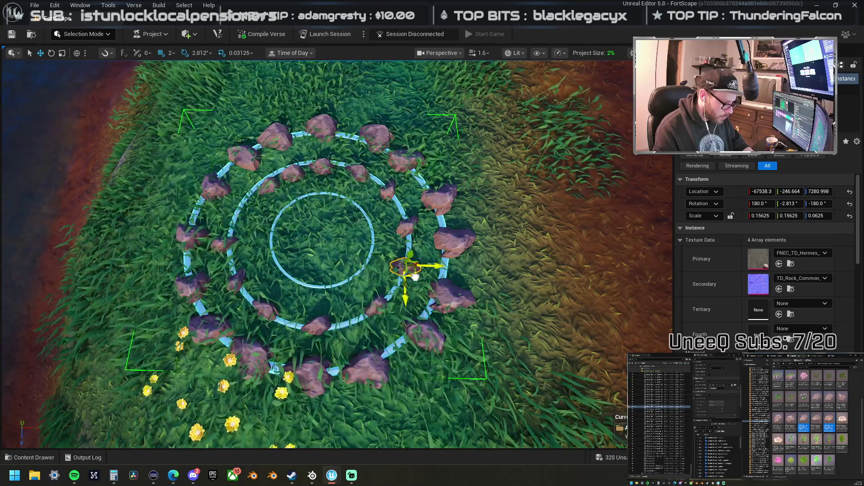
{"action": "left_click", "coordinate": [275, 196]}
{"action": "left_click", "coordinate": [271, 185]}
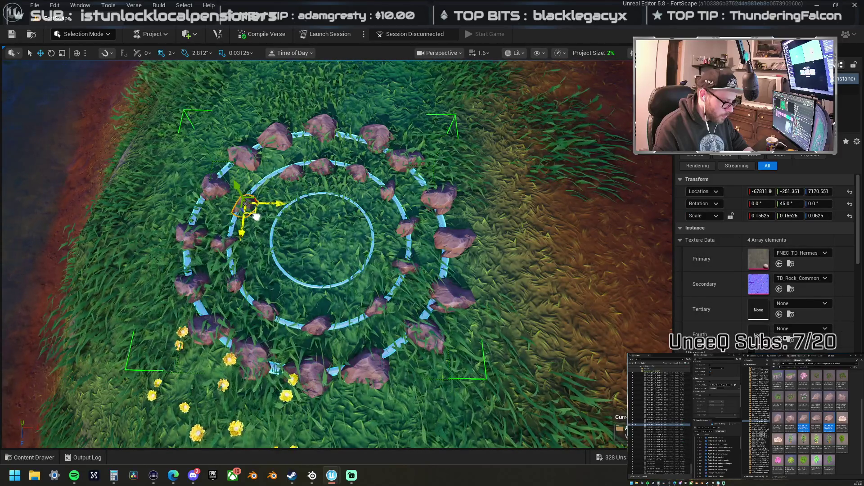
Step: Rotate the left and right outer-ring rocks to new angles
{"action": "left_click", "coordinate": [215, 254]}
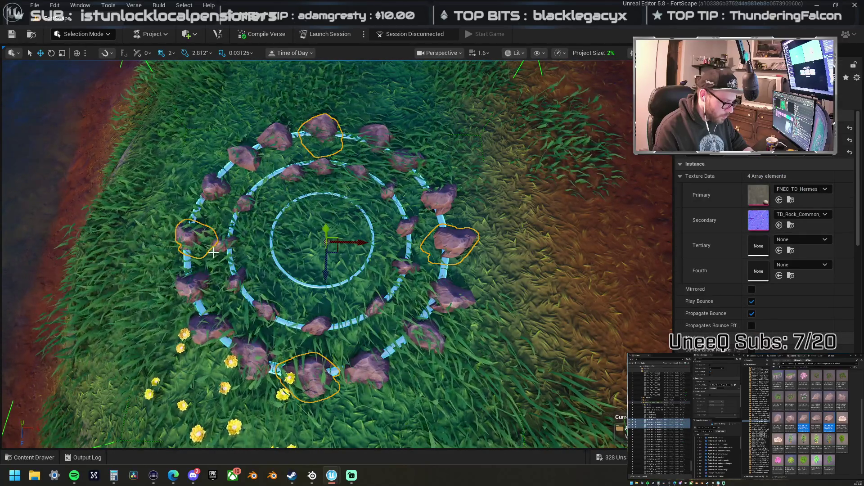
{"action": "left_click", "coordinate": [194, 236]}
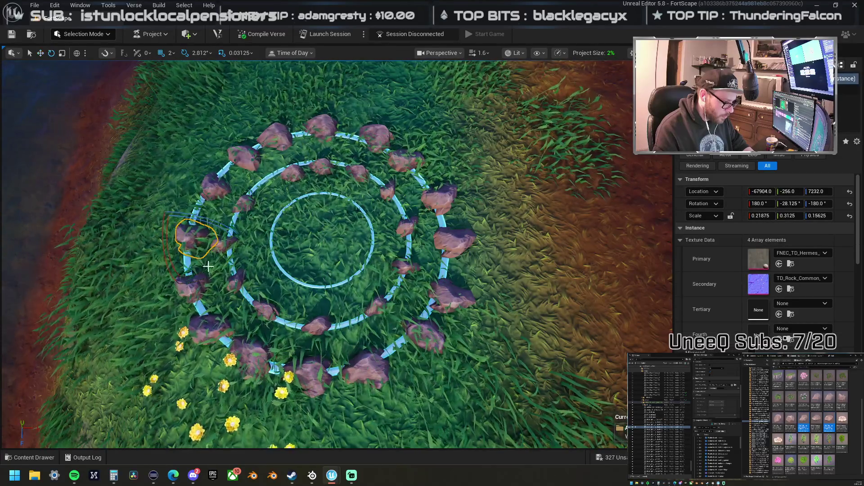
{"action": "left_click_drag", "start_coordinate": [180, 288], "coordinate": [240, 244]}
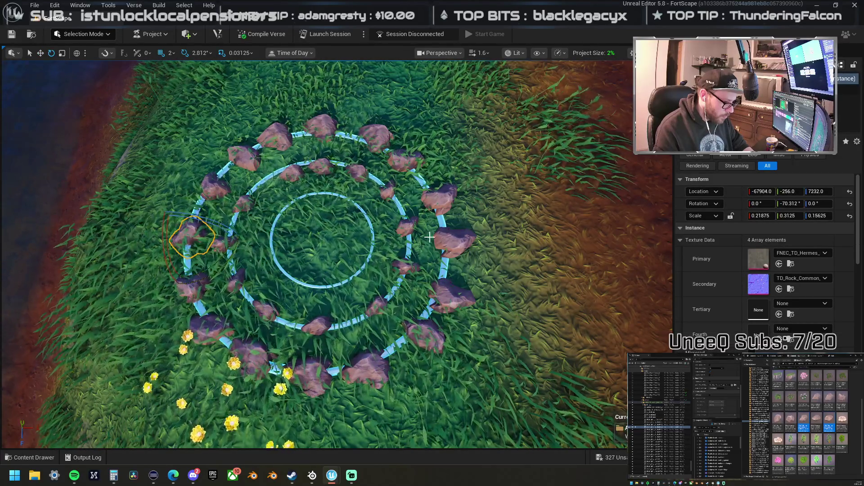
{"action": "left_click", "coordinate": [444, 208]}
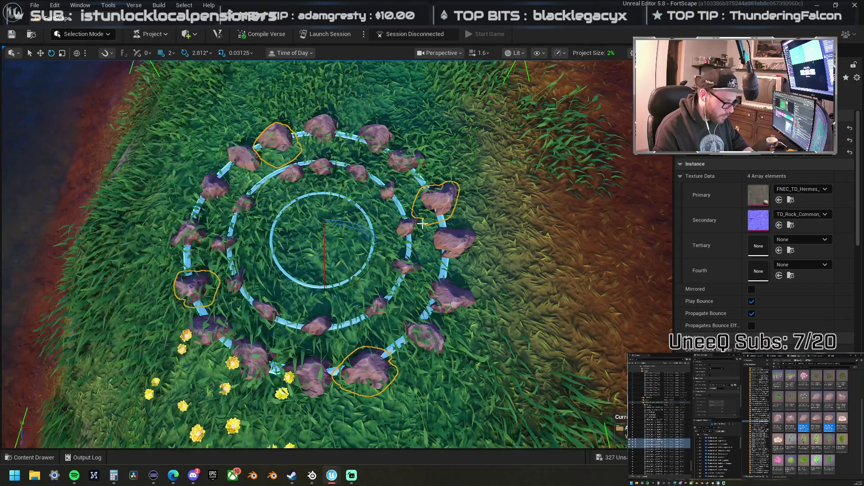
{"action": "left_click", "coordinate": [422, 220]}
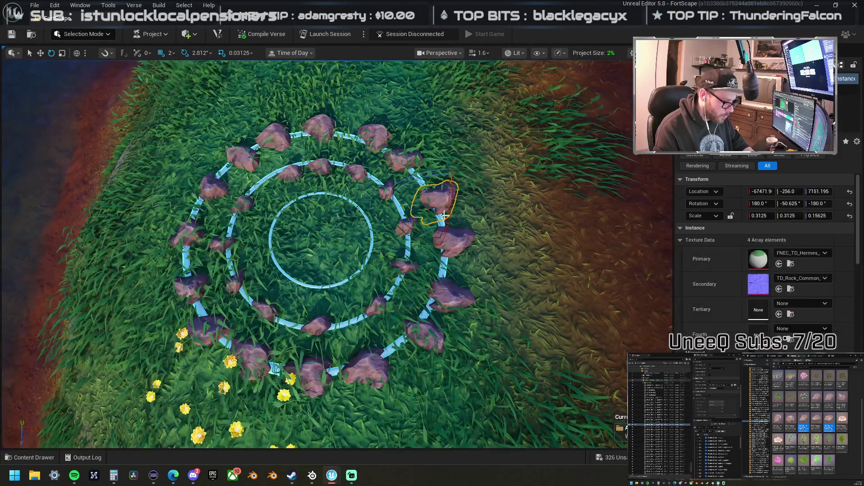
{"action": "left_click_drag", "start_coordinate": [441, 252], "coordinate": [485, 185]}
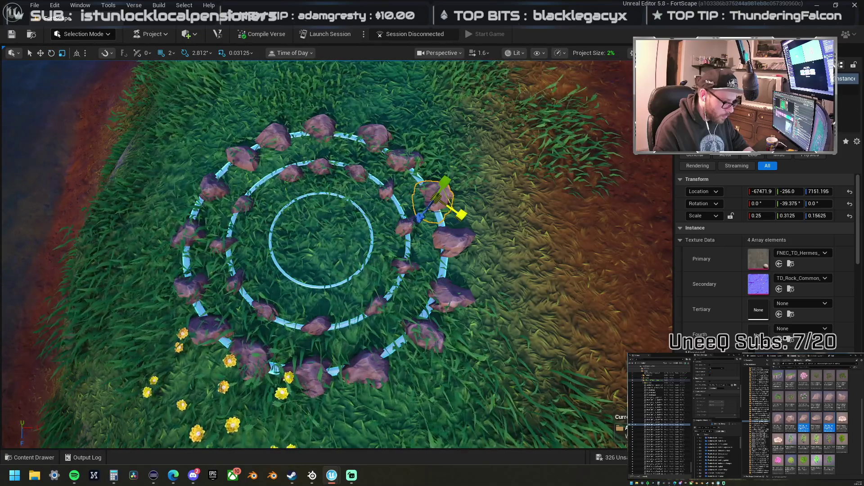
Step: Move a rock at the middle ring's top inward toward the inner circle
{"action": "left_click", "coordinate": [293, 173]}
{"action": "key", "text": "w"}
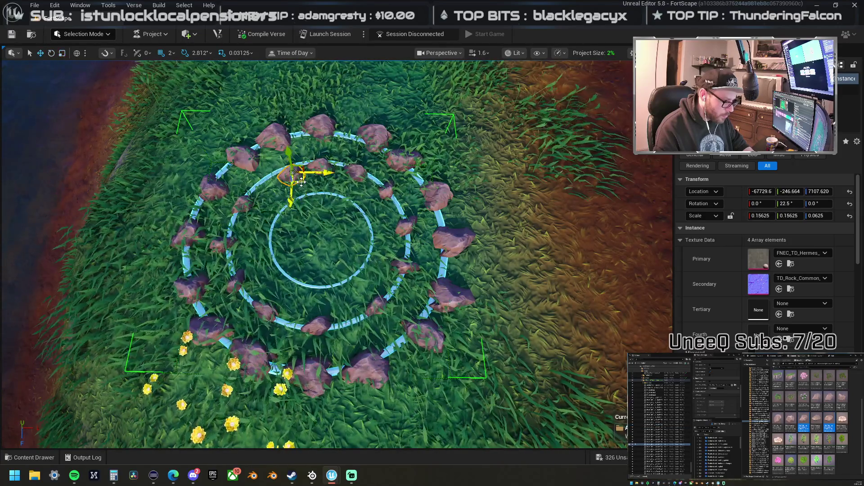
{"action": "left_click", "coordinate": [326, 169]}
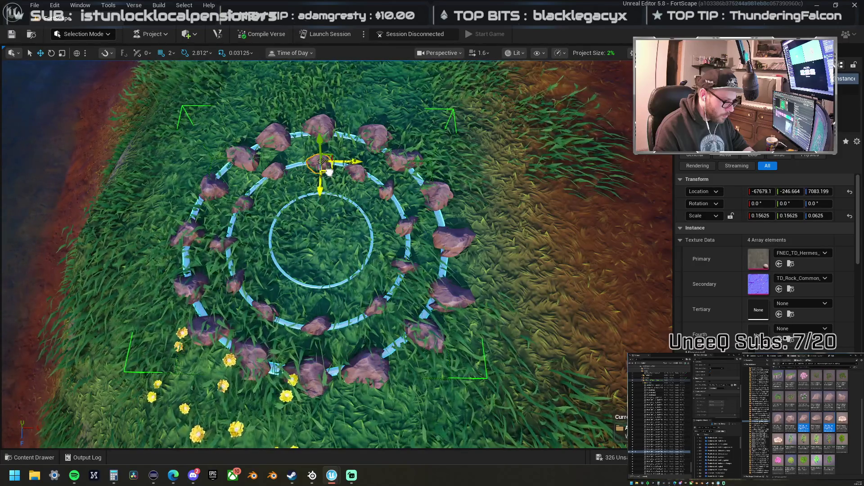
{"action": "left_click", "coordinate": [355, 174]}
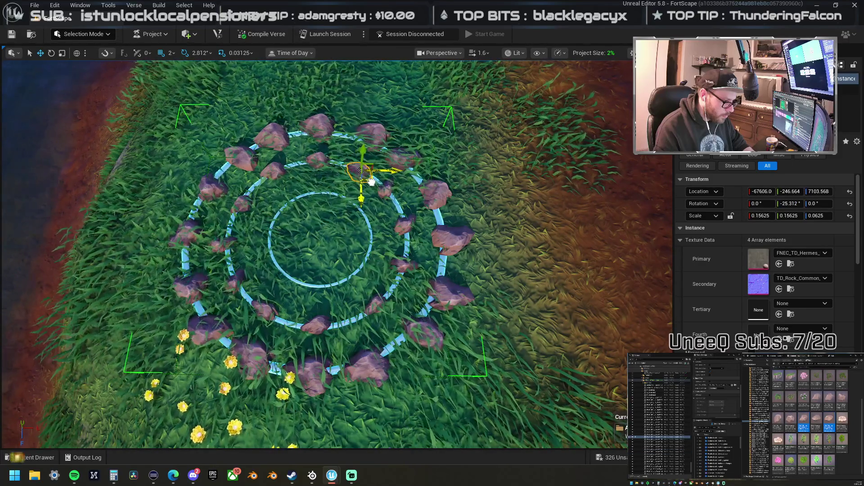
{"action": "left_click_drag", "start_coordinate": [371, 176], "coordinate": [337, 201]}
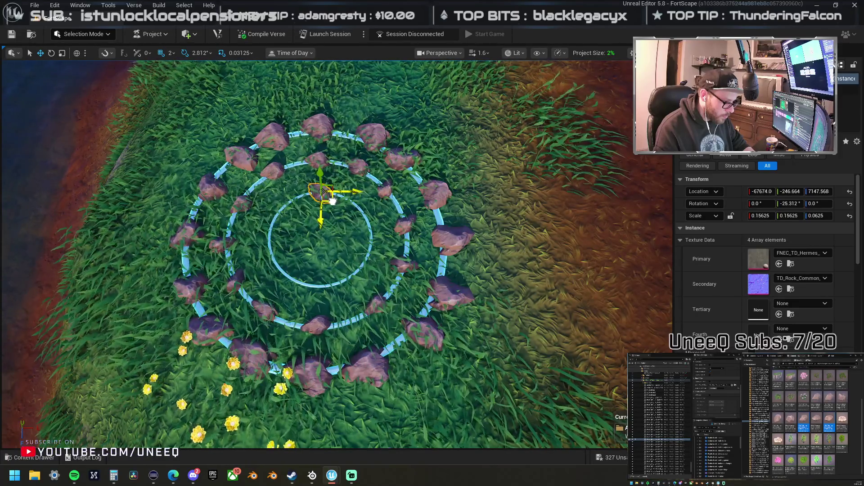
{"action": "left_click", "coordinate": [234, 249]}
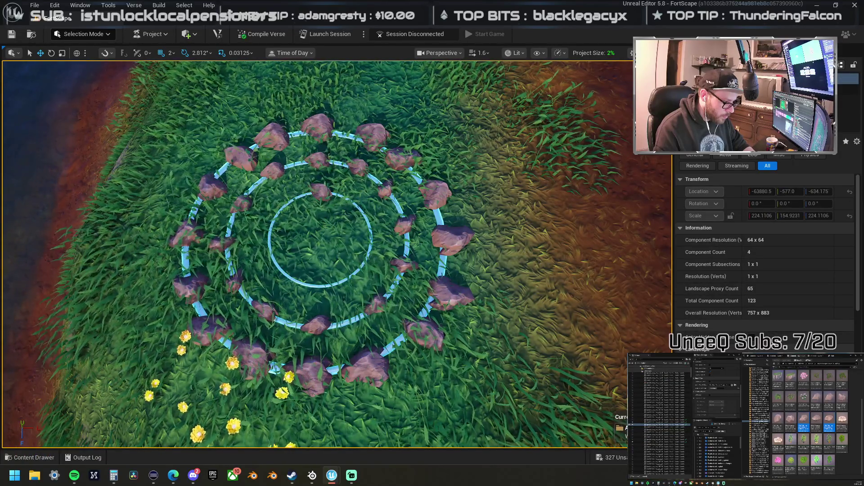
Step: Move the rock near the inner circle's left onto the inner circle's edge
{"action": "left_click", "coordinate": [221, 245]}
{"action": "left_click_drag", "start_coordinate": [254, 244], "coordinate": [308, 243]}
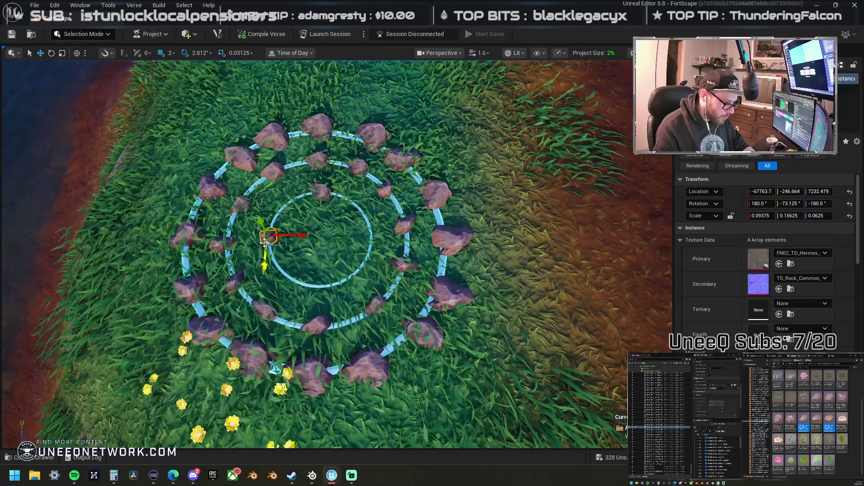
{"action": "left_click_drag", "start_coordinate": [297, 236], "coordinate": [342, 238]}
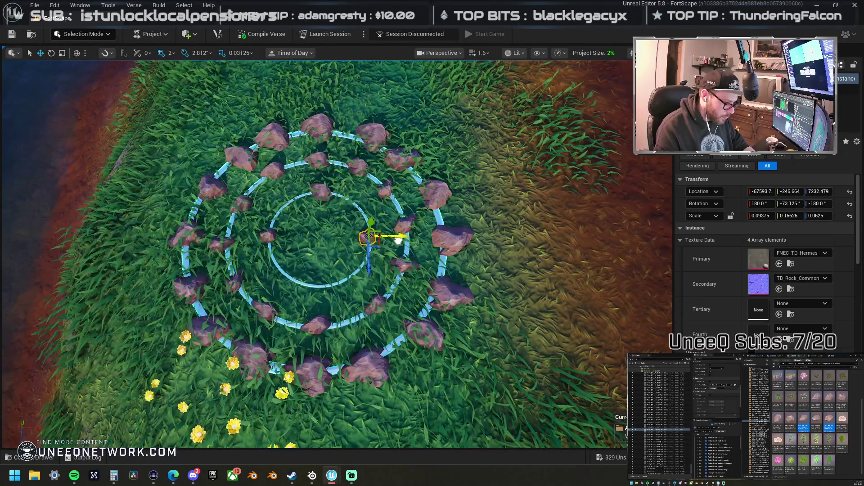
Step: Alt-drag three copies of the top rock around the inner circle, then place a Hydrangea plant
{"action": "left_click", "coordinate": [322, 196]}
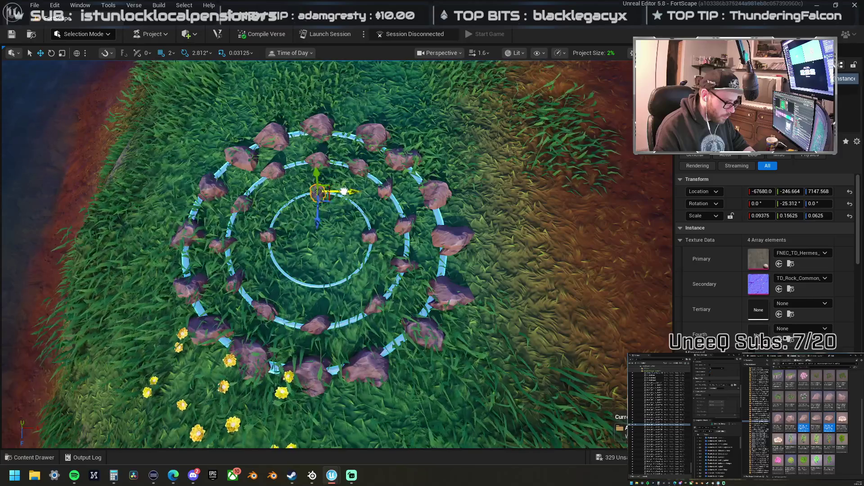
{"action": "left_click_drag", "start_coordinate": [318, 221], "coordinate": [309, 312]}
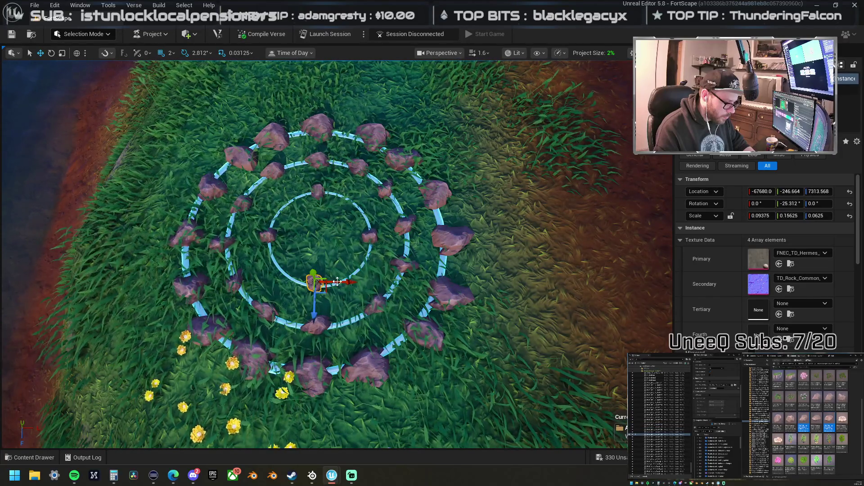
{"action": "mouse_move", "coordinate": [326, 293]}
{"action": "left_mouse_down"}
{"action": "mouse_move", "coordinate": [354, 290]}
{"action": "mouse_move", "coordinate": [307, 224]}
{"action": "left_mouse_up"}
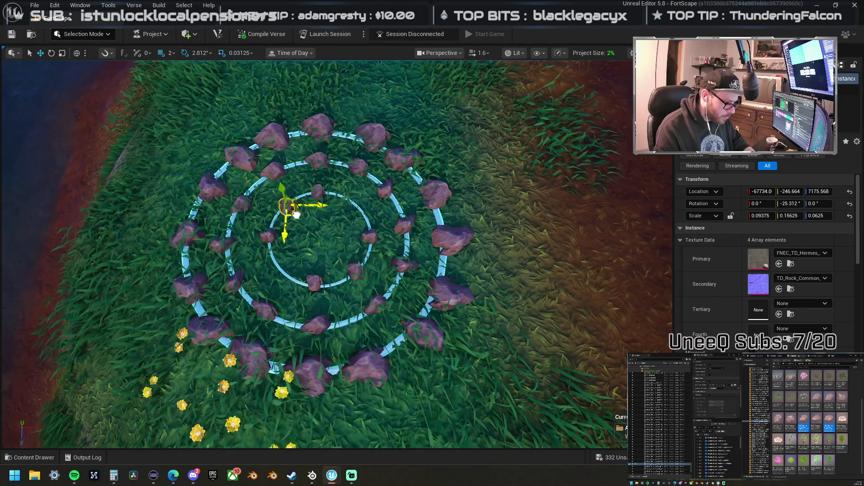
{"action": "mouse_move", "coordinate": [296, 213]}
{"action": "left_mouse_down"}
{"action": "mouse_move", "coordinate": [297, 271]}
{"action": "mouse_move", "coordinate": [358, 218]}
{"action": "mouse_move", "coordinate": [583, 148]}
{"action": "mouse_move", "coordinate": [581, 198]}
{"action": "mouse_move", "coordinate": [542, 222]}
{"action": "mouse_move", "coordinate": [546, 285]}
{"action": "left_mouse_up"}
{"action": "scroll", "coordinate": [325, 228], "scroll_direction": "down", "scroll_amount": 3}
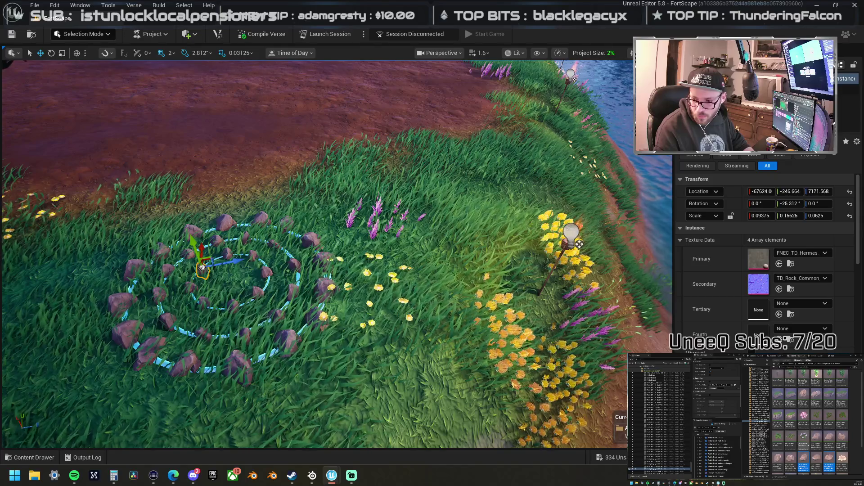
{"action": "mouse_move", "coordinate": [199, 485]}
{"action": "left_mouse_down"}
{"action": "mouse_move", "coordinate": [199, 381]}
{"action": "mouse_move", "coordinate": [237, 273]}
{"action": "left_mouse_up"}
Step: Replace the Hydrangea with an Azaleas bush at the ring centre
{"action": "key", "text": "f"}
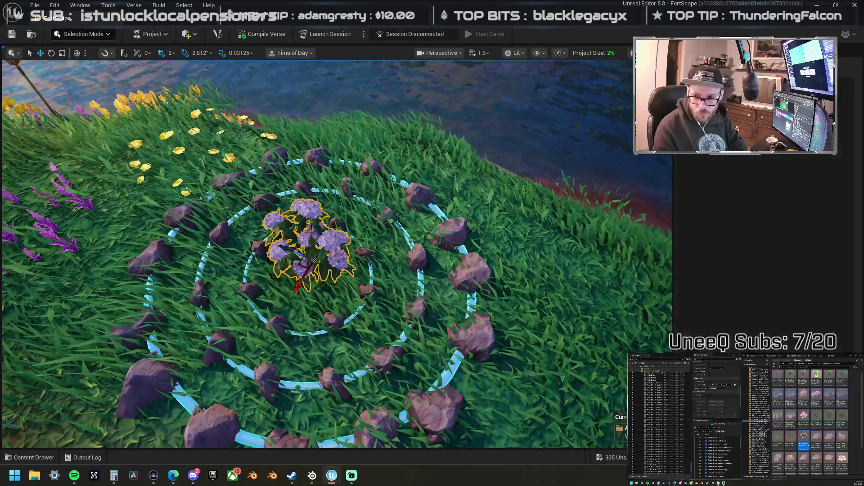
{"action": "key", "text": "Delete"}
{"action": "left_click_drag", "start_coordinate": [315, 485], "coordinate": [317, 260]}
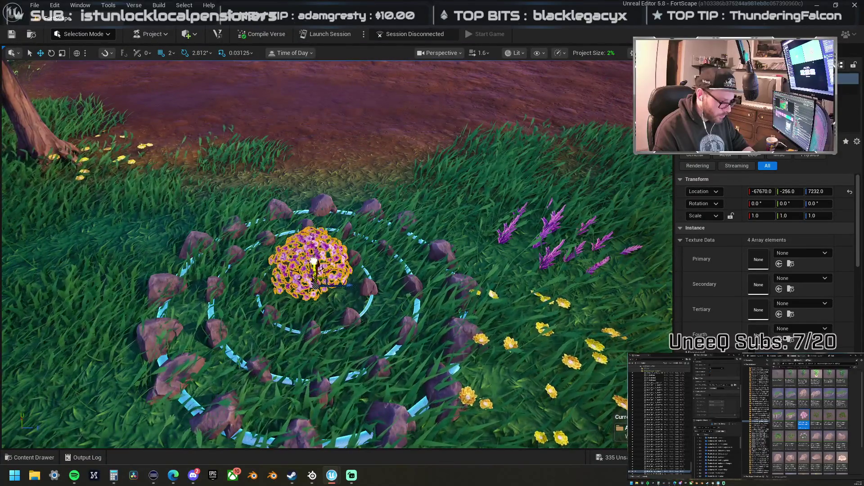
{"action": "left_click_drag", "start_coordinate": [313, 261], "coordinate": [364, 310]}
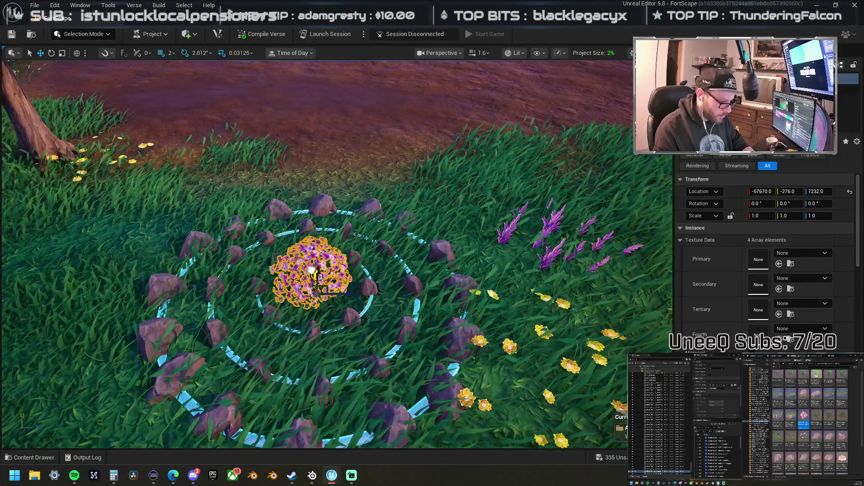
Step: Delete the inner, middle and outer light rings
{"action": "left_click", "coordinate": [363, 310]}
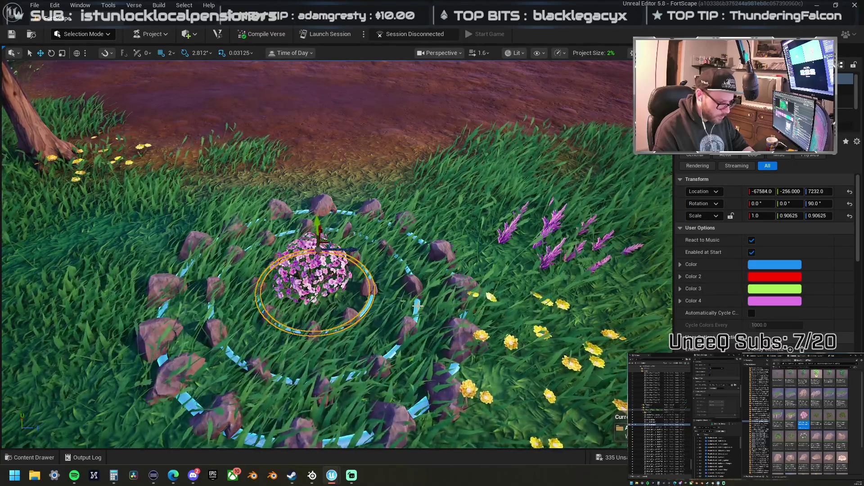
{"action": "left_click", "coordinate": [417, 306], "text": "ctrl"}
{"action": "left_click", "coordinate": [463, 317], "text": "ctrl"}
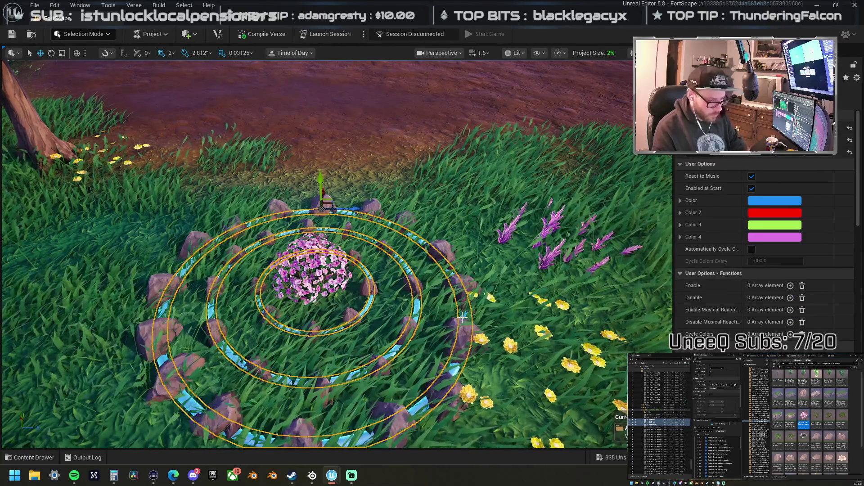
{"action": "key", "text": "Delete"}
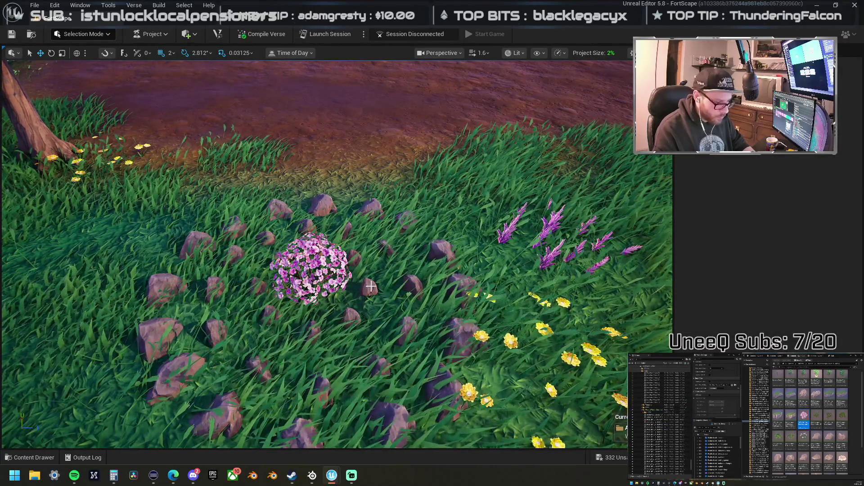
Step: Move a small rock to the bush's left, then select all rocks plus the bush
{"action": "left_click", "coordinate": [370, 287]}
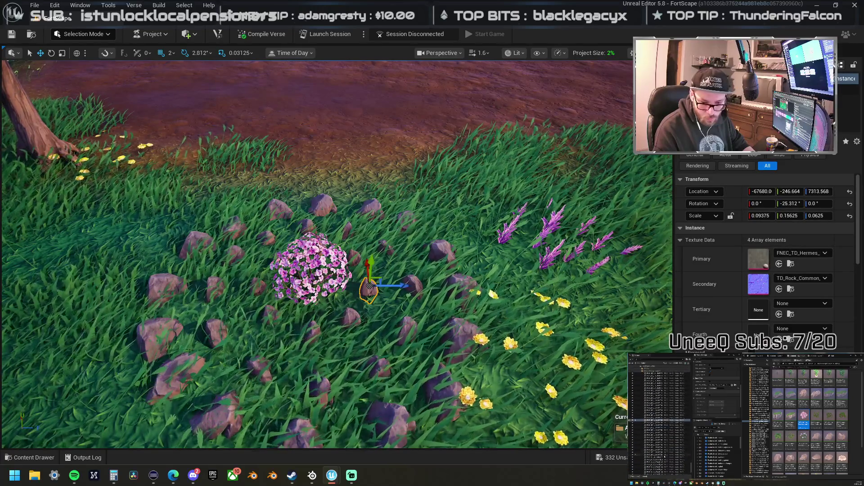
{"action": "left_click_drag", "start_coordinate": [370, 287], "coordinate": [282, 261]}
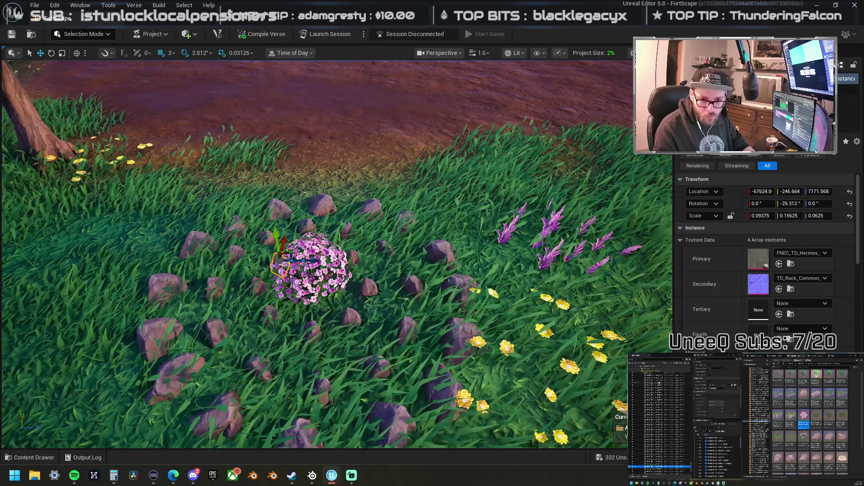
{"action": "key", "text": "shift+e"}
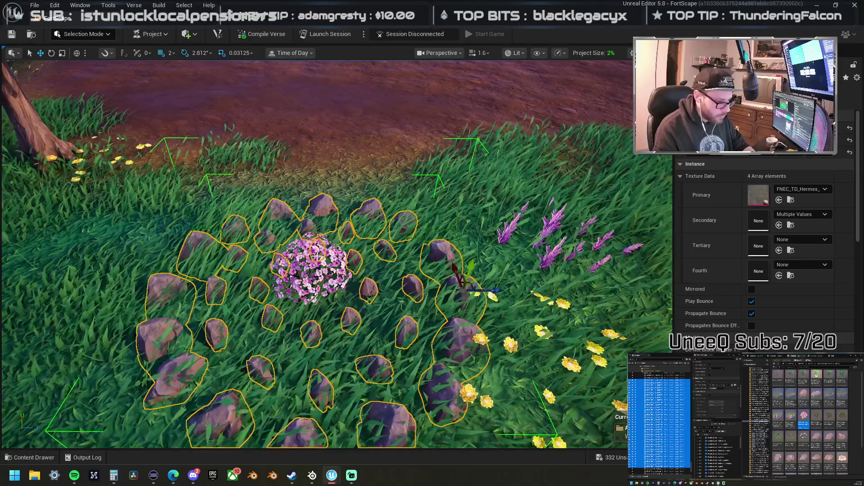
{"action": "left_click", "coordinate": [317, 256], "text": "ctrl"}
{"action": "left_click_drag", "start_coordinate": [323, 256], "coordinate": [280, 286]}
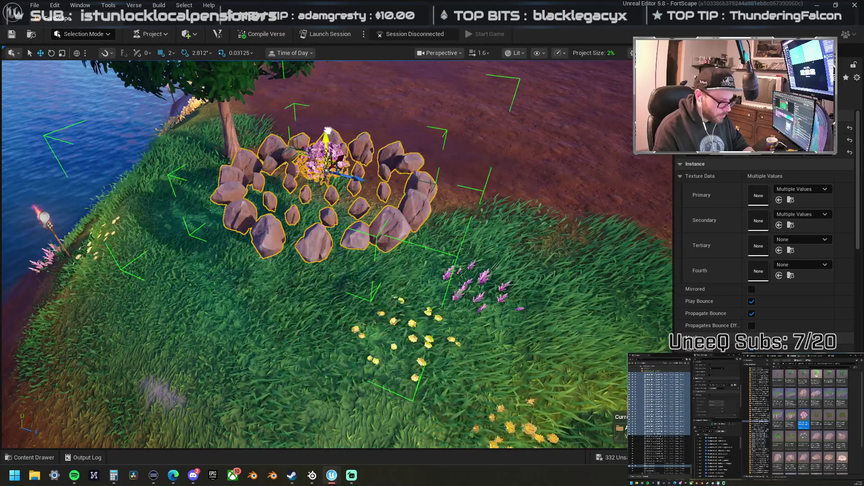
{"action": "key", "text": "ctrl+z"}
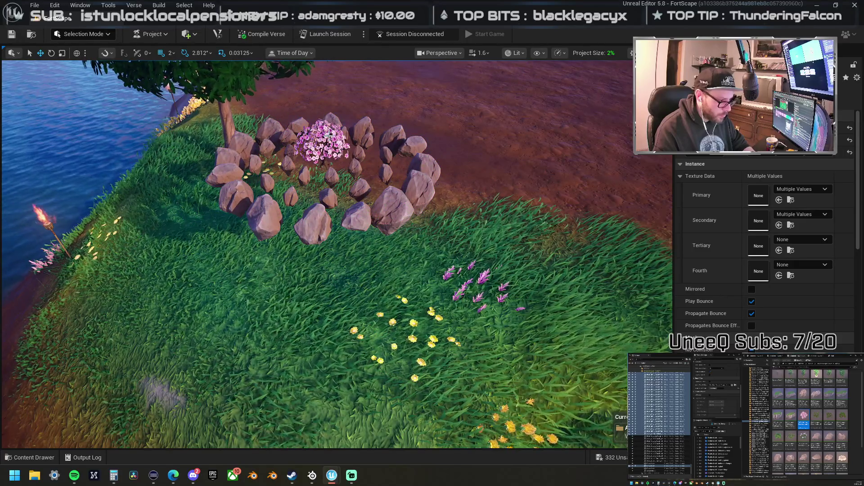
{"action": "scroll", "coordinate": [377, 220], "scroll_direction": "down", "scroll_amount": 3}
{"action": "key", "text": "ctrl+y"}
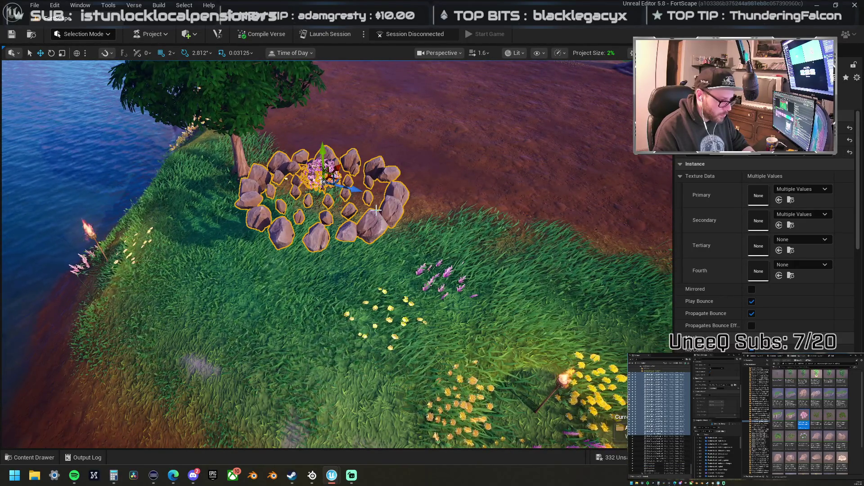
Step: Drop the selected rock ring and bush onto the terrain with End
{"action": "scroll", "coordinate": [340, 201], "scroll_direction": "down", "scroll_amount": 3}
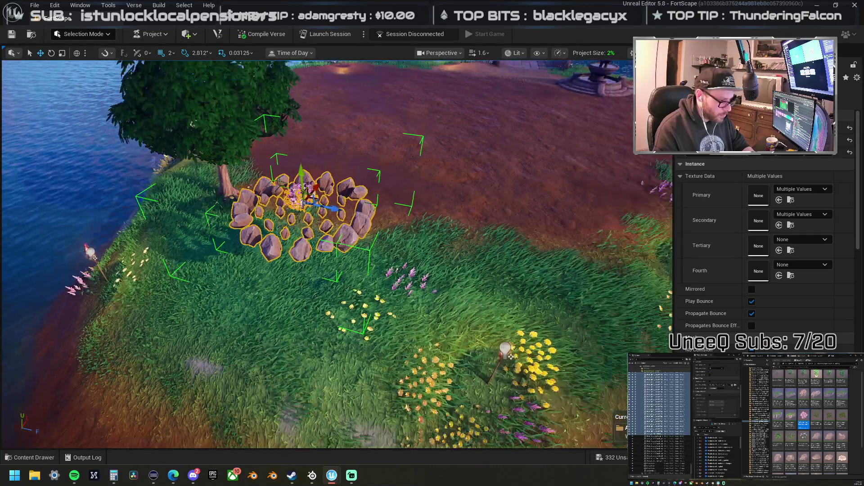
{"action": "scroll", "coordinate": [338, 201], "scroll_direction": "up", "scroll_amount": 2}
{"action": "left_click_drag", "start_coordinate": [338, 201], "coordinate": [365, 206]}
{"action": "scroll", "coordinate": [366, 205], "scroll_direction": "up", "scroll_amount": 2}
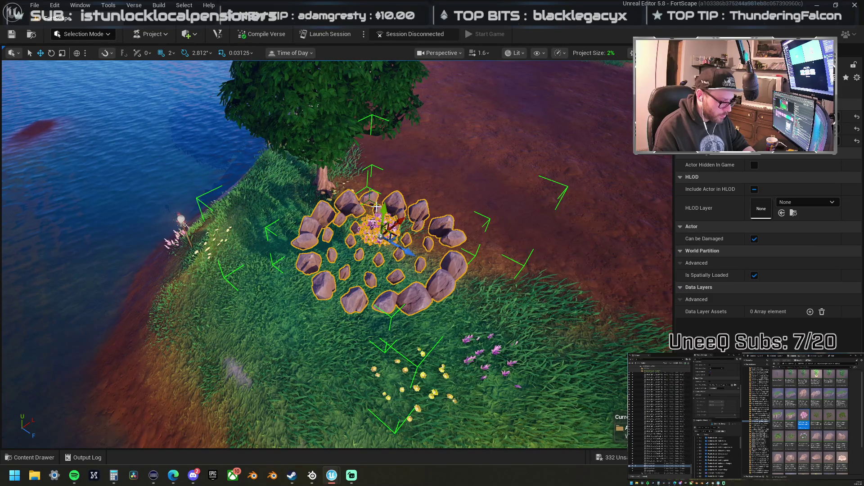
{"action": "key", "text": "End"}
Step: Group the rock ring and flower bush into a new Outliner folder
{"action": "mouse_move", "coordinate": [364, 193]}
{"action": "left_mouse_down"}
{"action": "mouse_move", "coordinate": [355, 158]}
{"action": "mouse_move", "coordinate": [355, 168]}
{"action": "mouse_move", "coordinate": [502, 263]}
{"action": "left_mouse_up"}
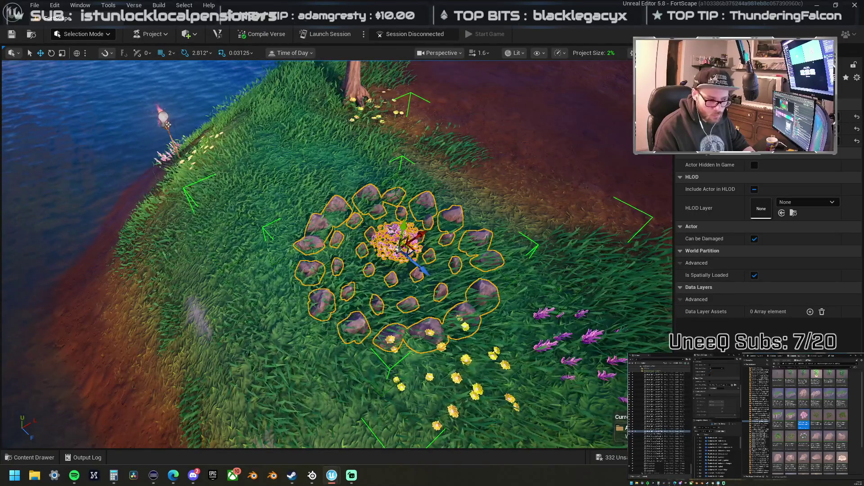
{"action": "left_click", "coordinate": [490, 259]}
{"action": "left_click", "coordinate": [423, 242]}
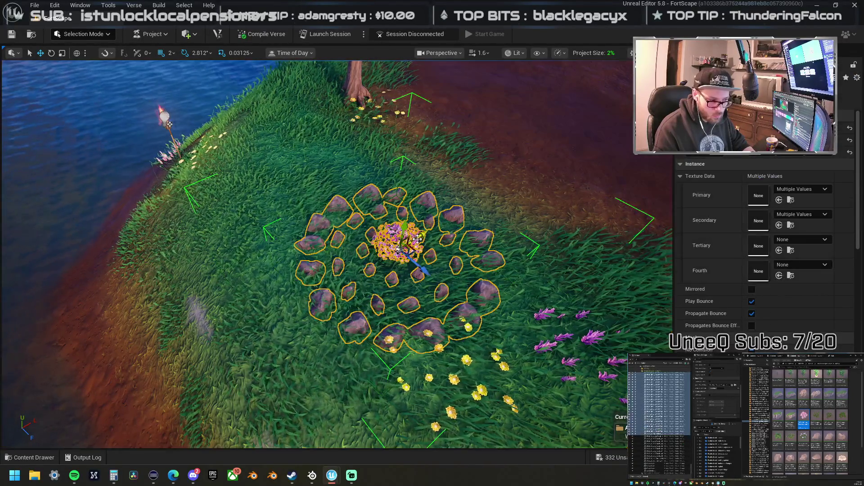
{"action": "left_click", "coordinate": [656, 424]}
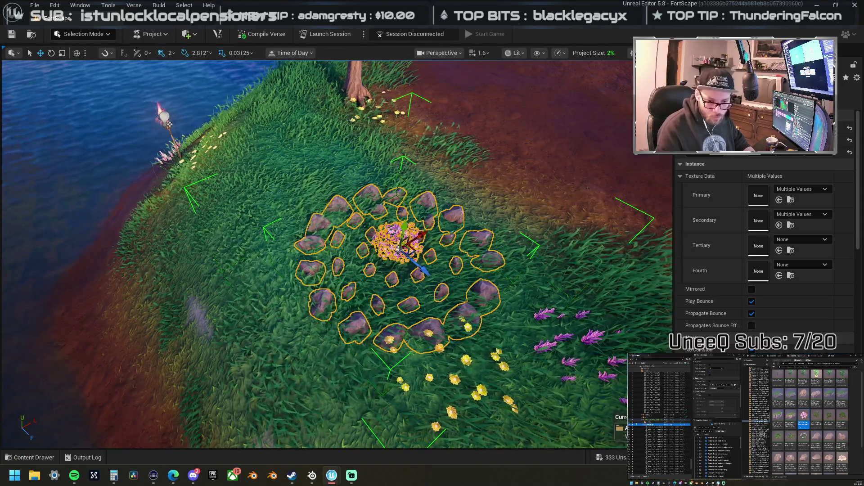
{"action": "scroll", "coordinate": [338, 253], "scroll_direction": "down", "scroll_amount": 5}
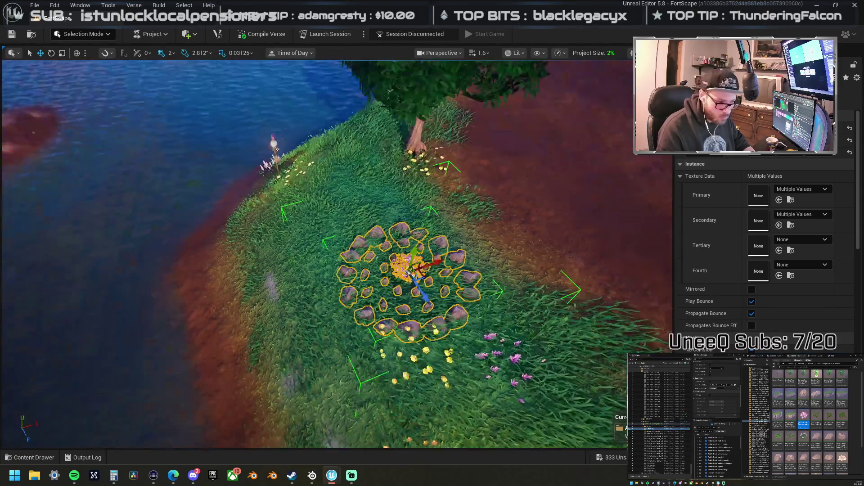
{"action": "scroll", "coordinate": [338, 252], "scroll_direction": "down", "scroll_amount": 10}
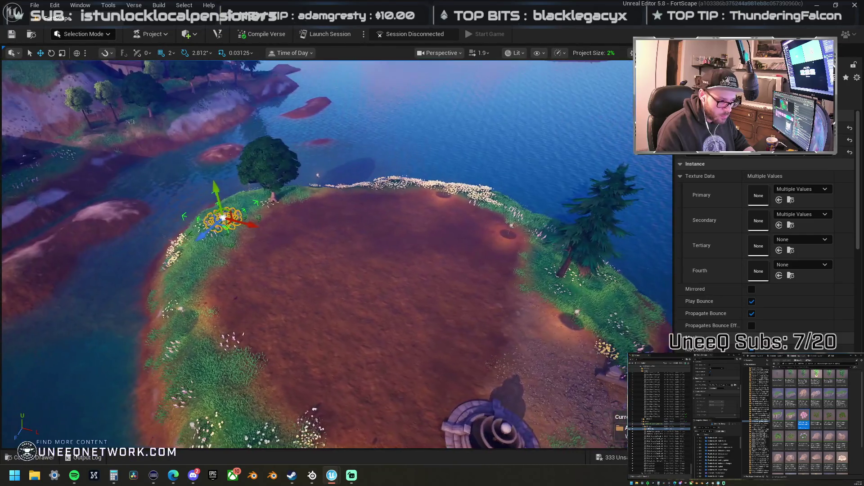
{"action": "mouse_move", "coordinate": [337, 252]}
{"action": "left_mouse_down"}
{"action": "mouse_move", "coordinate": [518, 252]}
{"action": "mouse_move", "coordinate": [252, 252]}
{"action": "left_mouse_up"}
{"action": "scroll", "coordinate": [270, 252], "scroll_direction": "up", "scroll_amount": 2}
{"action": "left_click", "coordinate": [659, 424]}
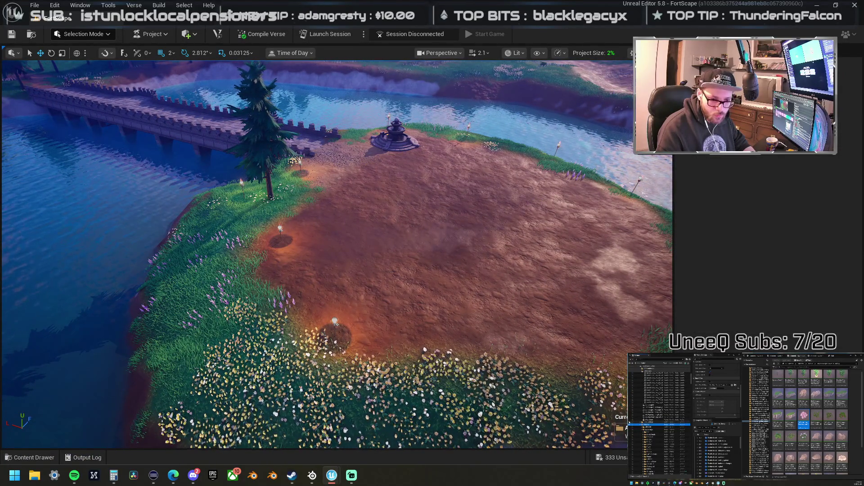
{"action": "scroll", "coordinate": [337, 254], "scroll_direction": "up", "scroll_amount": 2}
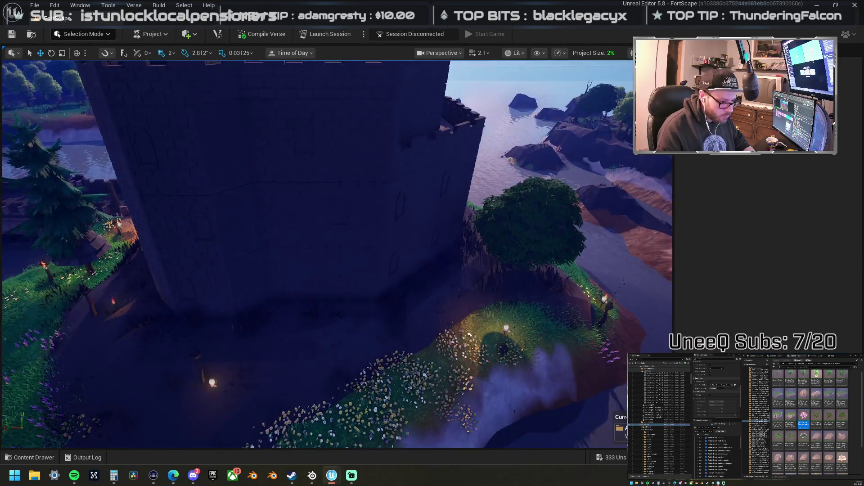
{"action": "scroll", "coordinate": [337, 254], "scroll_direction": "up", "scroll_amount": 1}
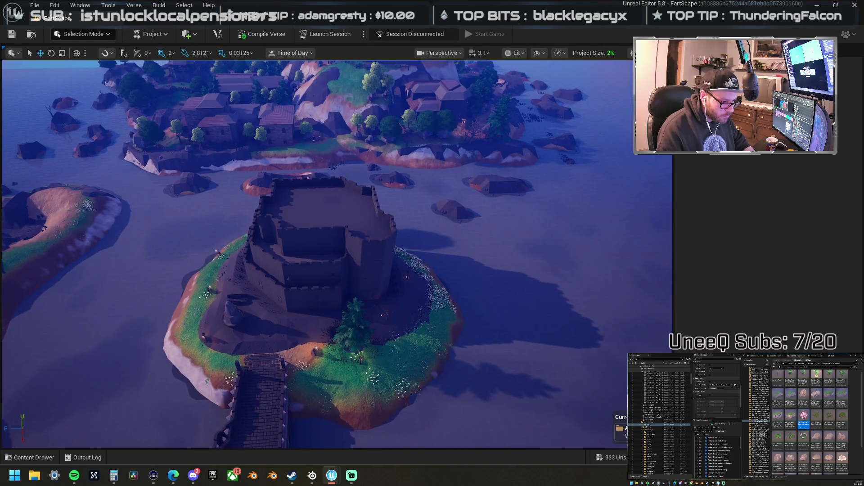
{"action": "scroll", "coordinate": [337, 254], "scroll_direction": "up", "scroll_amount": 5}
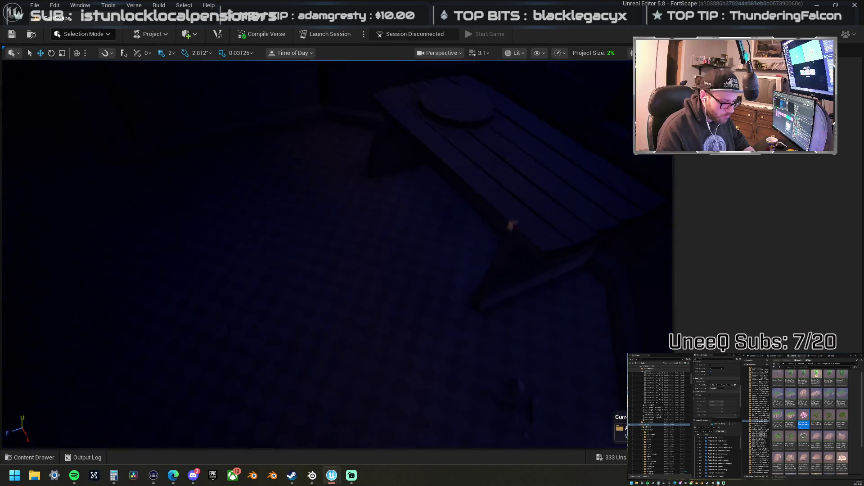
{"action": "scroll", "coordinate": [337, 254], "scroll_direction": "up", "scroll_amount": 5}
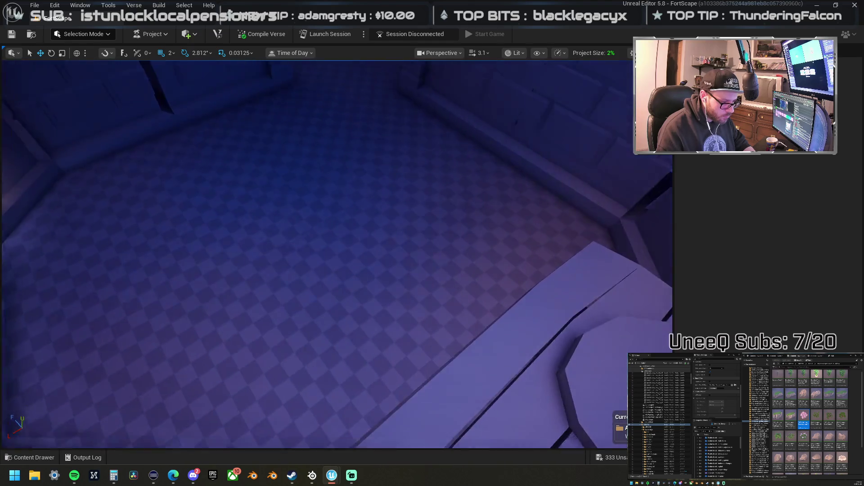
{"action": "scroll", "coordinate": [337, 254], "scroll_direction": "up", "scroll_amount": 3}
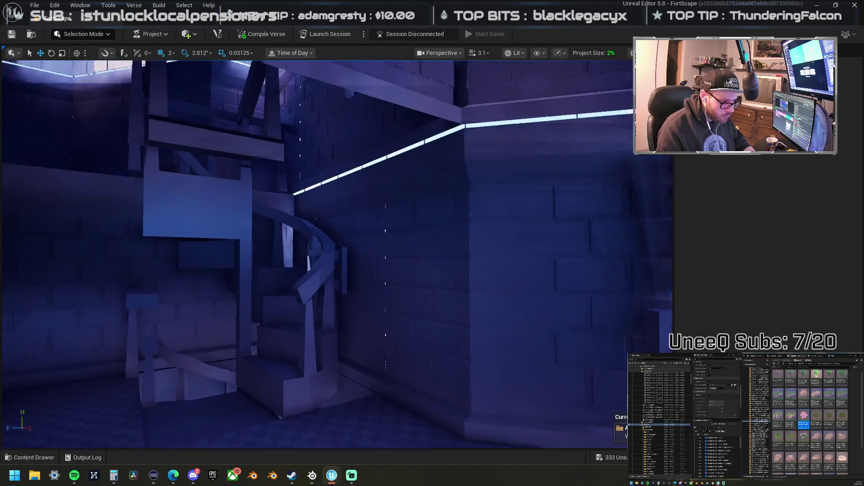
{"action": "scroll", "coordinate": [337, 254], "scroll_direction": "up", "scroll_amount": 2}
{"action": "scroll", "coordinate": [337, 254], "scroll_direction": "down", "scroll_amount": 5}
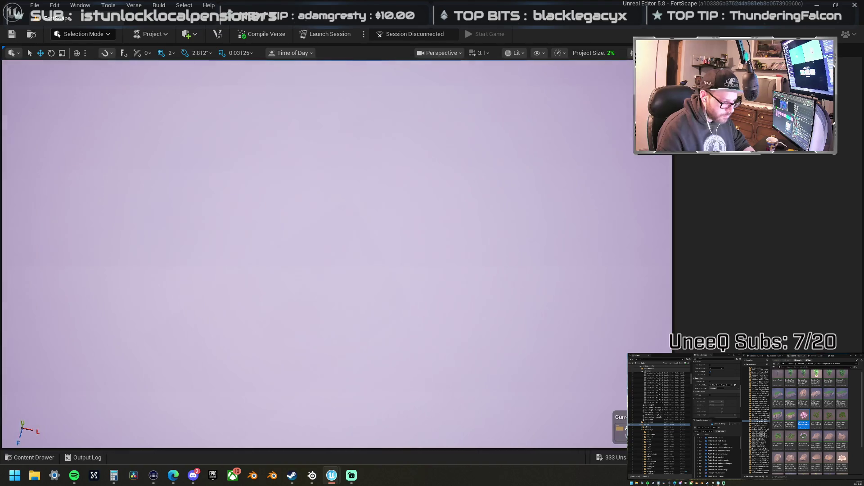
{"action": "scroll", "coordinate": [337, 254], "scroll_direction": "up", "scroll_amount": 10}
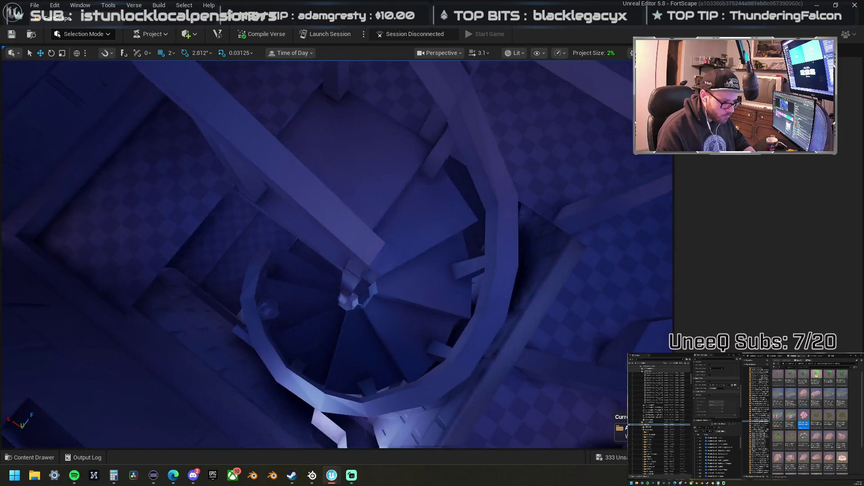
{"action": "scroll", "coordinate": [337, 254], "scroll_direction": "down", "scroll_amount": 8}
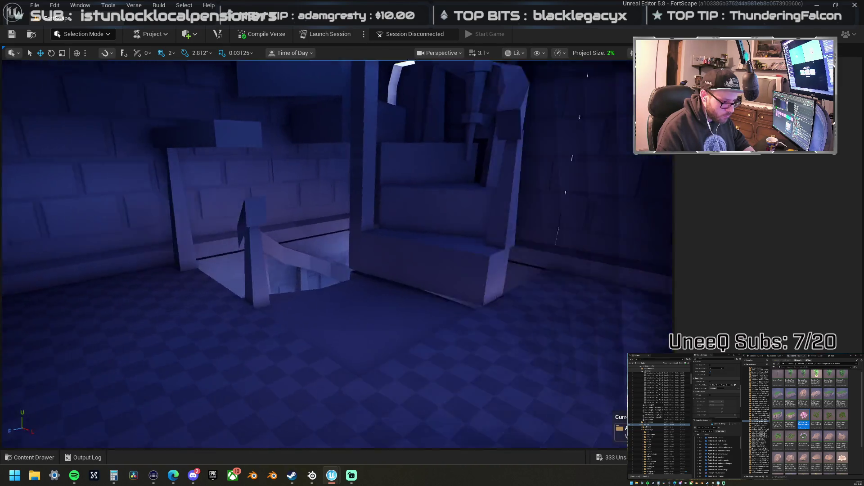
{"action": "scroll", "coordinate": [337, 254], "scroll_direction": "up", "scroll_amount": 8}
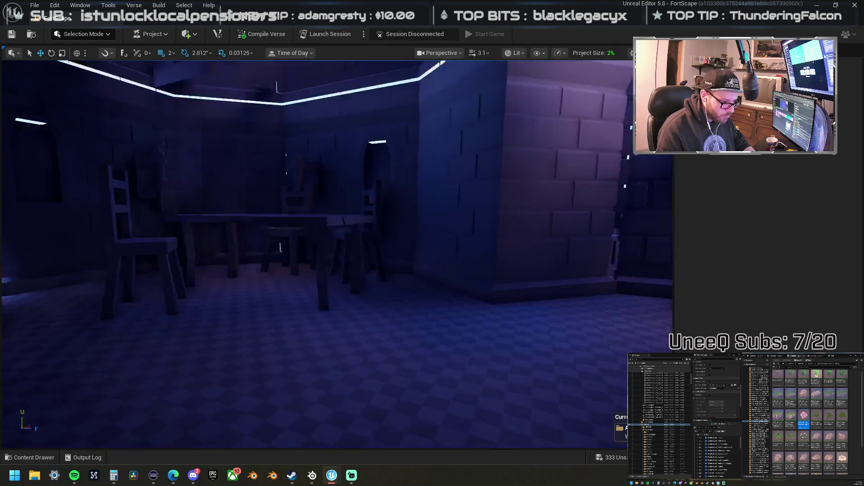
{"action": "scroll", "coordinate": [336, 254], "scroll_direction": "up", "scroll_amount": 5}
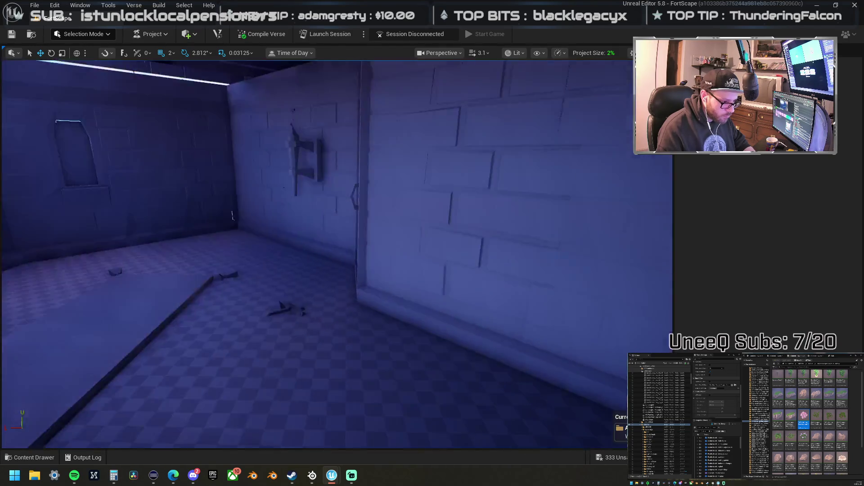
{"action": "scroll", "coordinate": [337, 254], "scroll_direction": "up", "scroll_amount": 5}
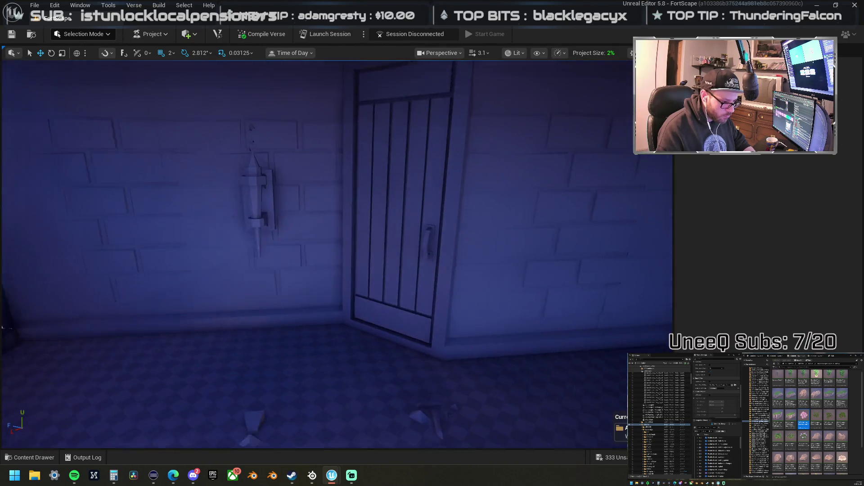
{"action": "scroll", "coordinate": [337, 254], "scroll_direction": "up", "scroll_amount": 5}
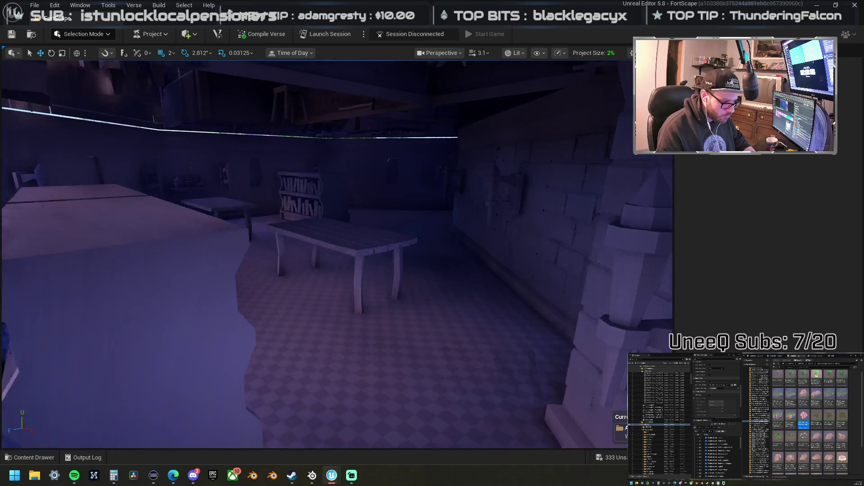
{"action": "scroll", "coordinate": [336, 254], "scroll_direction": "up", "scroll_amount": 5}
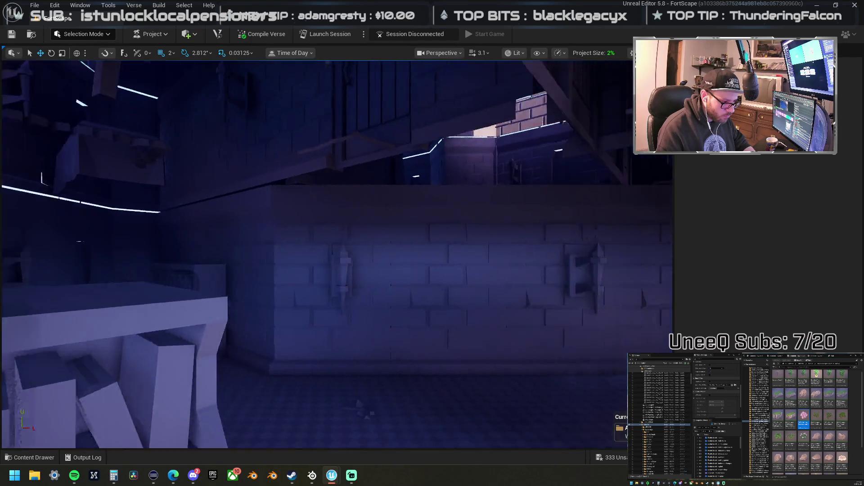
{"action": "scroll", "coordinate": [337, 254], "scroll_direction": "up", "scroll_amount": 5}
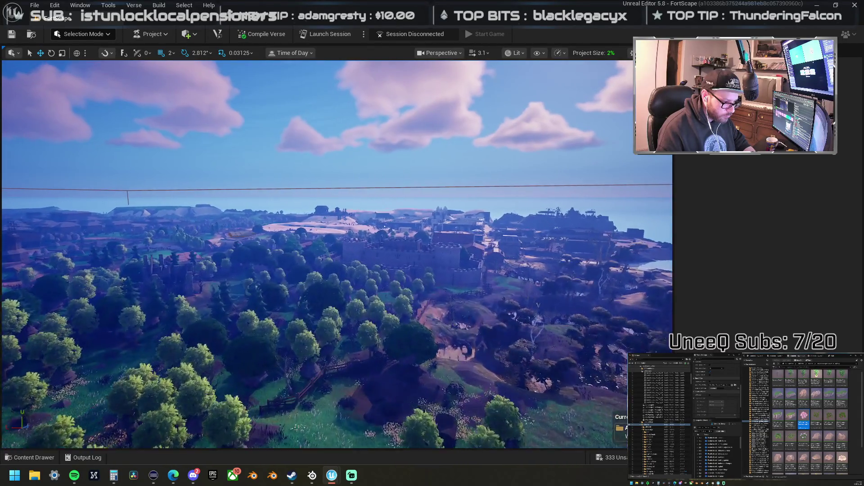
{"action": "scroll", "coordinate": [336, 255], "scroll_direction": "up", "scroll_amount": 2}
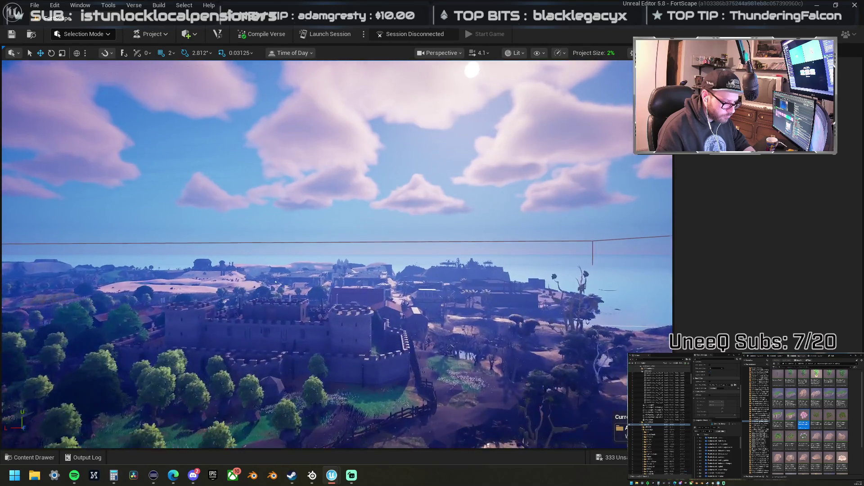
Step: Shift a window decal left and down along the castle wall
{"action": "key", "text": "w"}
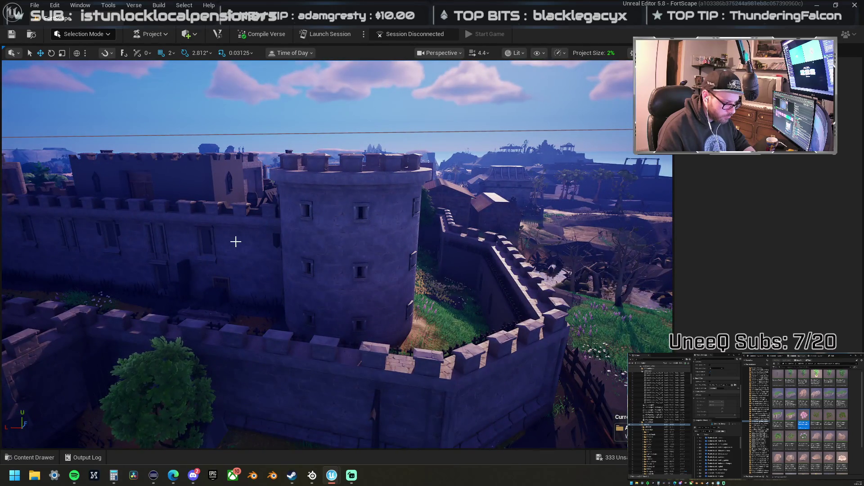
{"action": "left_click", "coordinate": [218, 237]}
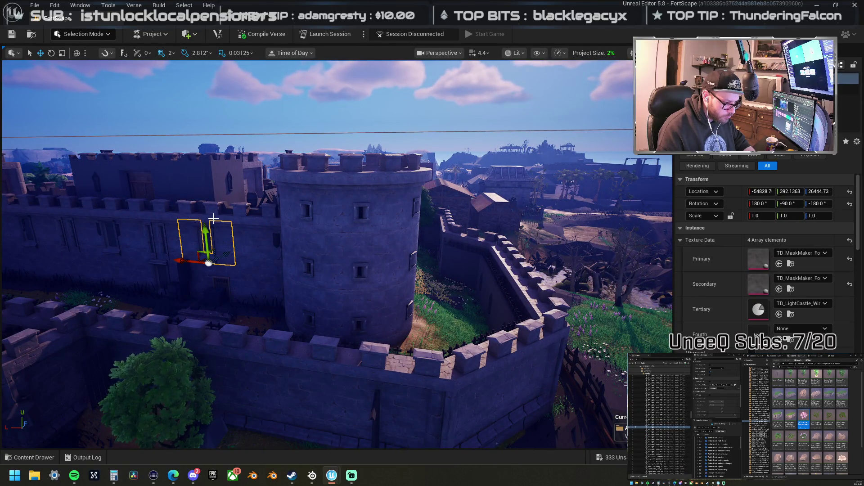
{"action": "left_click_drag", "start_coordinate": [143, 274], "coordinate": [144, 274]}
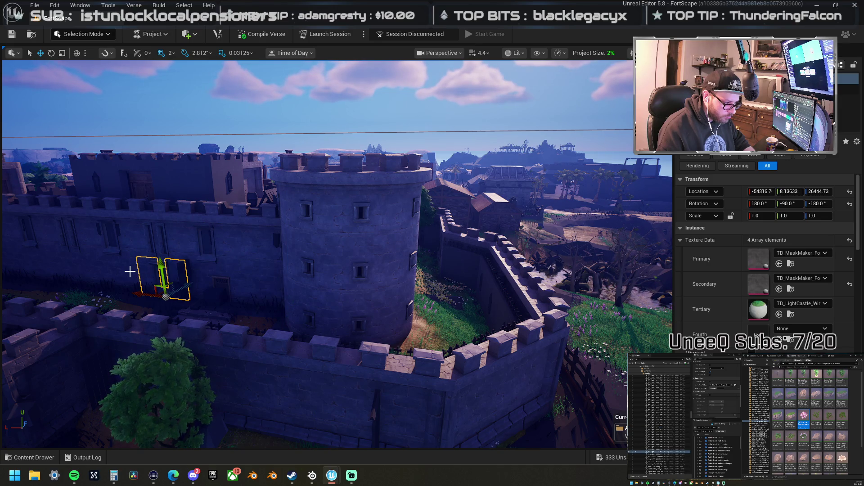
Step: Browse to the source assets of the neighbouring window decal and the house wall
{"action": "left_click", "coordinate": [130, 271]}
{"action": "right_click", "coordinate": [126, 270]}
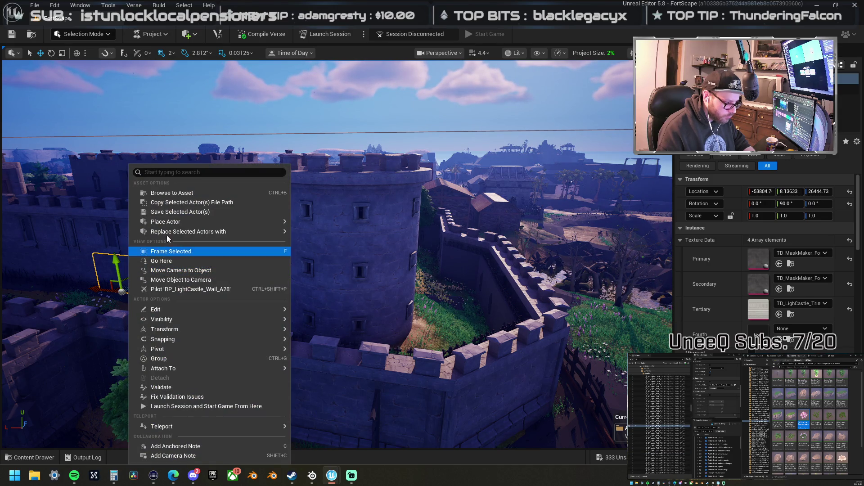
{"action": "left_click", "coordinate": [193, 200]}
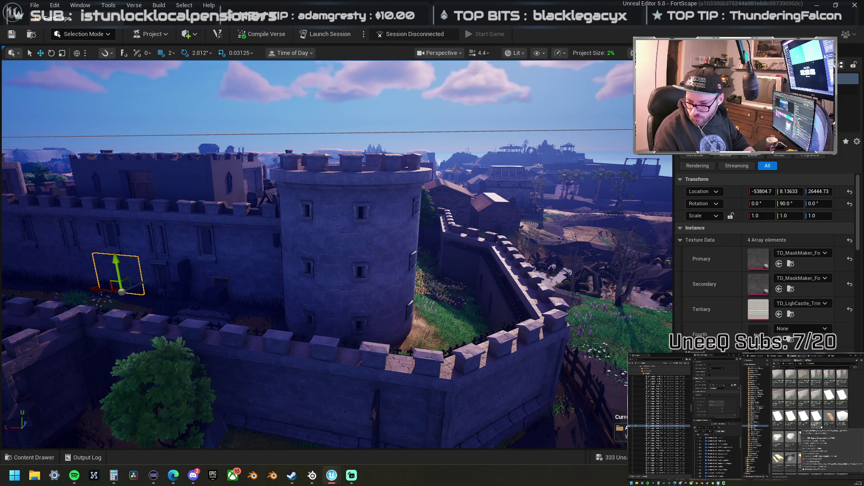
{"action": "left_click_drag", "start_coordinate": [497, 235], "coordinate": [372, 207]}
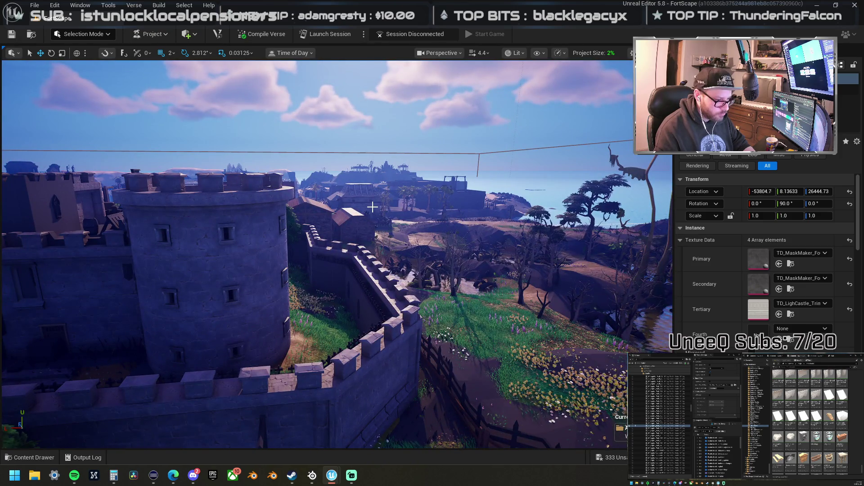
{"action": "left_click", "coordinate": [373, 207]}
{"action": "right_click", "coordinate": [373, 207]}
{"action": "left_click", "coordinate": [382, 191]}
{"action": "mouse_move", "coordinate": [344, 233]}
{"action": "left_mouse_down"}
{"action": "mouse_move", "coordinate": [338, 162]}
{"action": "mouse_move", "coordinate": [270, 176]}
{"action": "mouse_move", "coordinate": [270, 191]}
{"action": "mouse_move", "coordinate": [338, 237]}
{"action": "left_mouse_up"}
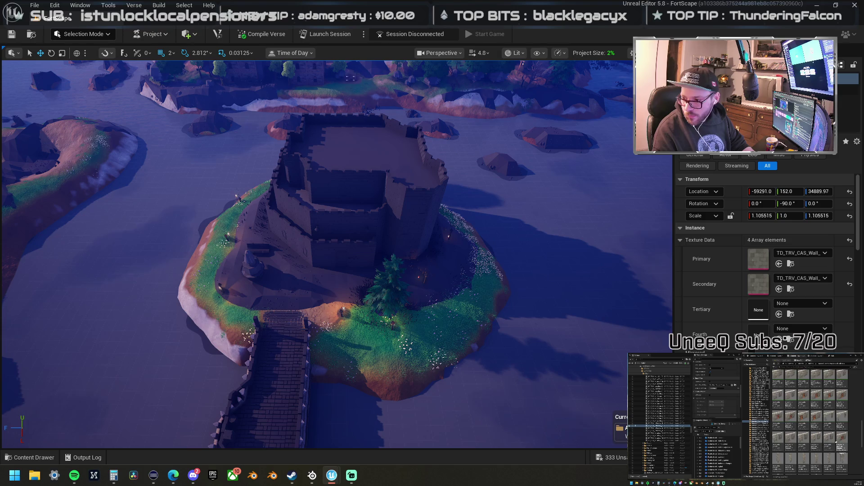
Step: Place an arched-door castle wall piece in front of the keep
{"action": "mouse_move", "coordinate": [863, 351]}
{"action": "left_mouse_down"}
{"action": "mouse_move", "coordinate": [251, 350]}
{"action": "mouse_move", "coordinate": [344, 360]}
{"action": "mouse_move", "coordinate": [361, 346]}
{"action": "mouse_move", "coordinate": [341, 315]}
{"action": "mouse_move", "coordinate": [372, 178]}
{"action": "left_mouse_up"}
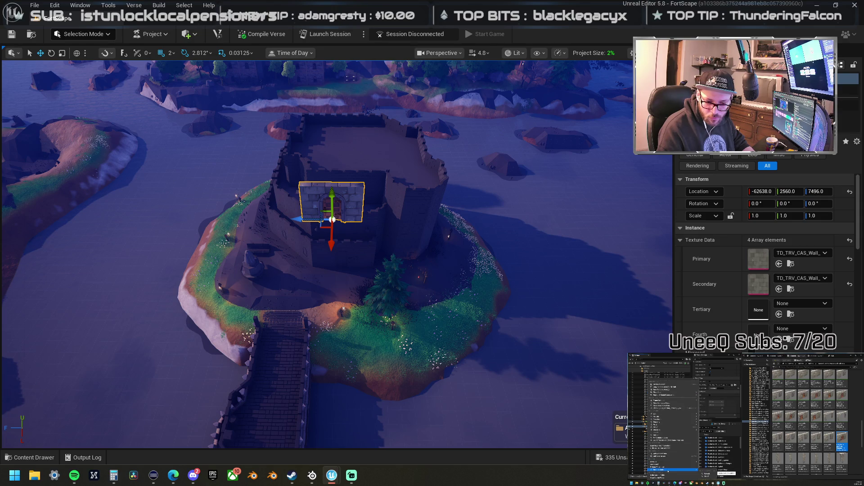
{"action": "left_click", "coordinate": [667, 476]}
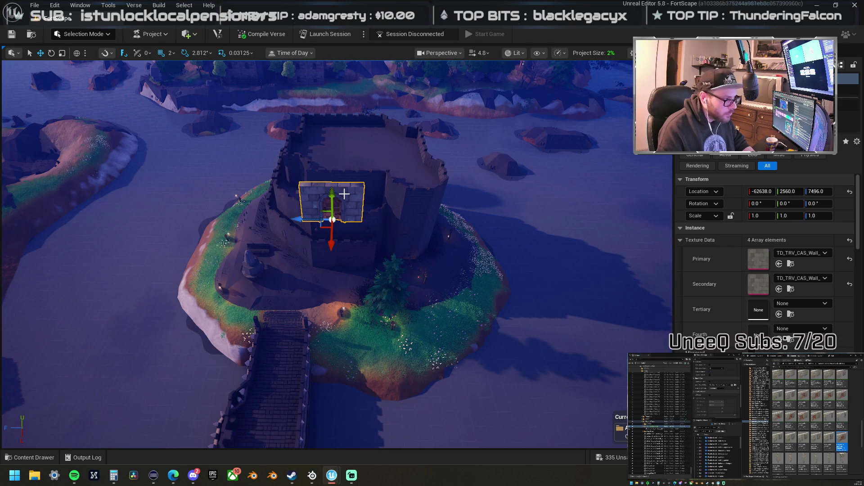
{"action": "left_click_drag", "start_coordinate": [331, 195], "coordinate": [331, 157]}
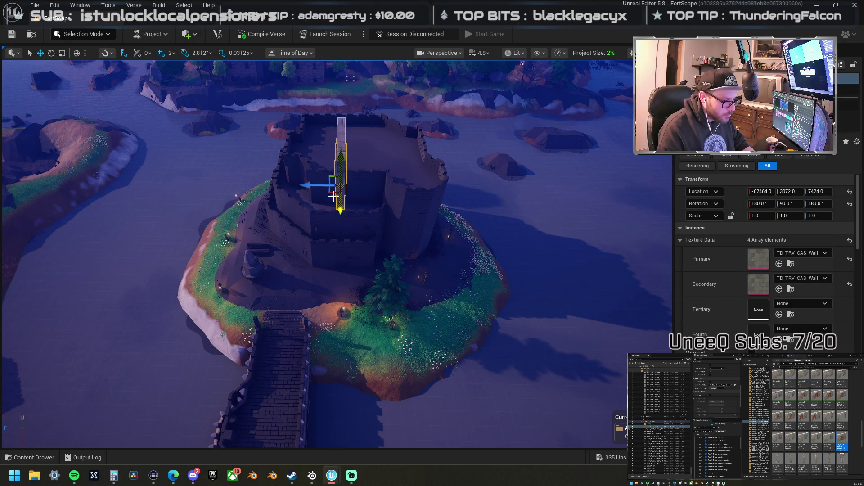
{"action": "mouse_move", "coordinate": [321, 208]}
{"action": "left_mouse_down"}
{"action": "mouse_move", "coordinate": [288, 252]}
{"action": "mouse_move", "coordinate": [300, 230]}
{"action": "left_mouse_up"}
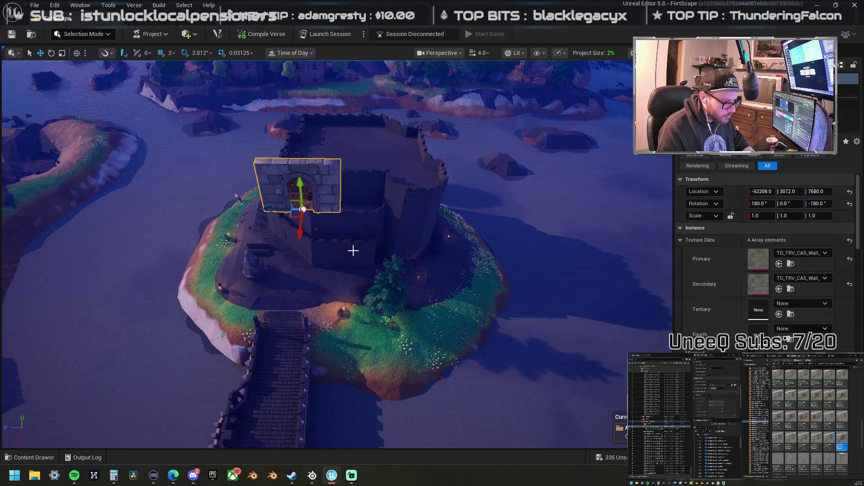
{"action": "scroll", "coordinate": [352, 251], "scroll_direction": "up", "scroll_amount": 5}
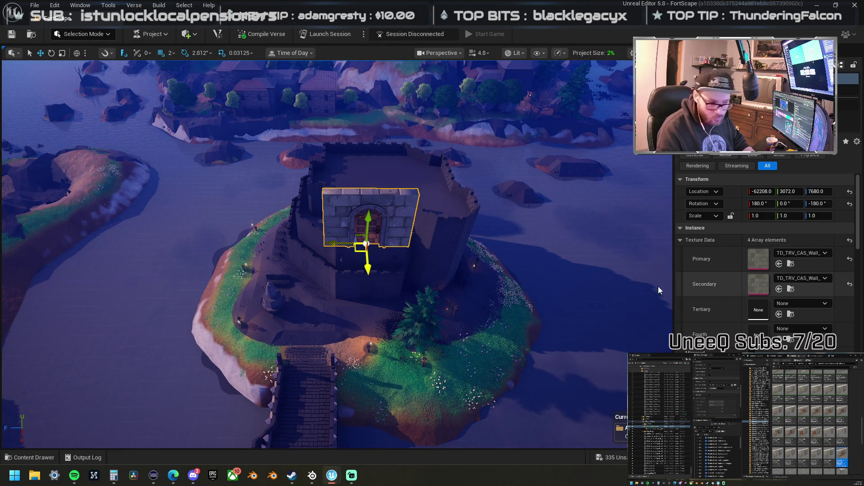
{"action": "mouse_move", "coordinate": [366, 243]}
{"action": "left_mouse_down"}
{"action": "mouse_move", "coordinate": [342, 252]}
{"action": "mouse_move", "coordinate": [297, 234]}
{"action": "mouse_move", "coordinate": [261, 265]}
{"action": "left_mouse_up"}
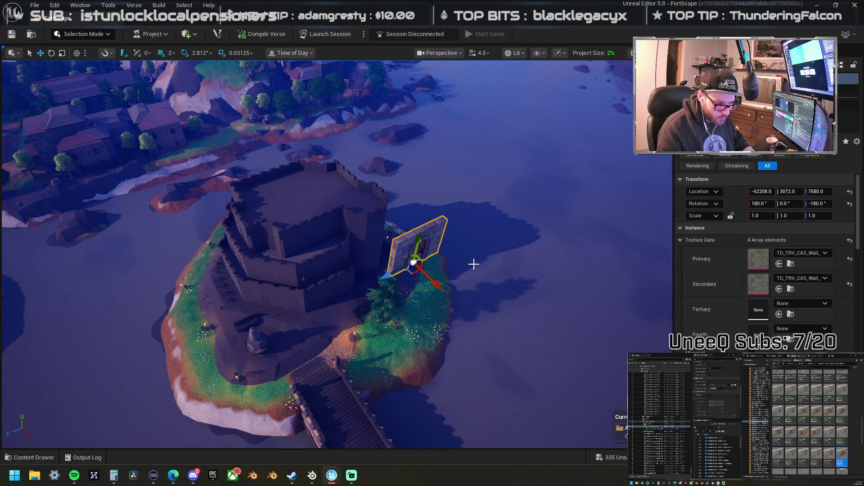
{"action": "left_click_drag", "start_coordinate": [473, 264], "coordinate": [464, 264]}
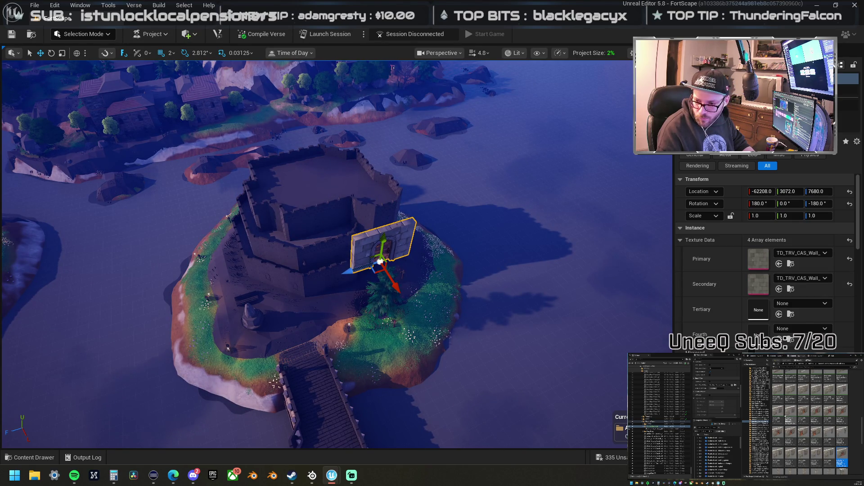
Step: Add a plain castle wall piece lined up beside the arched wall
{"action": "mouse_move", "coordinate": [863, 288]}
{"action": "left_mouse_down"}
{"action": "mouse_move", "coordinate": [375, 277]}
{"action": "mouse_move", "coordinate": [356, 252]}
{"action": "left_mouse_up"}
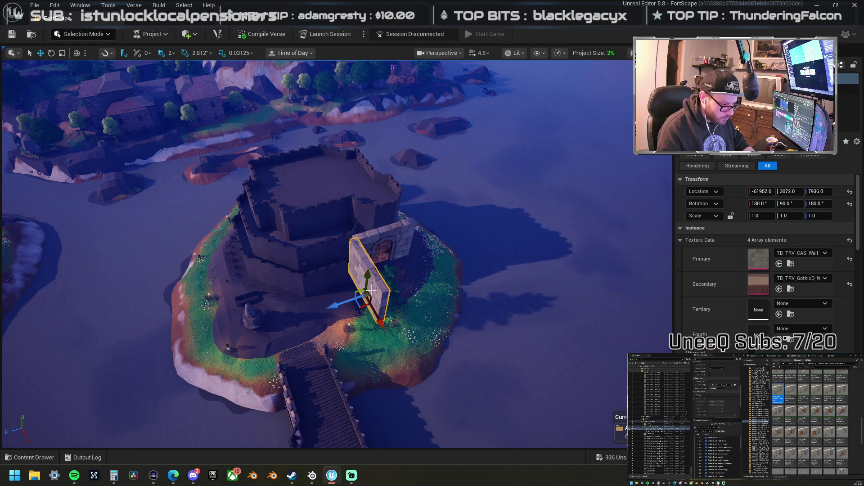
{"action": "mouse_move", "coordinate": [364, 308]}
{"action": "left_mouse_down"}
{"action": "mouse_move", "coordinate": [329, 275]}
{"action": "mouse_move", "coordinate": [333, 289]}
{"action": "left_mouse_up"}
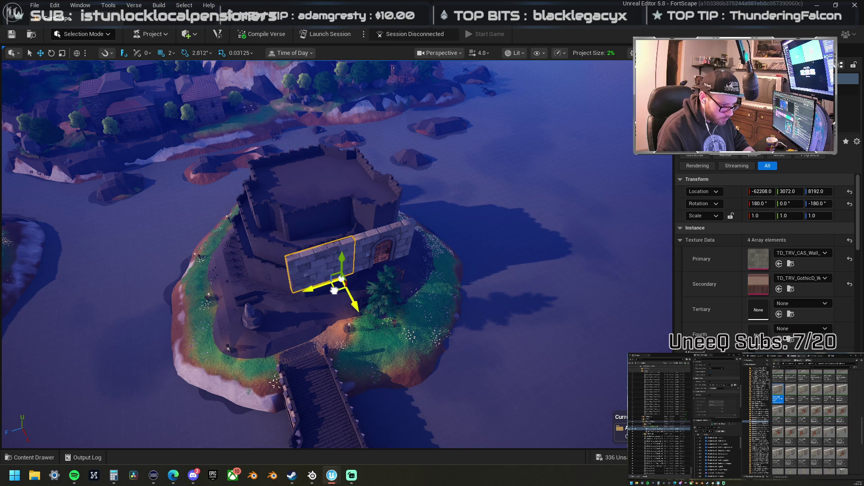
{"action": "scroll", "coordinate": [360, 269], "scroll_direction": "up", "scroll_amount": 5}
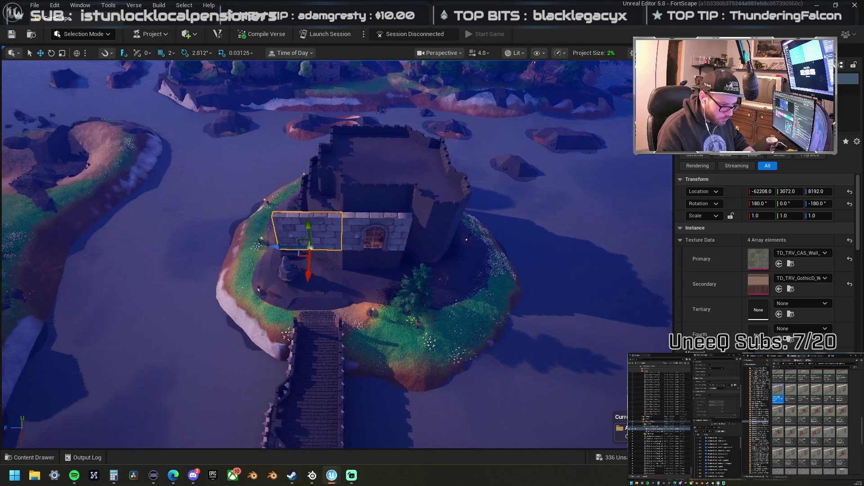
{"action": "left_click_drag", "start_coordinate": [329, 245], "coordinate": [310, 239]}
{"action": "left_click", "coordinate": [306, 235]}
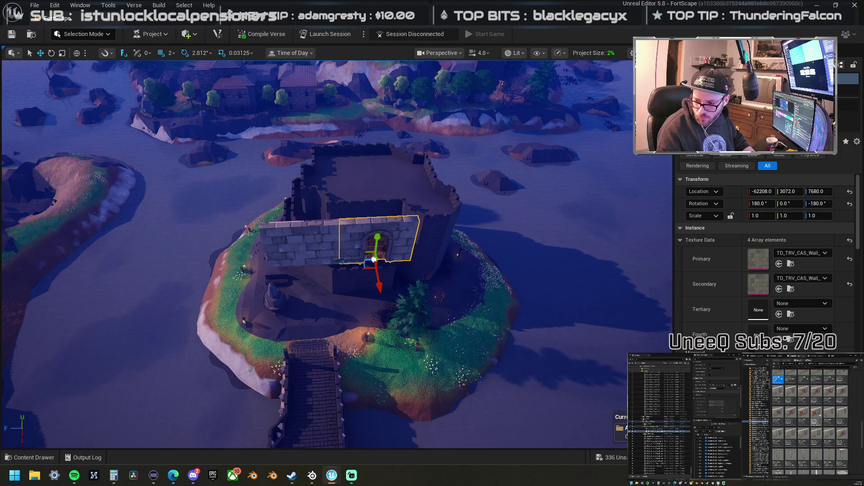
{"action": "right_click", "coordinate": [357, 231]}
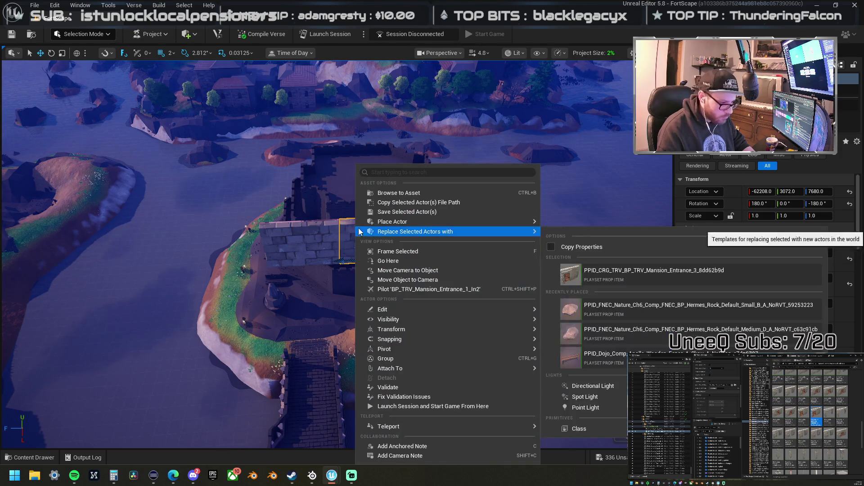
Step: Swap the wall for the mansion entrance door prop
{"action": "mouse_move", "coordinate": [449, 232]}
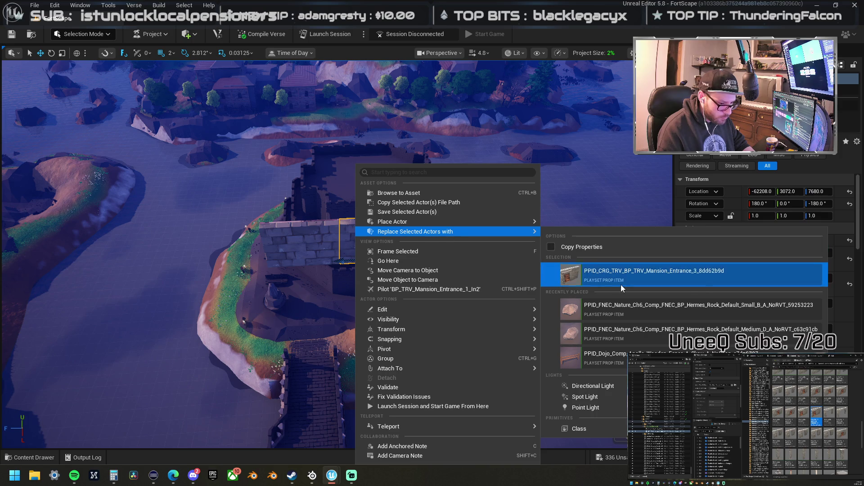
{"action": "left_click", "coordinate": [620, 285]}
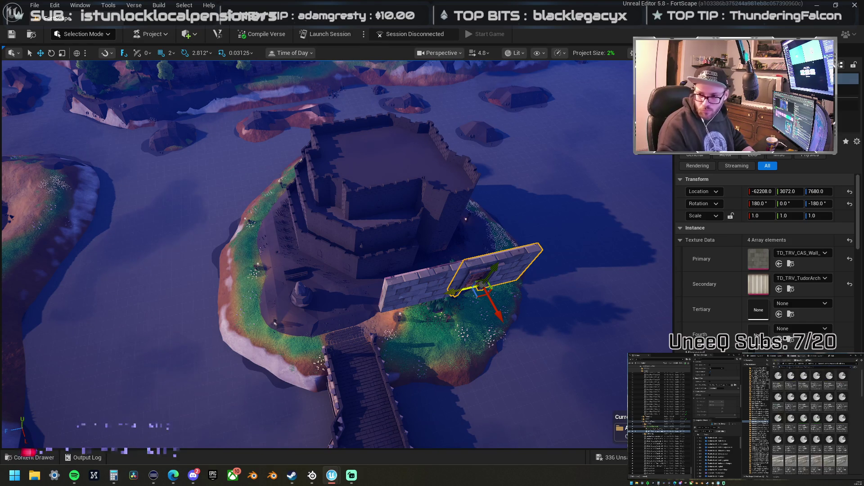
{"action": "left_click_drag", "start_coordinate": [570, 259], "coordinate": [570, 315]}
{"action": "left_click_drag", "start_coordinate": [495, 300], "coordinate": [460, 300]}
Step: Place a copy of the left wall segment at the grass edge near the bridge end
{"action": "left_click", "coordinate": [424, 287]}
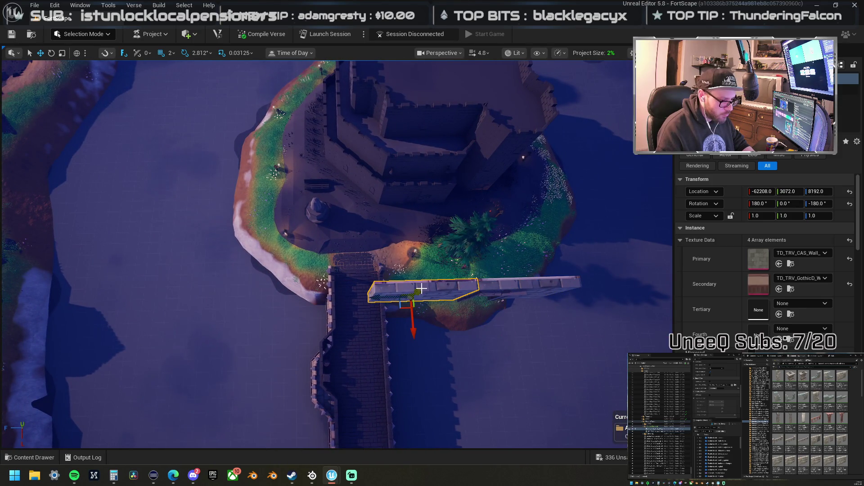
{"action": "mouse_move", "coordinate": [402, 307]}
{"action": "left_mouse_down"}
{"action": "mouse_move", "coordinate": [289, 251]}
{"action": "mouse_move", "coordinate": [294, 210]}
{"action": "mouse_move", "coordinate": [389, 258]}
{"action": "left_mouse_up"}
{"action": "key", "text": "ctrl+z"}
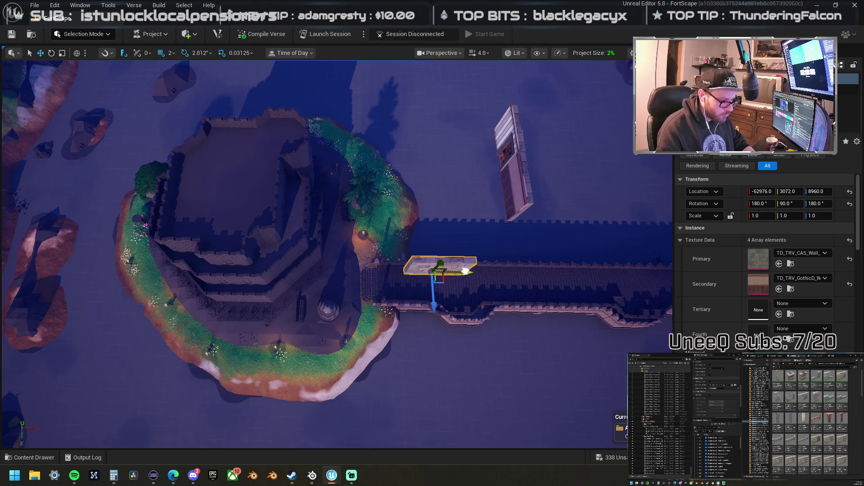
{"action": "left_click_drag", "start_coordinate": [424, 266], "coordinate": [513, 269]}
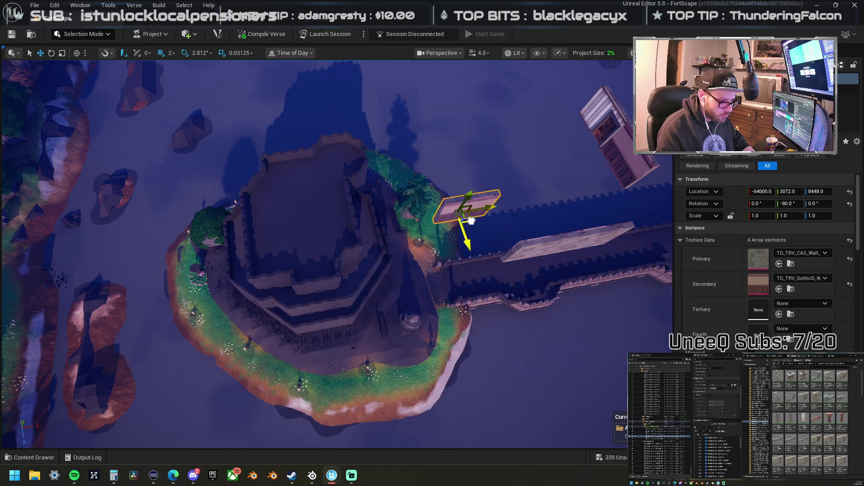
{"action": "left_click_drag", "start_coordinate": [427, 216], "coordinate": [129, 236]}
{"action": "left_click_drag", "start_coordinate": [466, 228], "coordinate": [466, 228]}
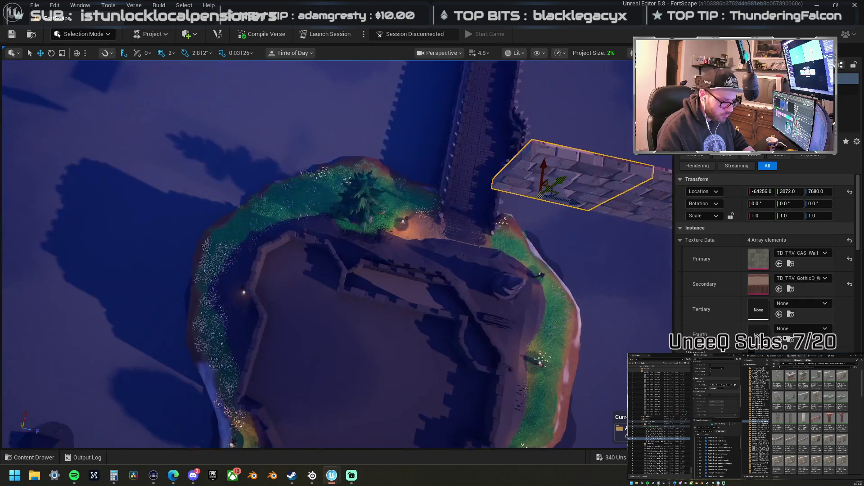
{"action": "mouse_move", "coordinate": [337, 252]}
{"action": "left_mouse_down"}
{"action": "mouse_move", "coordinate": [252, 252]}
{"action": "mouse_move", "coordinate": [234, 243]}
{"action": "mouse_move", "coordinate": [415, 218]}
{"action": "left_mouse_up"}
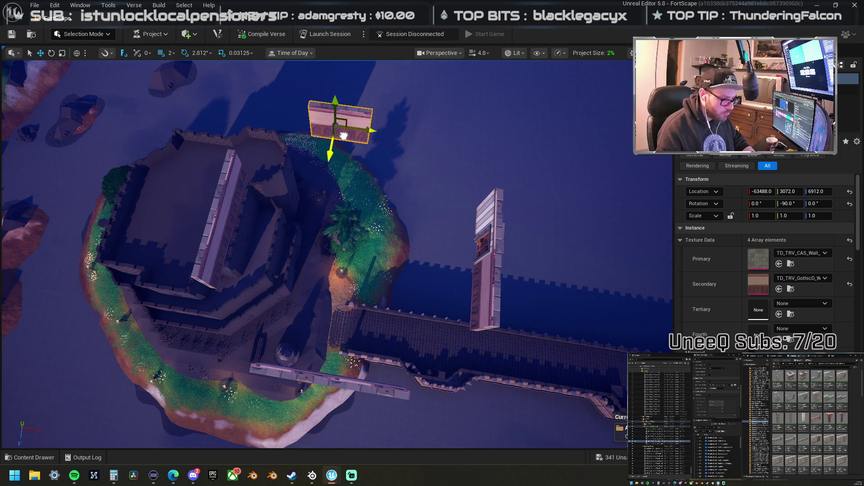
{"action": "left_click_drag", "start_coordinate": [357, 147], "coordinate": [334, 160]}
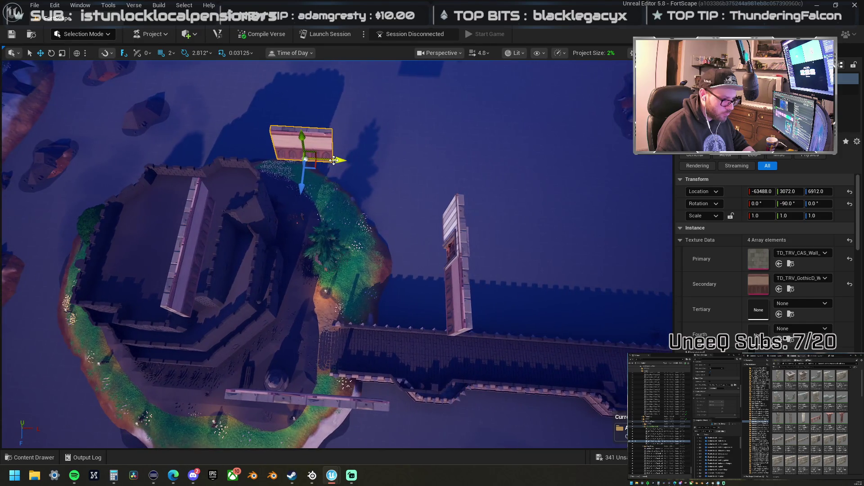
Step: Inspect the upper and right-side wall pieces from several angles
{"action": "mouse_move", "coordinate": [402, 170]}
{"action": "left_mouse_down"}
{"action": "mouse_move", "coordinate": [297, 192]}
{"action": "mouse_move", "coordinate": [332, 164]}
{"action": "left_mouse_up"}
{"action": "left_click", "coordinate": [395, 203]}
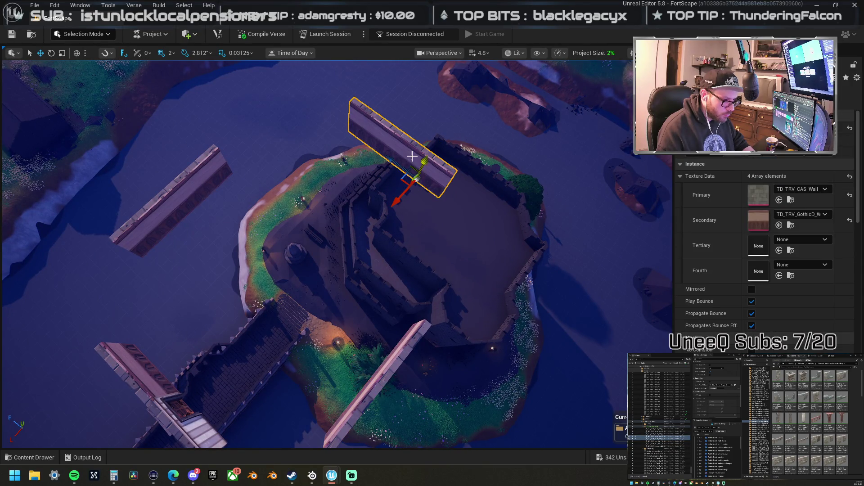
{"action": "left_click_drag", "start_coordinate": [426, 180], "coordinate": [388, 192]}
{"action": "left_click", "coordinate": [390, 227]}
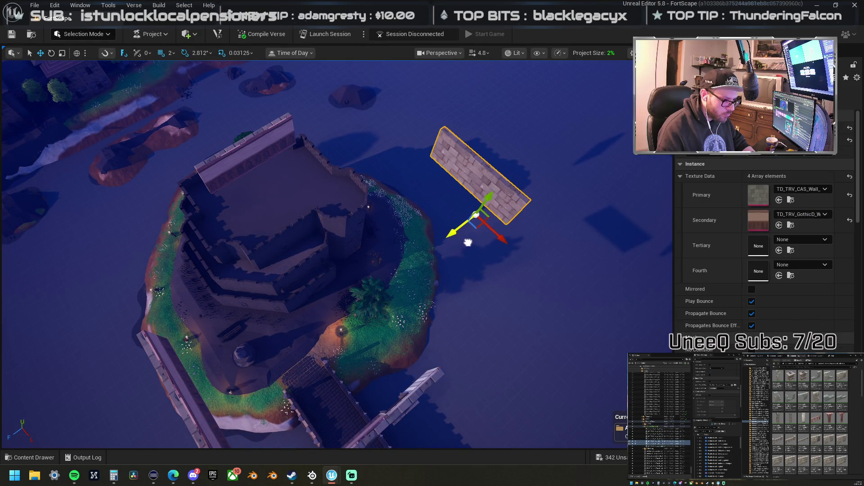
{"action": "mouse_move", "coordinate": [435, 236]}
{"action": "left_mouse_down"}
{"action": "mouse_move", "coordinate": [382, 261]}
{"action": "mouse_move", "coordinate": [429, 239]}
{"action": "left_mouse_up"}
Step: Check the front wall by the bridge and select the wall across the entrance
{"action": "left_click", "coordinate": [412, 243]}
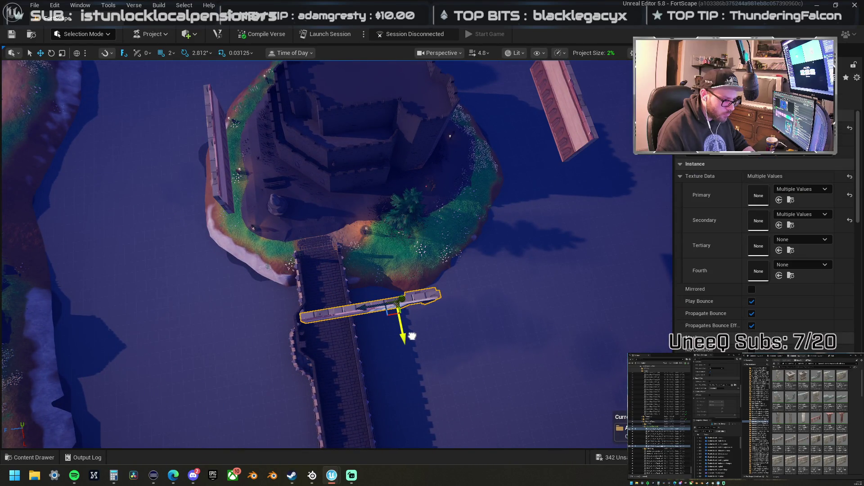
{"action": "left_click_drag", "start_coordinate": [410, 329], "coordinate": [403, 309]}
{"action": "scroll", "coordinate": [341, 319], "scroll_direction": "up", "scroll_amount": 3}
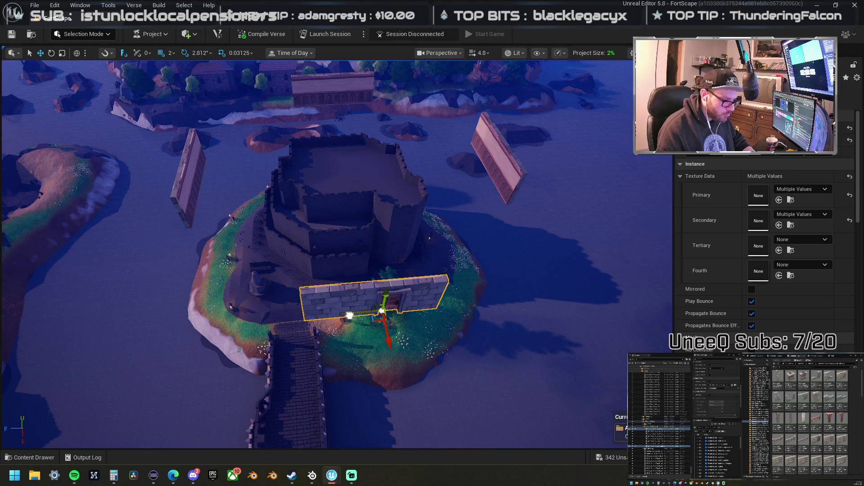
{"action": "left_click_drag", "start_coordinate": [361, 312], "coordinate": [315, 293]}
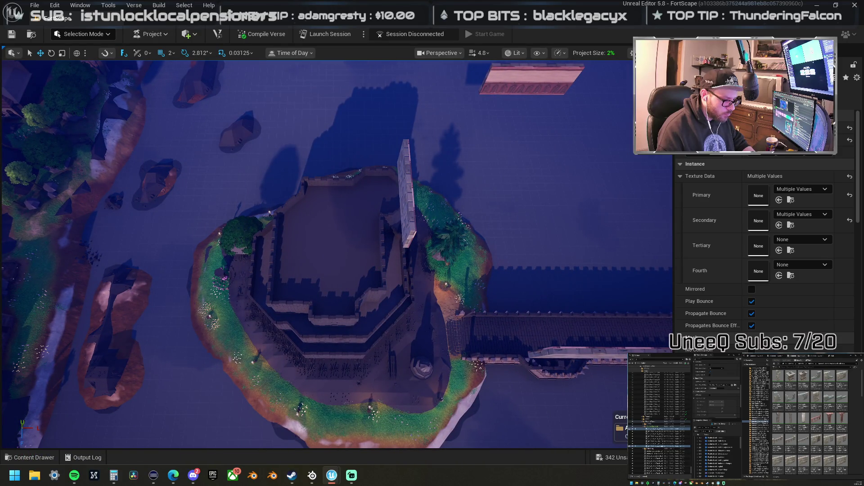
{"action": "left_click_drag", "start_coordinate": [315, 292], "coordinate": [126, 245]}
{"action": "left_click", "coordinate": [315, 302]}
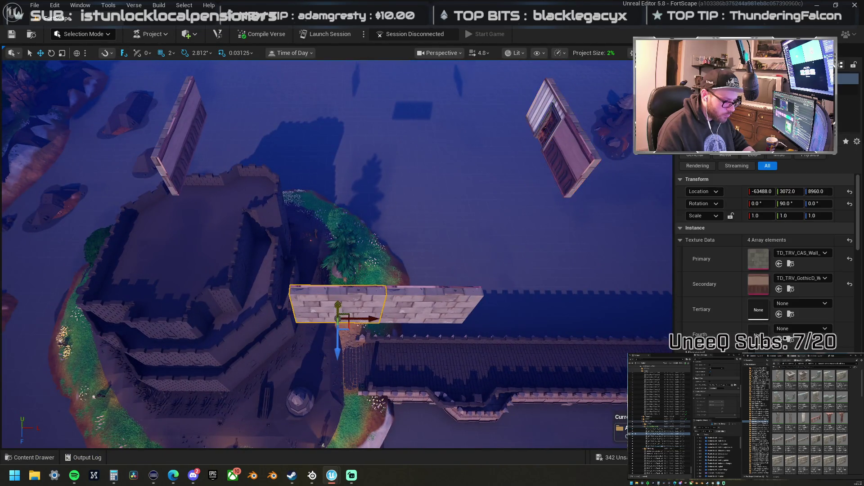
Step: Place a LightBeam plaster wall panel upright near the tree by the bridge
{"action": "left_click_drag", "start_coordinate": [315, 301], "coordinate": [306, 299]}
{"action": "scroll", "coordinate": [444, 290], "scroll_direction": "up", "scroll_amount": 2}
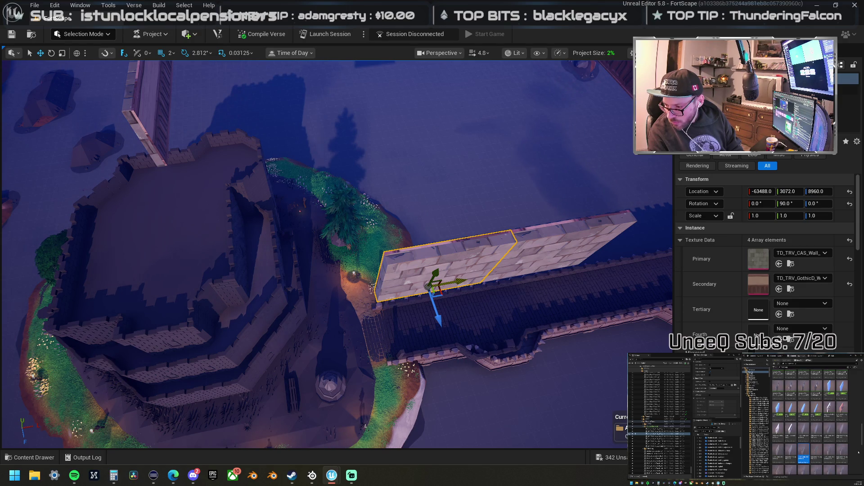
{"action": "mouse_move", "coordinate": [863, 255]}
{"action": "left_mouse_down"}
{"action": "mouse_move", "coordinate": [481, 257]}
{"action": "mouse_move", "coordinate": [404, 268]}
{"action": "mouse_move", "coordinate": [408, 249]}
{"action": "mouse_move", "coordinate": [413, 261]}
{"action": "left_mouse_up"}
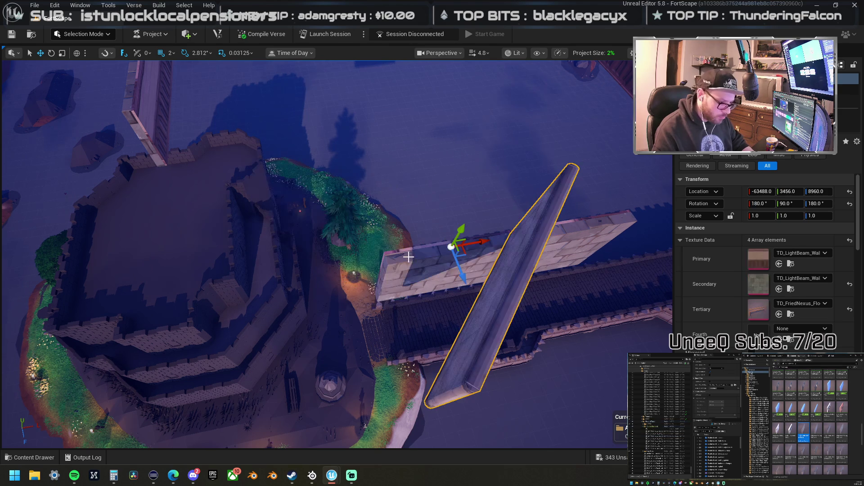
{"action": "left_click_drag", "start_coordinate": [465, 253], "coordinate": [367, 192]}
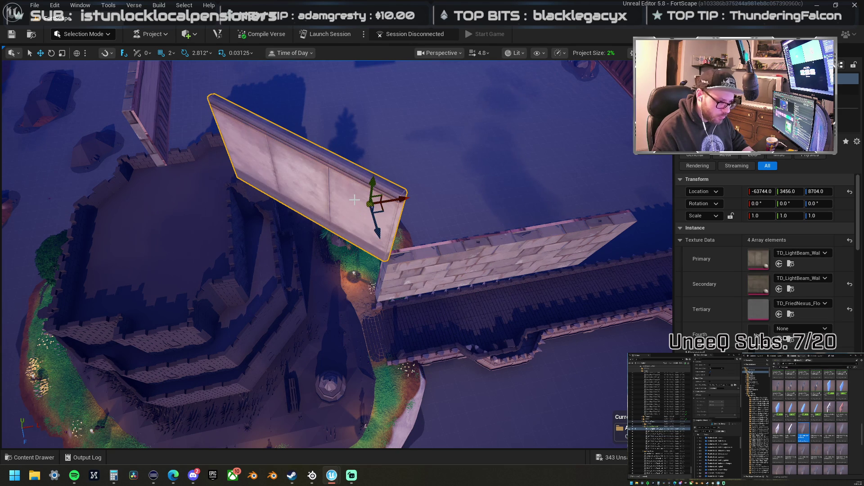
{"action": "mouse_move", "coordinate": [378, 232]}
{"action": "left_mouse_down"}
{"action": "mouse_move", "coordinate": [353, 245]}
{"action": "mouse_move", "coordinate": [417, 254]}
{"action": "left_mouse_up"}
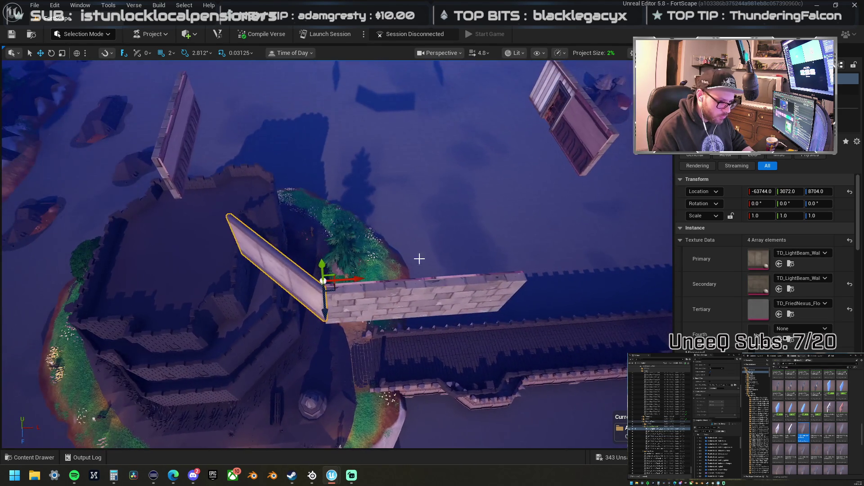
{"action": "left_click_drag", "start_coordinate": [400, 303], "coordinate": [358, 309]}
Step: Check the plaster wall against the stone wall corner from several angles
{"action": "left_click", "coordinate": [437, 243]}
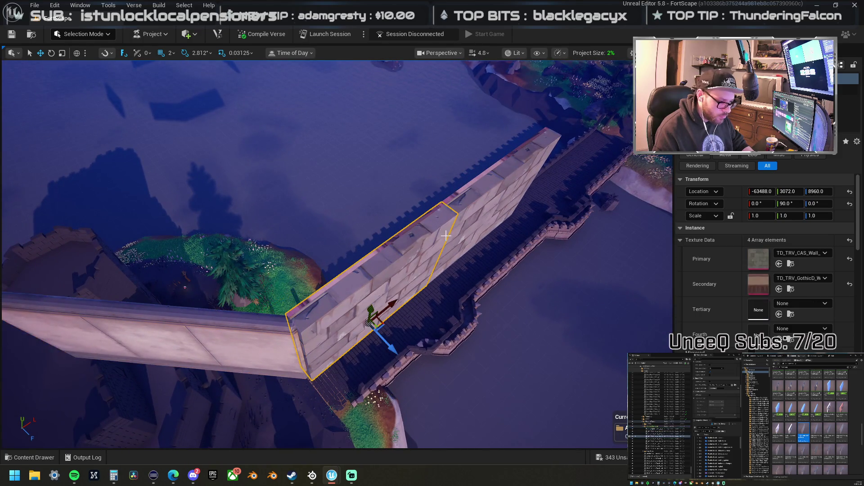
{"action": "left_click_drag", "start_coordinate": [484, 207], "coordinate": [445, 209]}
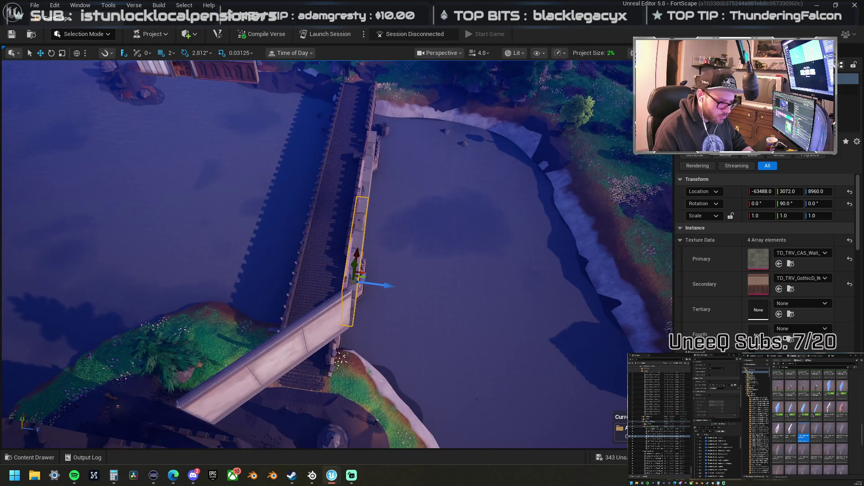
{"action": "mouse_move", "coordinate": [505, 193]}
{"action": "left_mouse_down"}
{"action": "mouse_move", "coordinate": [486, 194]}
{"action": "mouse_move", "coordinate": [505, 194]}
{"action": "left_mouse_up"}
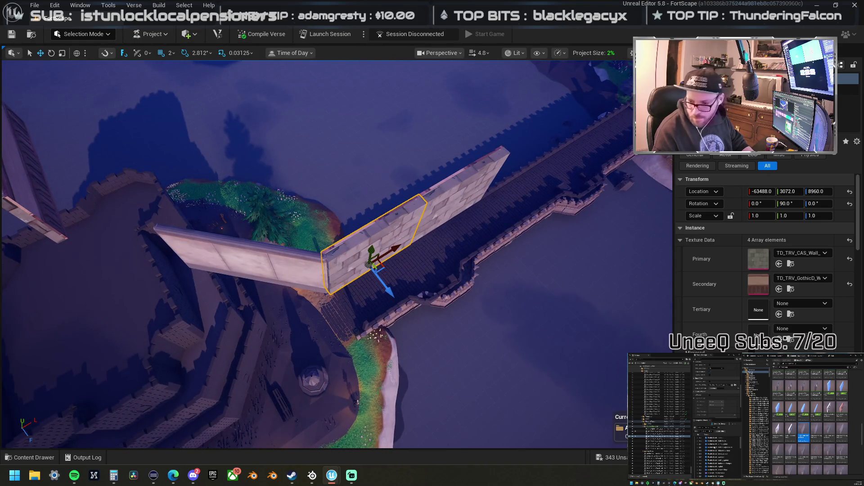
{"action": "left_click_drag", "start_coordinate": [330, 250], "coordinate": [330, 250]}
{"action": "left_click", "coordinate": [330, 251]}
{"action": "mouse_move", "coordinate": [387, 262]}
{"action": "left_mouse_down"}
{"action": "mouse_move", "coordinate": [419, 244]}
{"action": "mouse_move", "coordinate": [342, 234]}
{"action": "mouse_move", "coordinate": [300, 252]}
{"action": "mouse_move", "coordinate": [307, 244]}
{"action": "mouse_move", "coordinate": [268, 195]}
{"action": "left_mouse_up"}
{"action": "scroll", "coordinate": [337, 254], "scroll_direction": "up", "scroll_amount": 10}
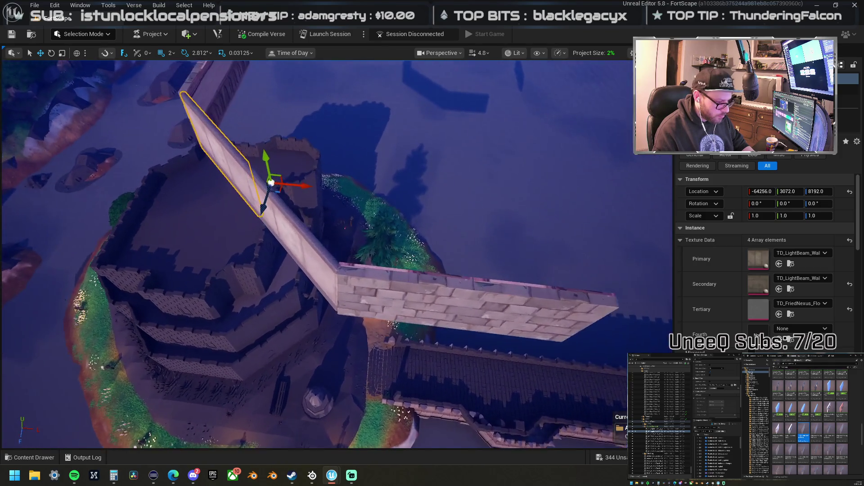
{"action": "scroll", "coordinate": [322, 262], "scroll_direction": "down", "scroll_amount": 10}
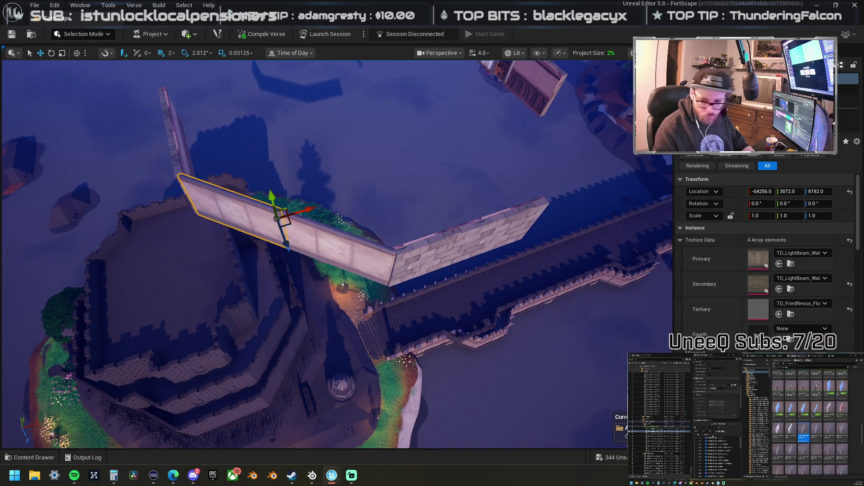
{"action": "scroll", "coordinate": [810, 423], "scroll_direction": "down", "scroll_amount": 10}
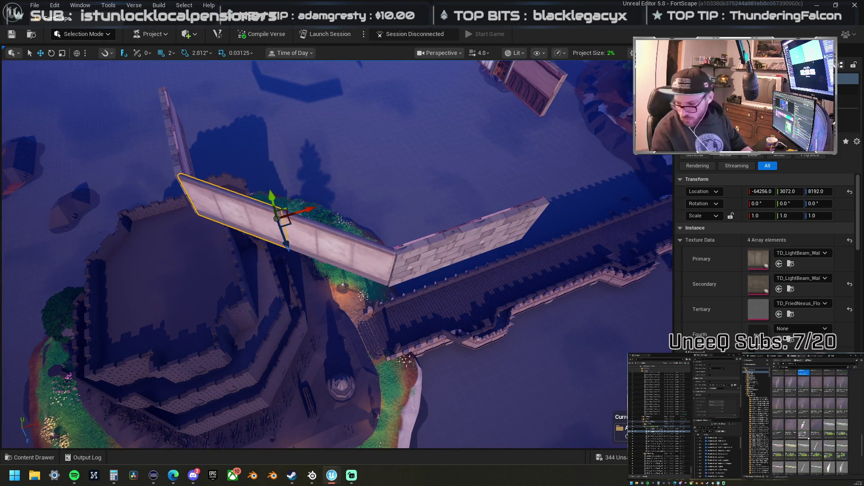
Step: Place a diagonal wall vent piece against the stone wall
{"action": "left_click", "coordinate": [804, 430]}
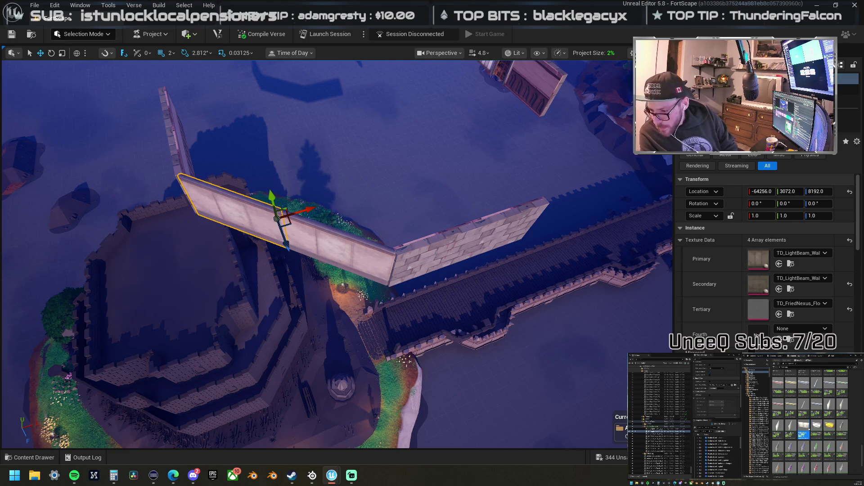
{"action": "scroll", "coordinate": [810, 423], "scroll_direction": "down", "scroll_amount": 5}
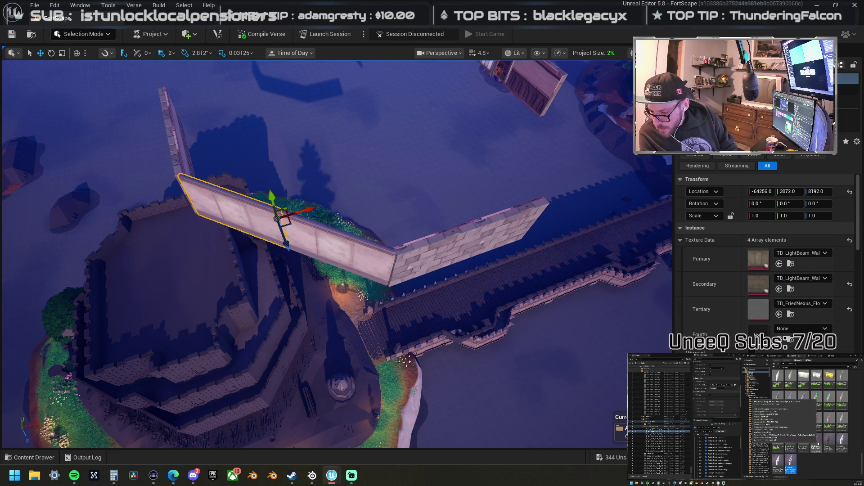
{"action": "scroll", "coordinate": [850, 445], "scroll_direction": "down", "scroll_amount": 5}
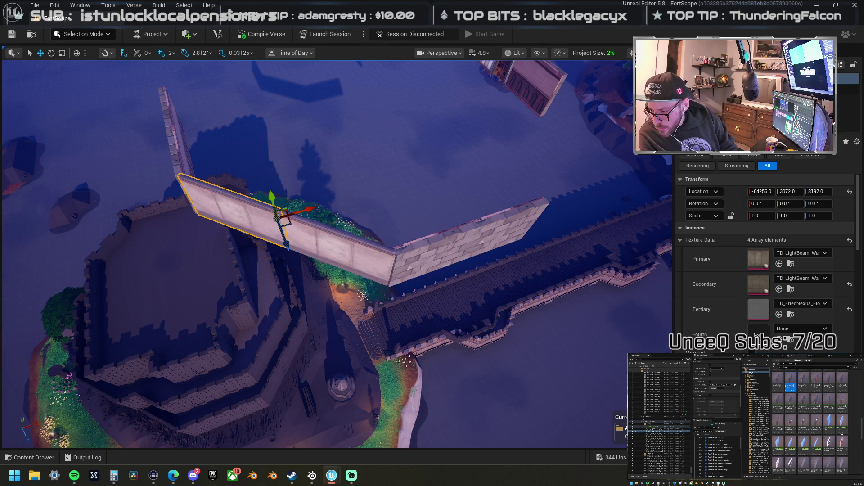
{"action": "mouse_move", "coordinate": [830, 421]}
{"action": "left_mouse_down"}
{"action": "mouse_move", "coordinate": [743, 269]}
{"action": "mouse_move", "coordinate": [504, 245]}
{"action": "mouse_move", "coordinate": [517, 243]}
{"action": "mouse_move", "coordinate": [829, 421]}
{"action": "left_mouse_up"}
{"action": "left_click", "coordinate": [790, 402]}
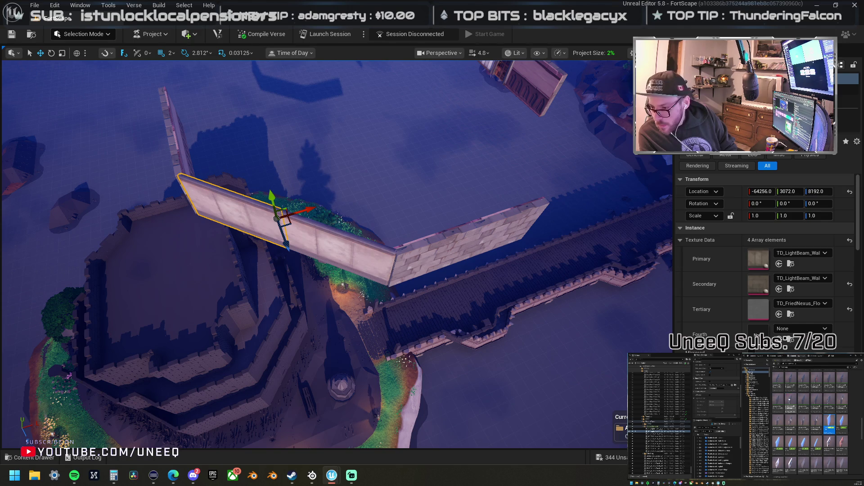
{"action": "mouse_move", "coordinate": [790, 402]}
{"action": "left_mouse_down"}
{"action": "mouse_move", "coordinate": [709, 249]}
{"action": "mouse_move", "coordinate": [448, 236]}
{"action": "mouse_move", "coordinate": [392, 217]}
{"action": "mouse_move", "coordinate": [362, 221]}
{"action": "mouse_move", "coordinate": [368, 238]}
{"action": "mouse_move", "coordinate": [358, 254]}
{"action": "left_mouse_up"}
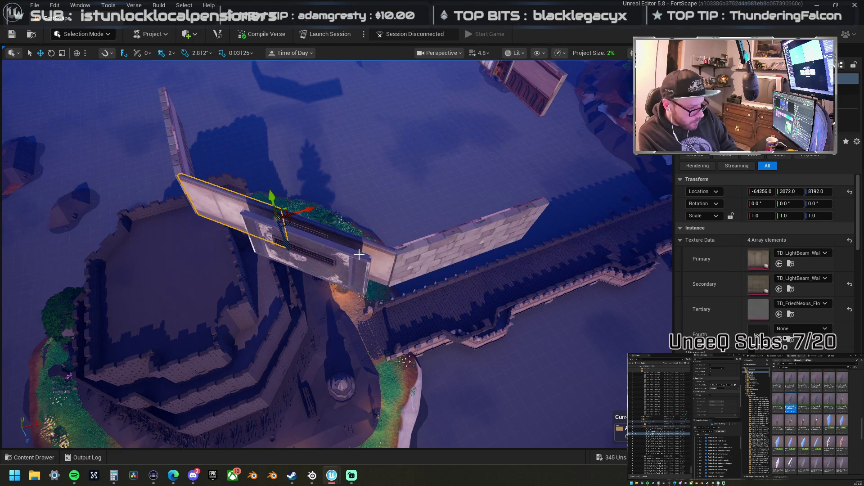
{"action": "left_click_drag", "start_coordinate": [364, 299], "coordinate": [393, 271]}
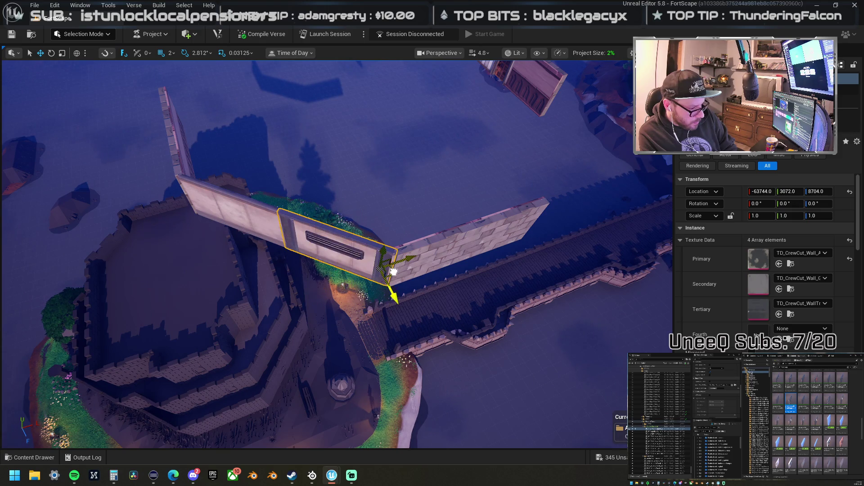
{"action": "scroll", "coordinate": [393, 271], "scroll_direction": "up", "scroll_amount": 5}
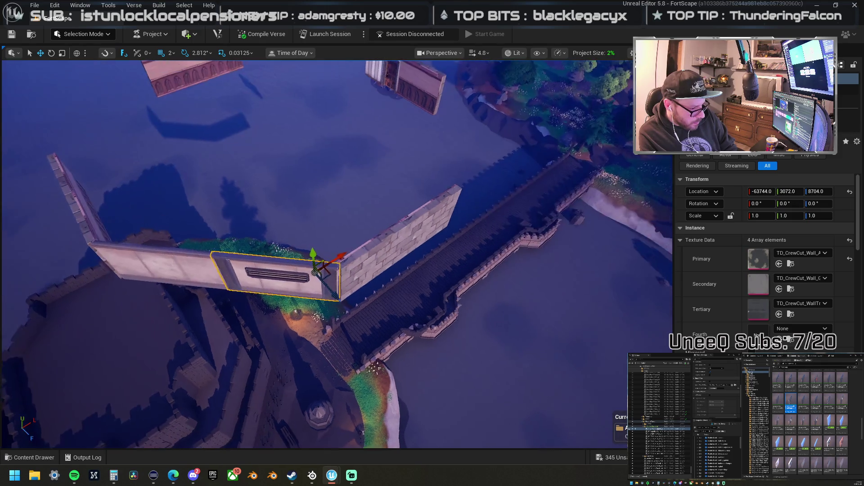
{"action": "scroll", "coordinate": [400, 277], "scroll_direction": "up", "scroll_amount": 5}
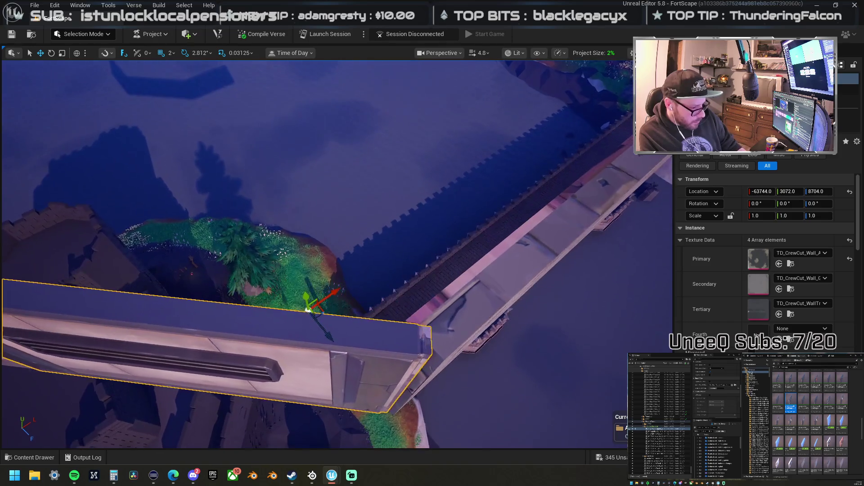
{"action": "left_click", "coordinate": [472, 296]}
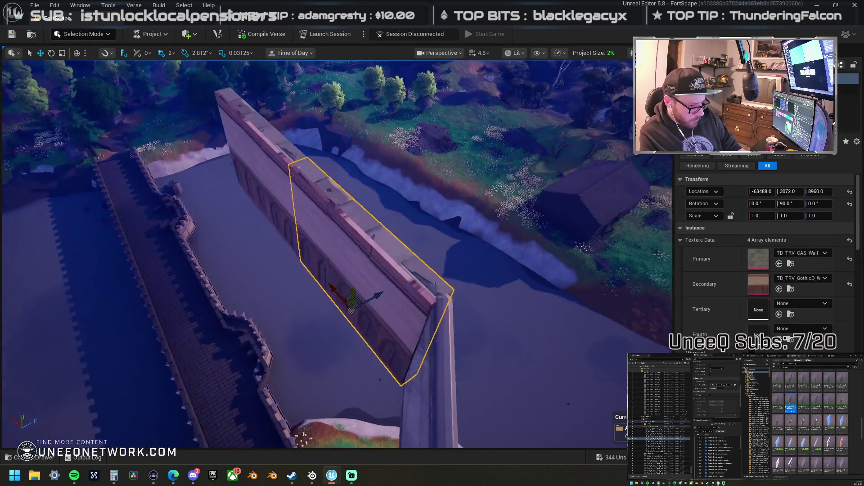
{"action": "left_click_drag", "start_coordinate": [438, 274], "coordinate": [438, 274]}
{"action": "left_click", "coordinate": [349, 160], "text": "ctrl"}
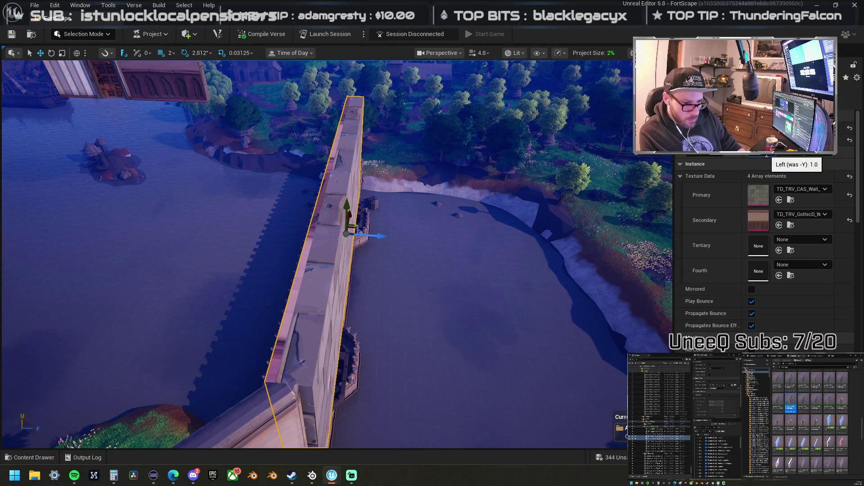
Step: Nudge the long diagonal wall's rotation slightly, in three small increments
{"action": "key", "text": "Return"}
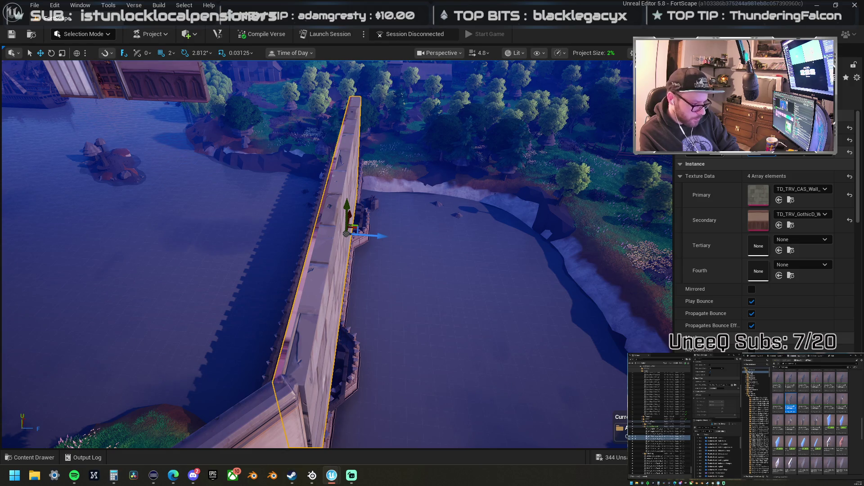
{"action": "key", "text": "Return"}
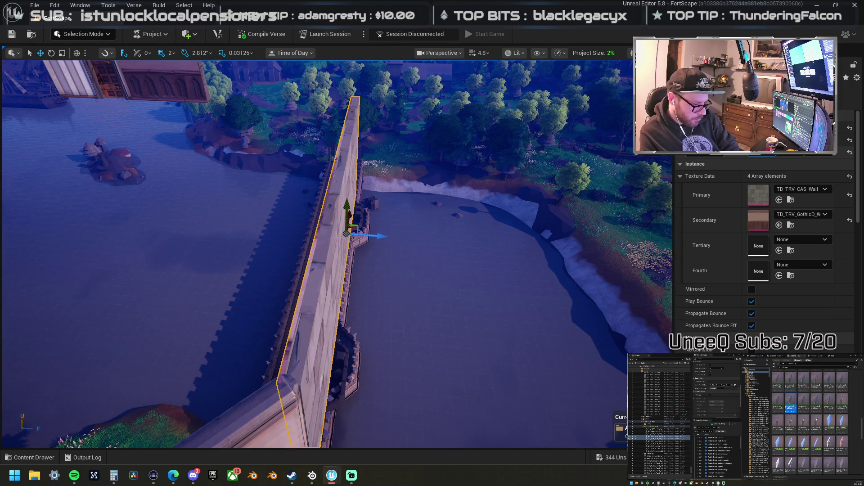
{"action": "key", "text": "Return"}
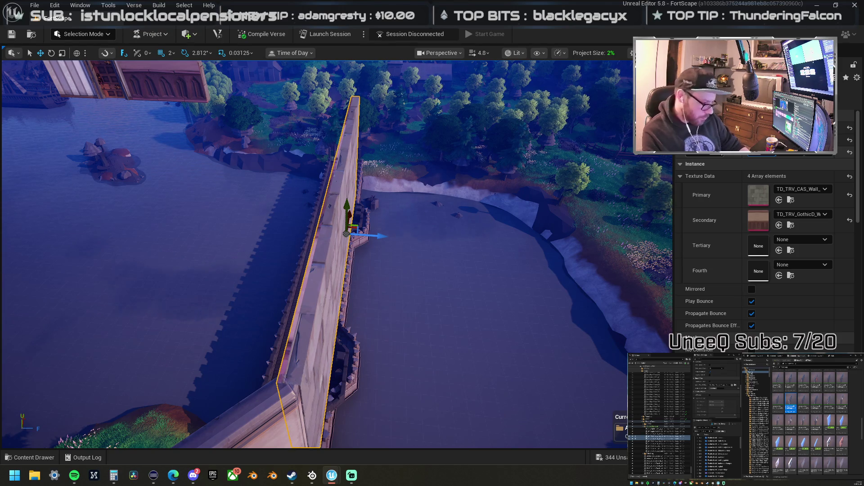
Step: Give the horizontal wall's middle piece the TD_TRV_CAS_Wall castle stone primary texture
{"action": "mouse_move", "coordinate": [582, 193]}
{"action": "left_mouse_down"}
{"action": "mouse_move", "coordinate": [518, 175]}
{"action": "mouse_move", "coordinate": [454, 221]}
{"action": "left_mouse_up"}
{"action": "left_click", "coordinate": [445, 248]}
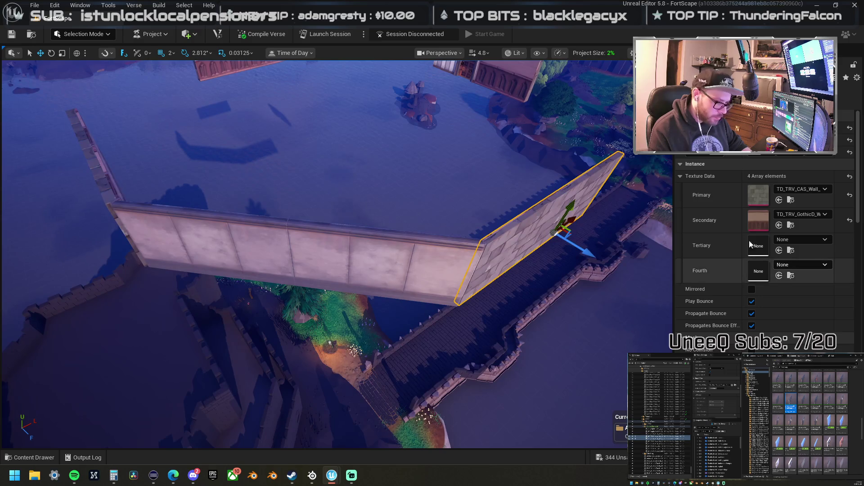
{"action": "scroll", "coordinate": [717, 236], "scroll_direction": "down", "scroll_amount": 3}
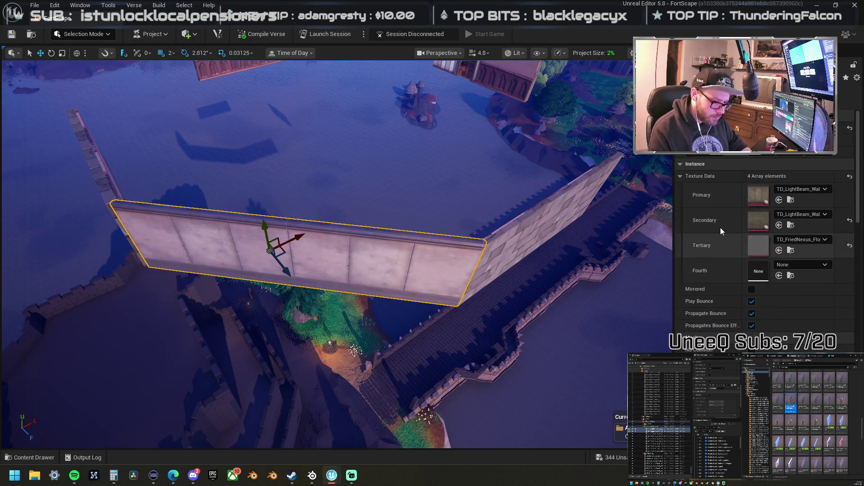
{"action": "left_click", "coordinate": [717, 196], "text": "shift"}
{"action": "left_click_drag", "start_coordinate": [585, 241], "coordinate": [567, 252]}
{"action": "mouse_move", "coordinate": [337, 252]}
{"action": "left_mouse_down"}
{"action": "mouse_move", "coordinate": [315, 257]}
{"action": "mouse_move", "coordinate": [328, 252]}
{"action": "left_mouse_up"}
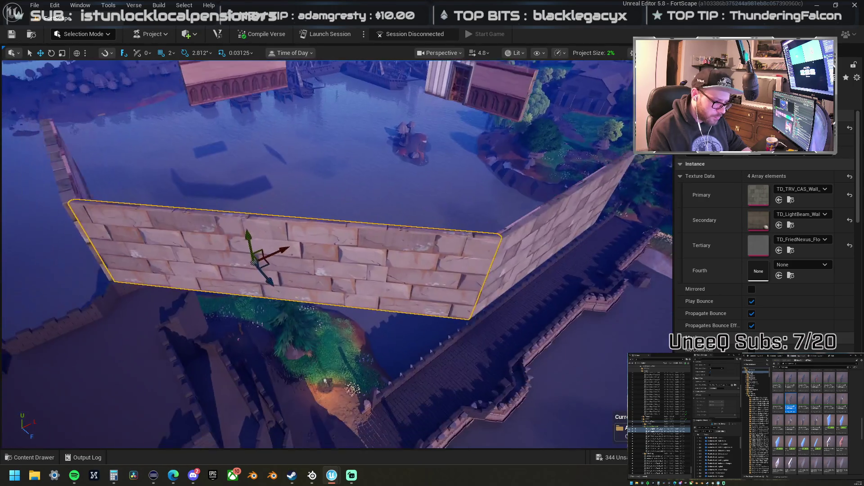
Step: Delete the brick front wall, select the angled wall, and set grid snapping to 32
{"action": "key", "text": "Delete"}
{"action": "left_click", "coordinate": [537, 216]}
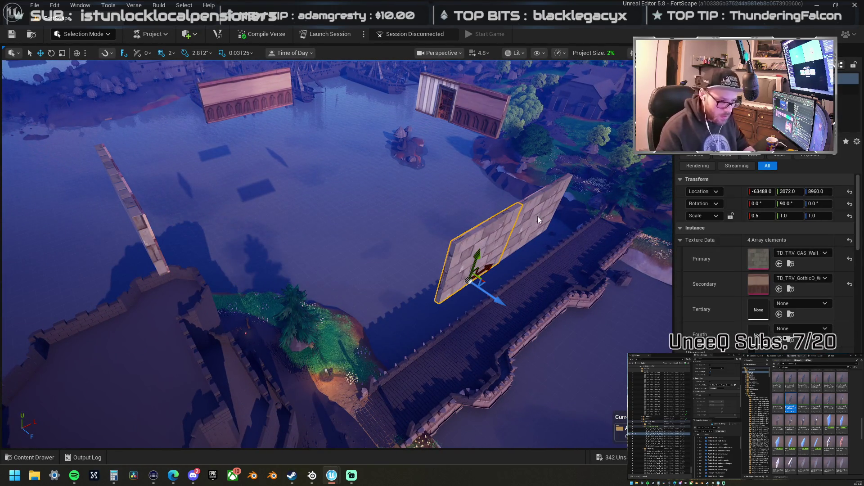
{"action": "left_click", "coordinate": [174, 56]}
{"action": "left_click", "coordinate": [178, 144]}
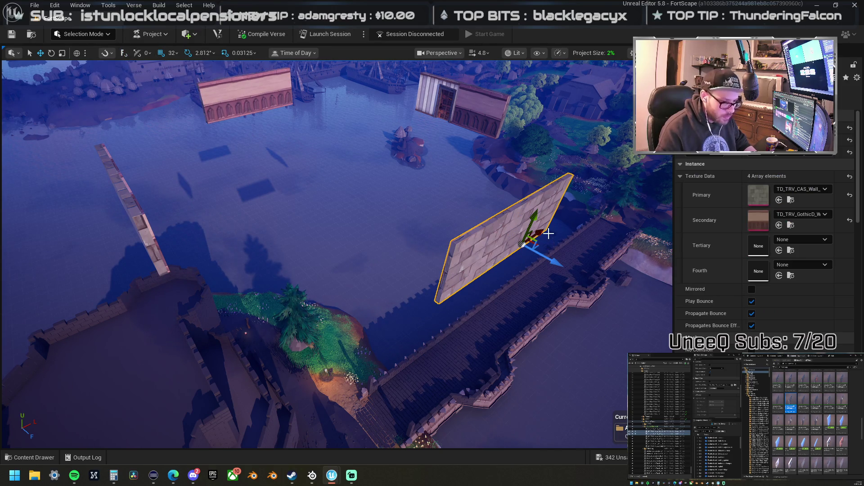
Step: Alt-drag a copy of the angled wall down-left and rotate it to -42.19° across the bridge
{"action": "mouse_move", "coordinate": [540, 230]}
{"action": "left_mouse_down"}
{"action": "mouse_move", "coordinate": [477, 255]}
{"action": "mouse_move", "coordinate": [463, 270]}
{"action": "mouse_move", "coordinate": [446, 264]}
{"action": "left_mouse_up"}
{"action": "key", "text": "e"}
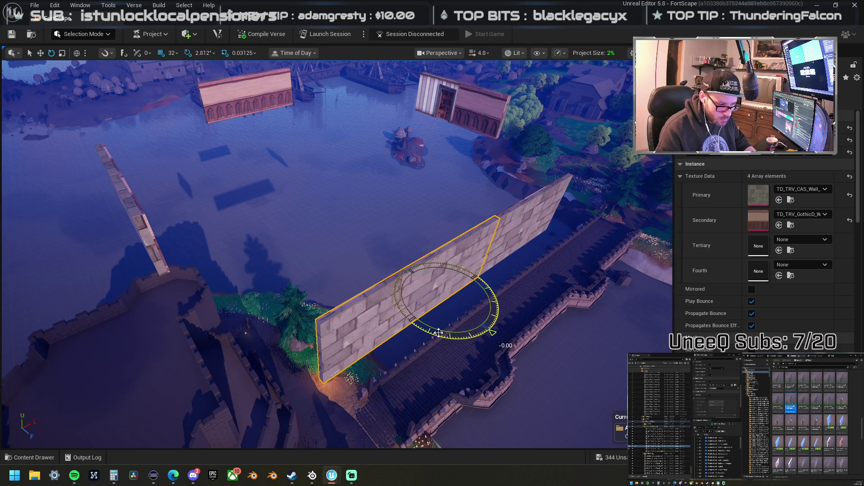
{"action": "left_click_drag", "start_coordinate": [443, 333], "coordinate": [463, 353]}
{"action": "key", "text": "ctrl+z"}
{"action": "key", "text": "w"}
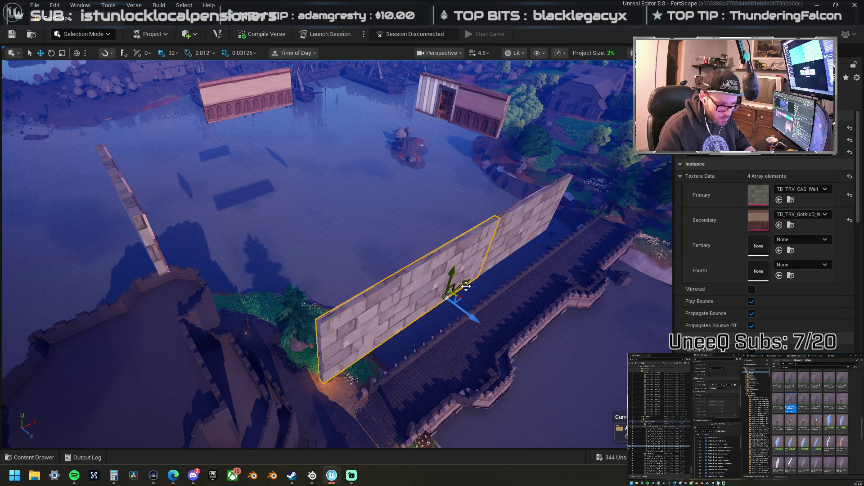
{"action": "key", "text": "e"}
{"action": "mouse_move", "coordinate": [433, 337]}
{"action": "left_mouse_down"}
{"action": "mouse_move", "coordinate": [468, 351]}
{"action": "mouse_move", "coordinate": [453, 347]}
{"action": "left_mouse_up"}
{"action": "key", "text": "w"}
{"action": "key", "text": "ctrl+z"}
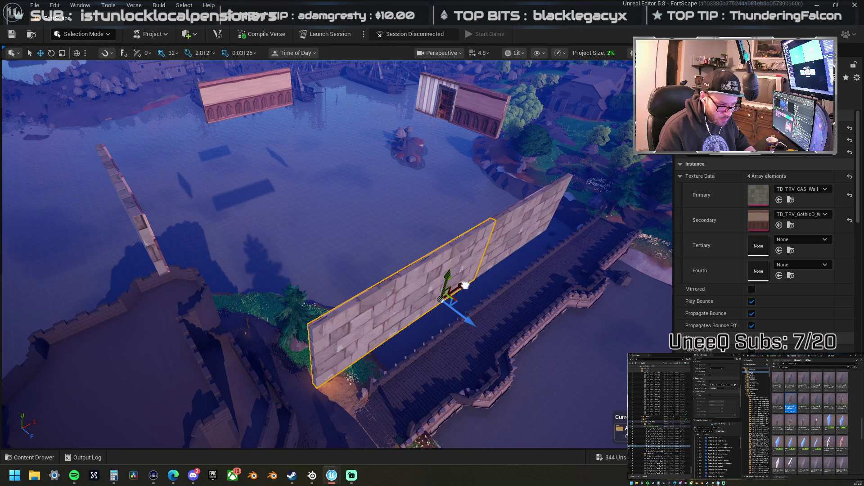
{"action": "key", "text": "e"}
{"action": "mouse_move", "coordinate": [444, 347]}
{"action": "left_mouse_down"}
{"action": "mouse_move", "coordinate": [483, 338]}
{"action": "mouse_move", "coordinate": [443, 344]}
{"action": "left_mouse_up"}
{"action": "key", "text": "w"}
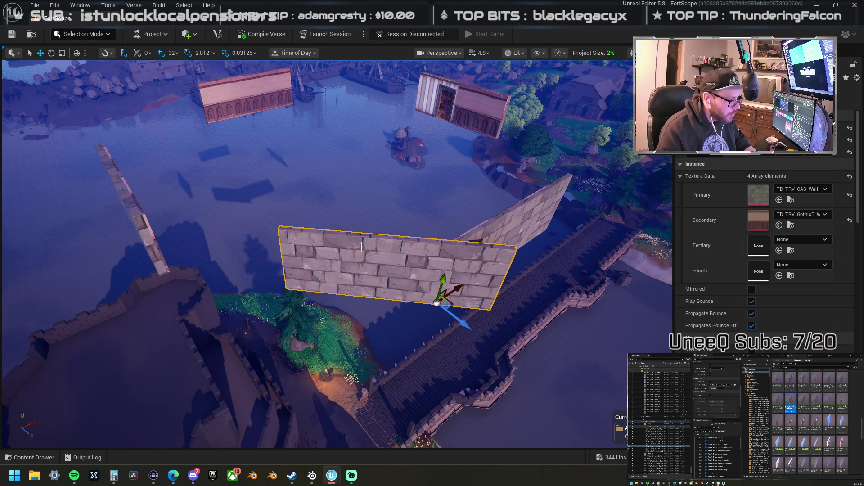
{"action": "left_click", "coordinate": [103, 53]}
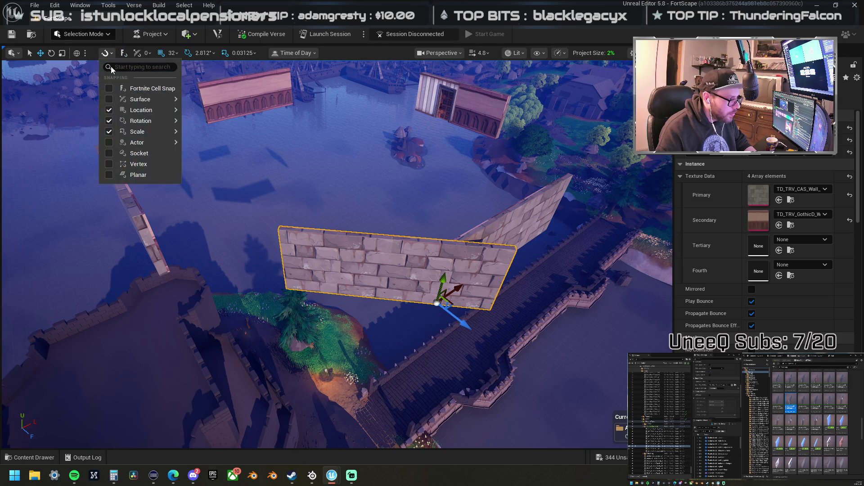
Step: Switch to local coordinate space and slide the wall along its length toward the corner
{"action": "left_click", "coordinate": [121, 54]}
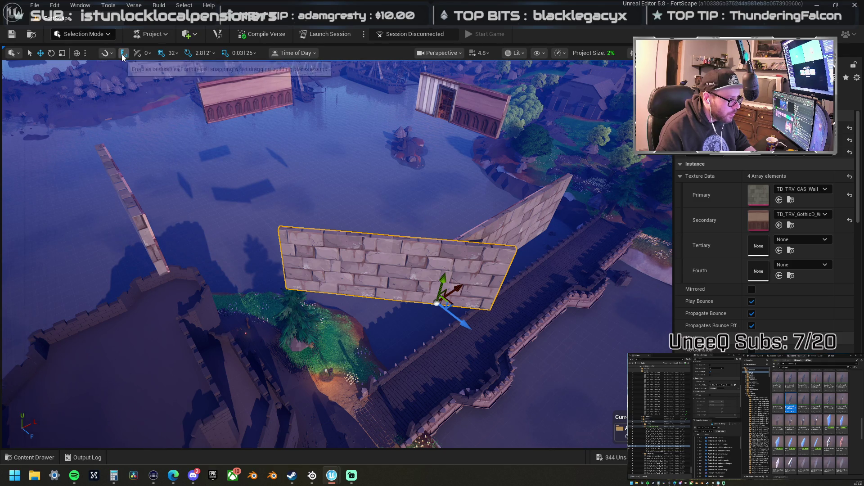
{"action": "left_click", "coordinate": [76, 54]}
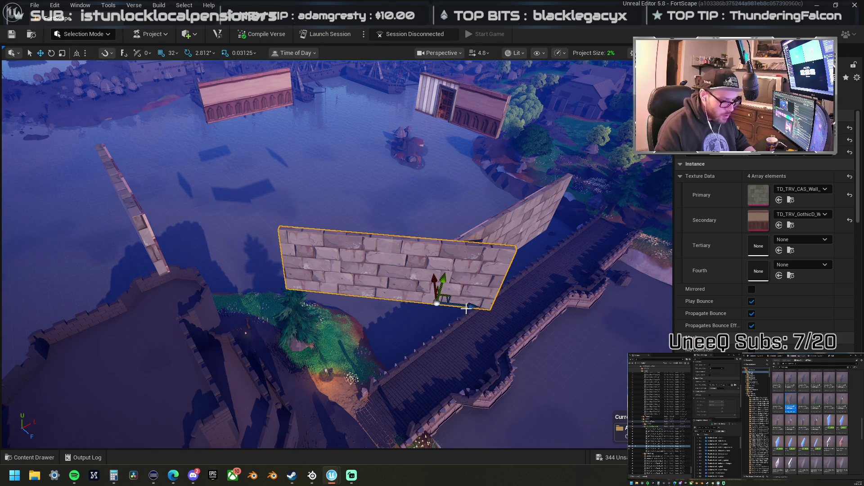
{"action": "mouse_move", "coordinate": [477, 308]}
{"action": "left_mouse_down"}
{"action": "mouse_move", "coordinate": [417, 291]}
{"action": "mouse_move", "coordinate": [425, 285]}
{"action": "left_mouse_up"}
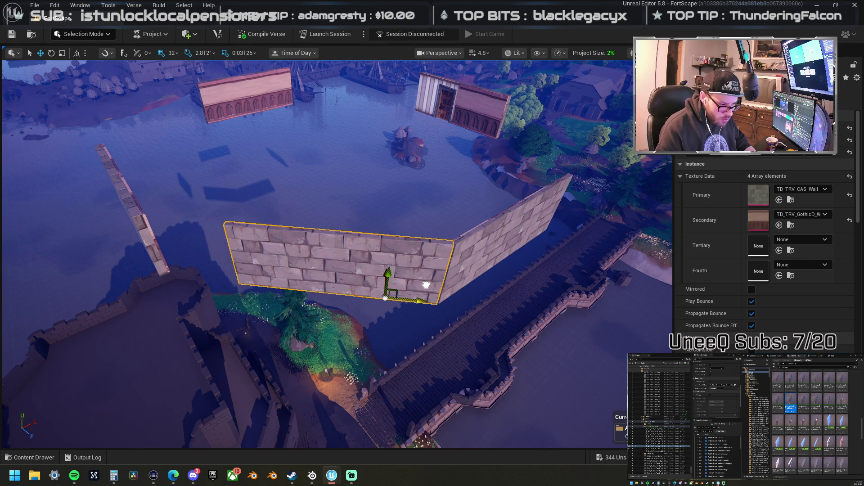
{"action": "scroll", "coordinate": [427, 283], "scroll_direction": "up", "scroll_amount": 10}
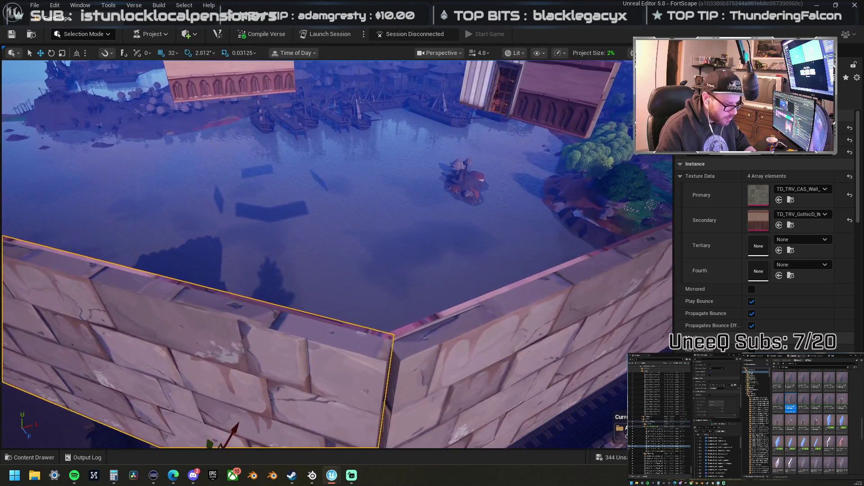
Step: Set grid snapping to 2 and nudge the wall slightly along its length and upward
{"action": "left_click", "coordinate": [173, 53]}
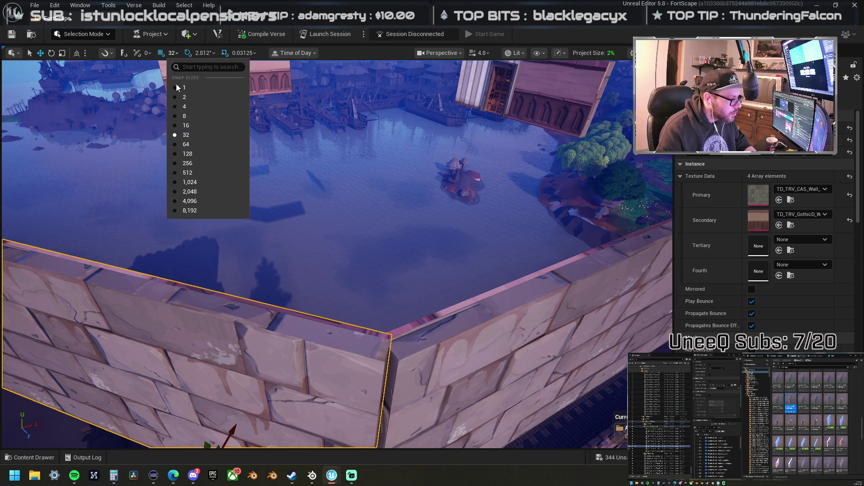
{"action": "left_click", "coordinate": [185, 97]}
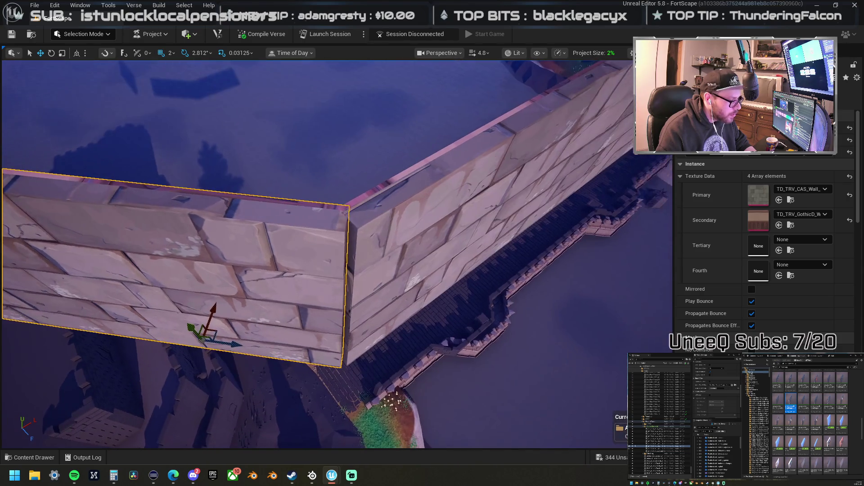
{"action": "left_click_drag", "start_coordinate": [236, 343], "coordinate": [242, 343]}
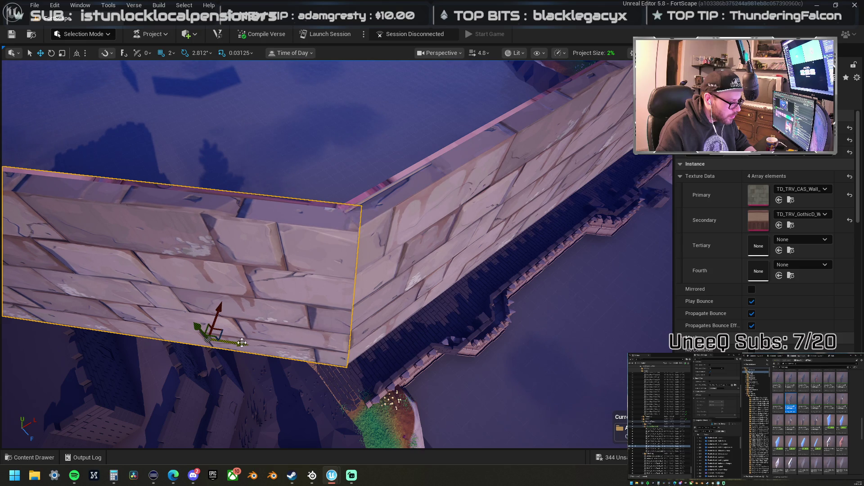
{"action": "left_click_drag", "start_coordinate": [221, 308], "coordinate": [224, 306]}
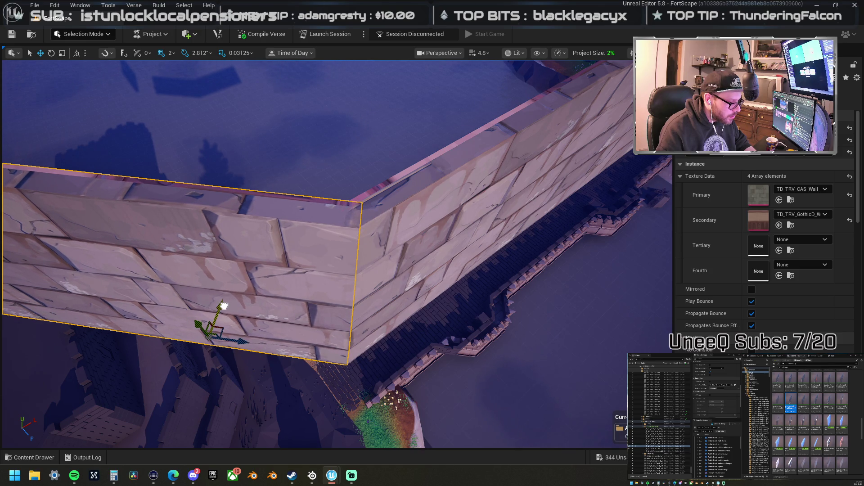
{"action": "scroll", "coordinate": [337, 253], "scroll_direction": "down", "scroll_amount": 5}
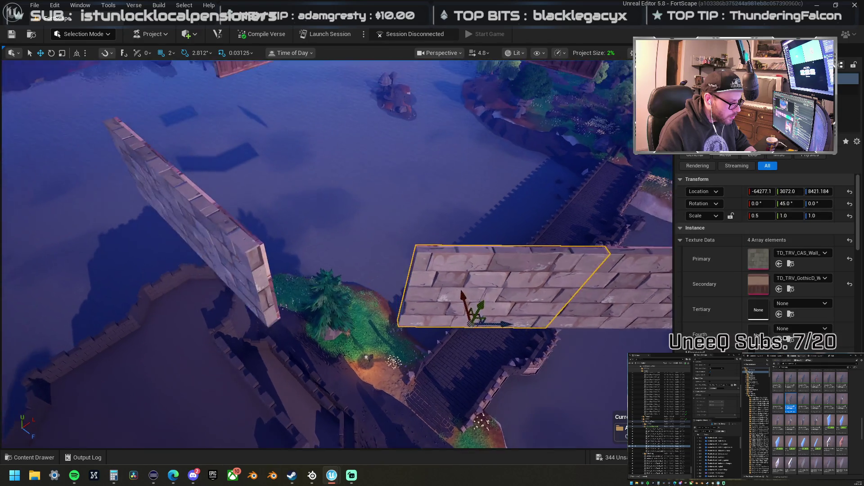
Step: Orbit so the wall runs horizontally and select the larger wall segment
{"action": "left_click_drag", "start_coordinate": [312, 244], "coordinate": [312, 243]}
{"action": "left_click", "coordinate": [323, 247]}
{"action": "left_click_drag", "start_coordinate": [406, 204], "coordinate": [431, 198]}
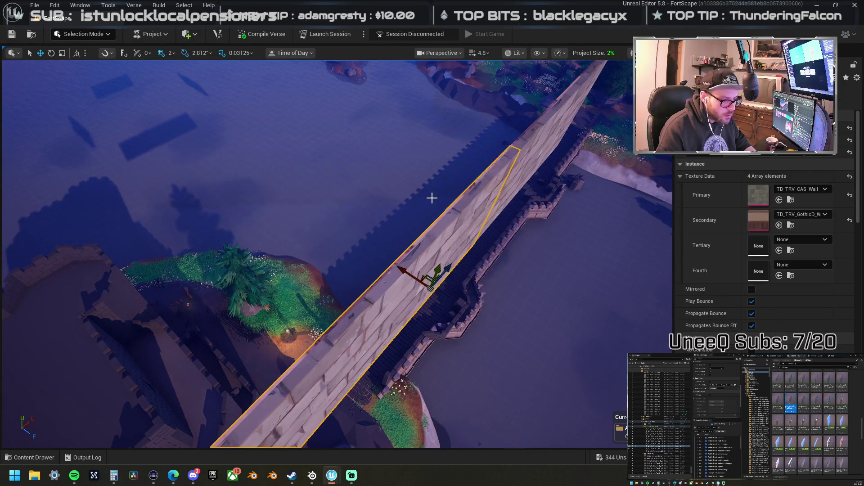
Step: Select the long bridge wall span and rotate it by -33.75°
{"action": "left_click", "coordinate": [558, 116], "text": "ctrl"}
{"action": "left_click", "coordinate": [558, 116], "text": "ctrl"}
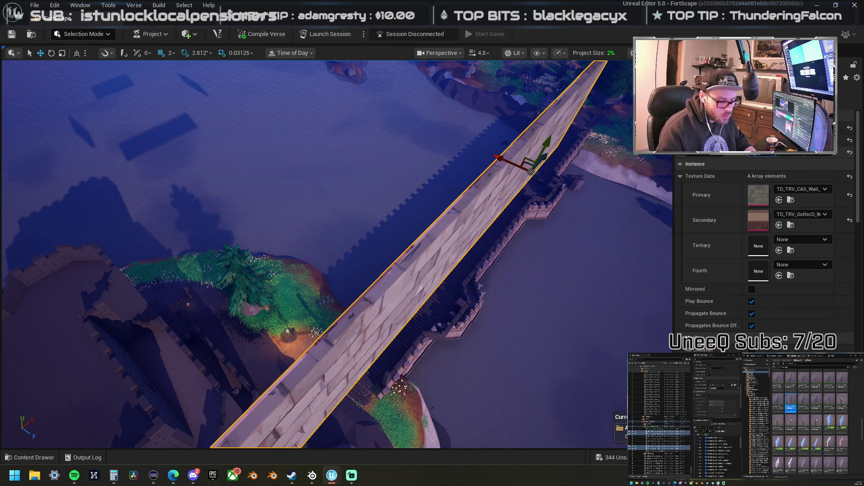
{"action": "left_click", "coordinate": [434, 280]}
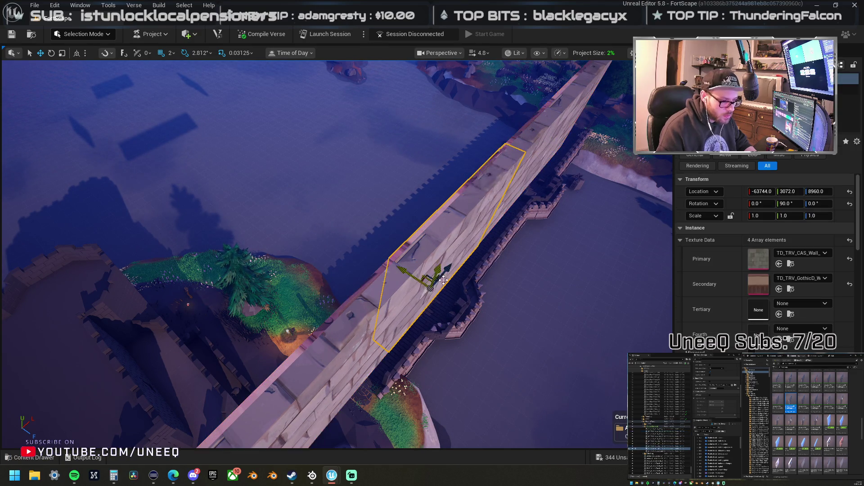
{"action": "left_click_drag", "start_coordinate": [433, 280], "coordinate": [440, 285]}
{"action": "left_click", "coordinate": [509, 262]}
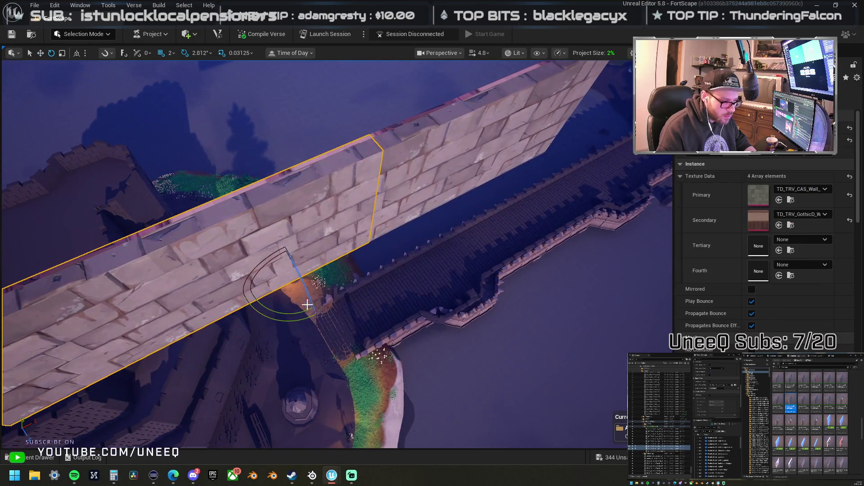
{"action": "key", "text": "e"}
{"action": "mouse_move", "coordinate": [333, 243]}
{"action": "left_mouse_down"}
{"action": "mouse_move", "coordinate": [342, 287]}
{"action": "mouse_move", "coordinate": [252, 250]}
{"action": "mouse_move", "coordinate": [255, 281]}
{"action": "mouse_move", "coordinate": [290, 299]}
{"action": "left_mouse_up"}
Step: Slide the wall segment left along X and add the right wall segment to the selection
{"action": "left_click", "coordinate": [289, 299]}
{"action": "left_click", "coordinate": [373, 316]}
{"action": "mouse_move", "coordinate": [418, 321]}
{"action": "left_mouse_down"}
{"action": "mouse_move", "coordinate": [343, 312]}
{"action": "mouse_move", "coordinate": [295, 289]}
{"action": "mouse_move", "coordinate": [232, 300]}
{"action": "left_mouse_up"}
{"action": "scroll", "coordinate": [246, 297], "scroll_direction": "down", "scroll_amount": 2}
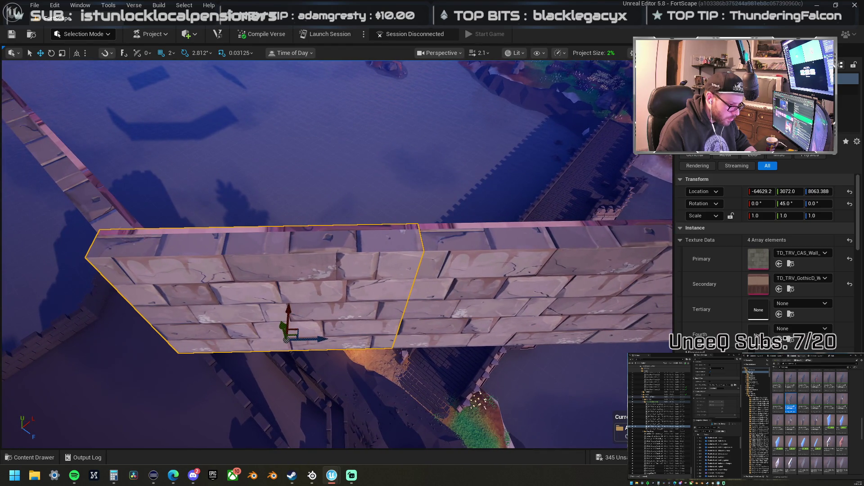
{"action": "left_click_drag", "start_coordinate": [319, 308], "coordinate": [536, 259]}
{"action": "left_click", "coordinate": [500, 272], "text": "ctrl"}
{"action": "mouse_move", "coordinate": [367, 276]}
{"action": "left_mouse_down"}
{"action": "mouse_move", "coordinate": [512, 254]}
{"action": "mouse_move", "coordinate": [525, 263]}
{"action": "mouse_move", "coordinate": [599, 263]}
{"action": "left_mouse_up"}
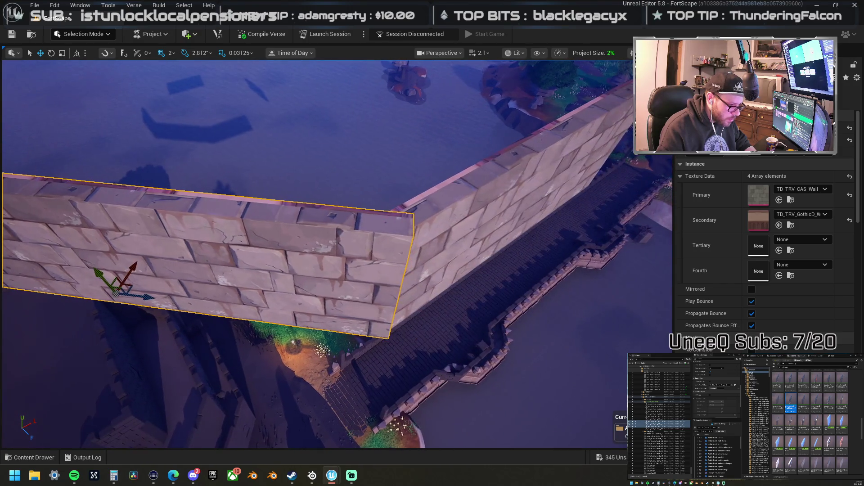